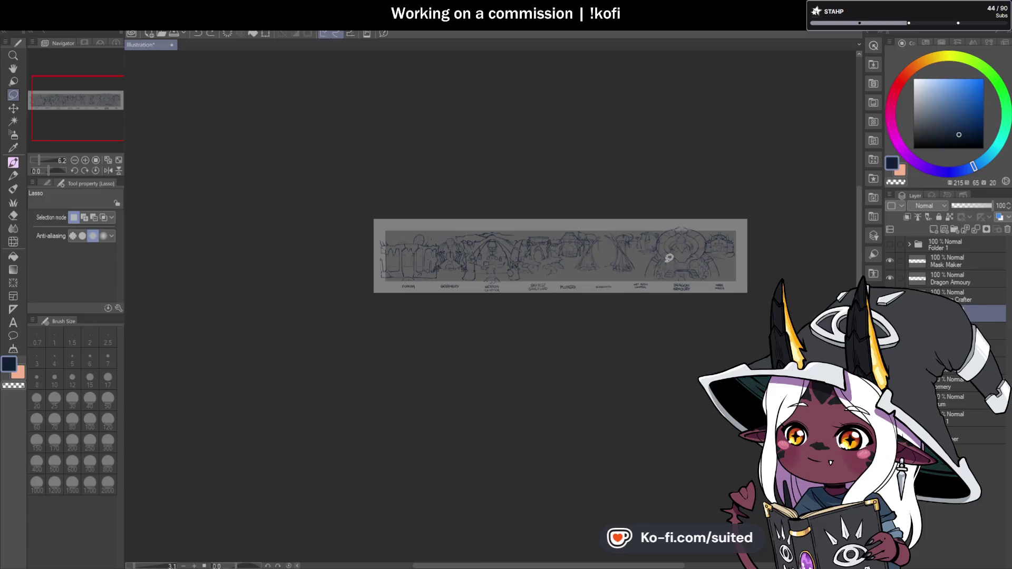
# Zoom in and scroll across the banner to inspect the shop sketches.
pyautogui.hotkey('ctrl', '+')
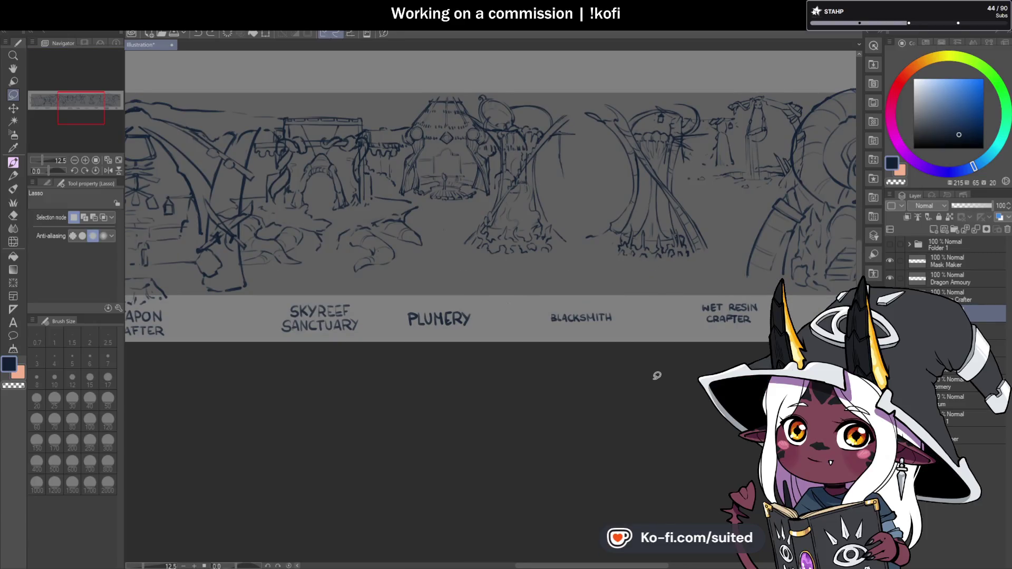
pyautogui.scroll(2, 627, 352)
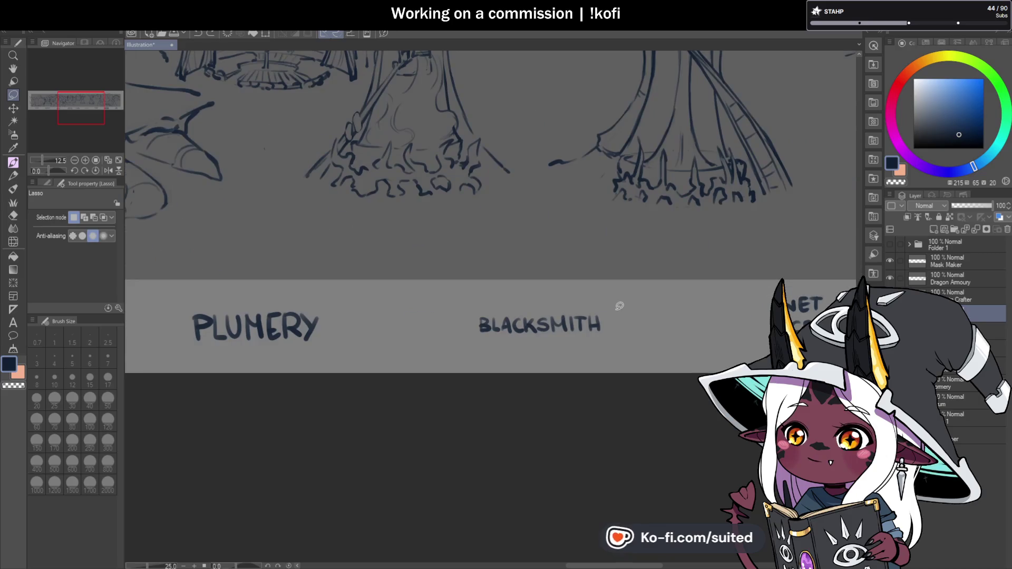
pyautogui.scroll(-3, 616, 311)
pyautogui.scroll(-2, 620, 329)
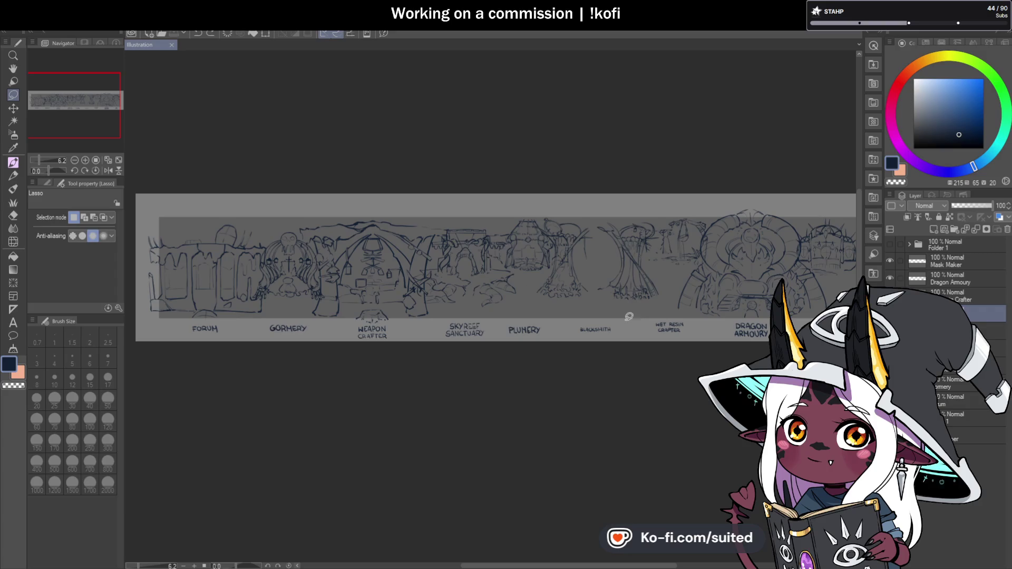
pyautogui.scroll(3, 452, 303)
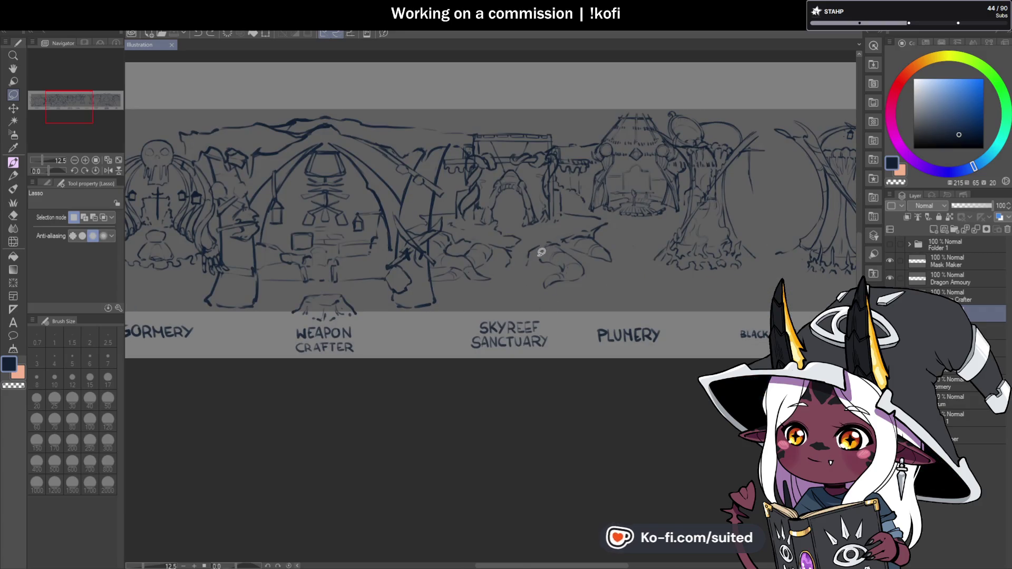
pyautogui.scroll(-3, 537, 258)
pyautogui.scroll(1, 534, 302)
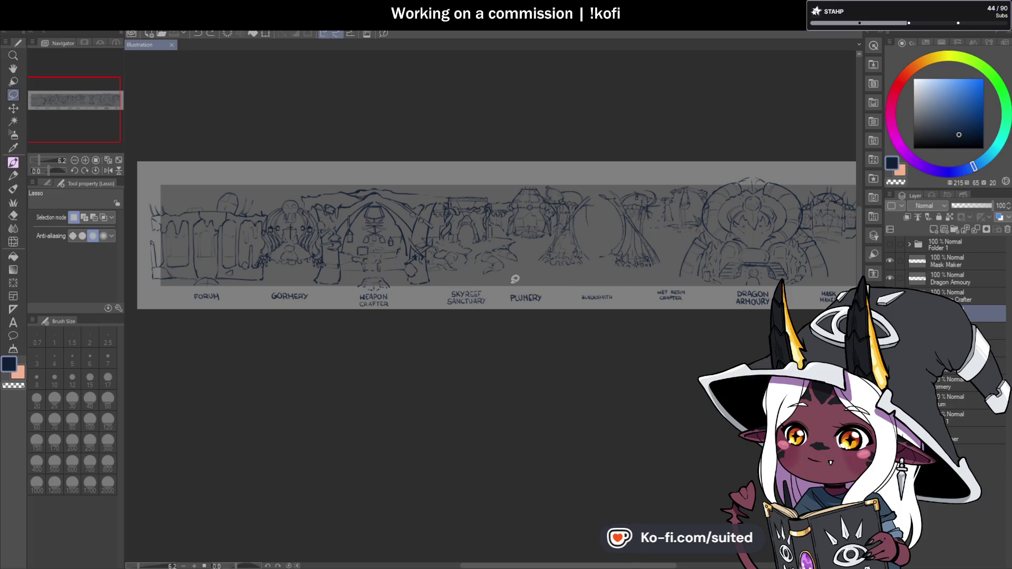
pyautogui.scroll(-2, 512, 282)
pyautogui.scroll(4, 705, 263)
pyautogui.scroll(-2, 603, 207)
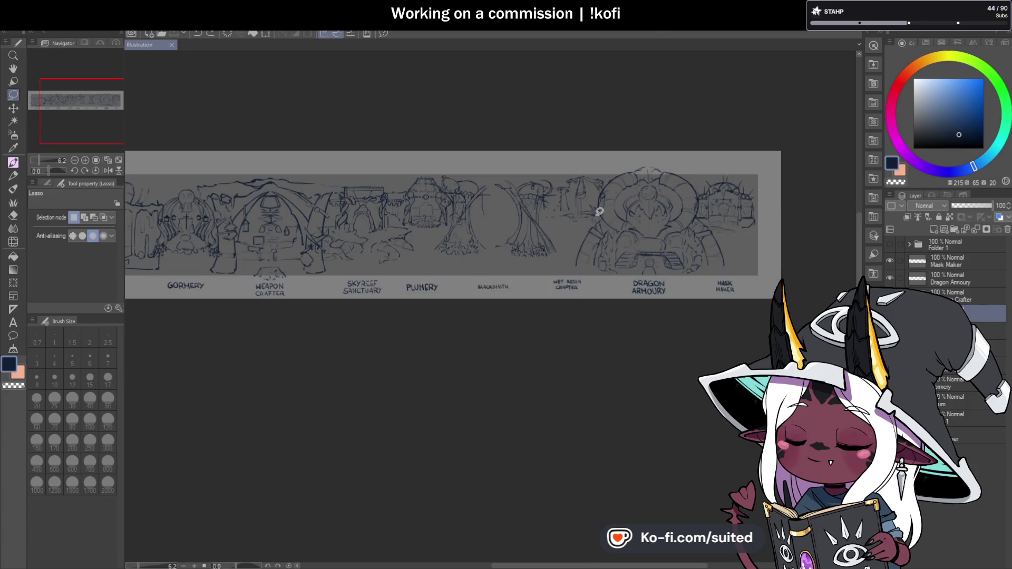
pyautogui.scroll(2, 511, 226)
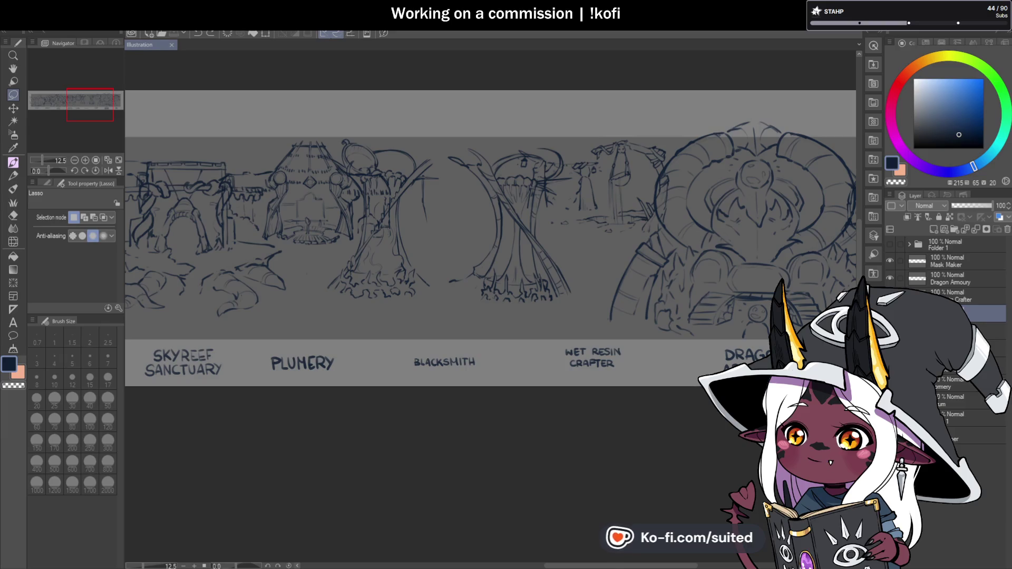
pyautogui.scroll(-3, 438, 296)
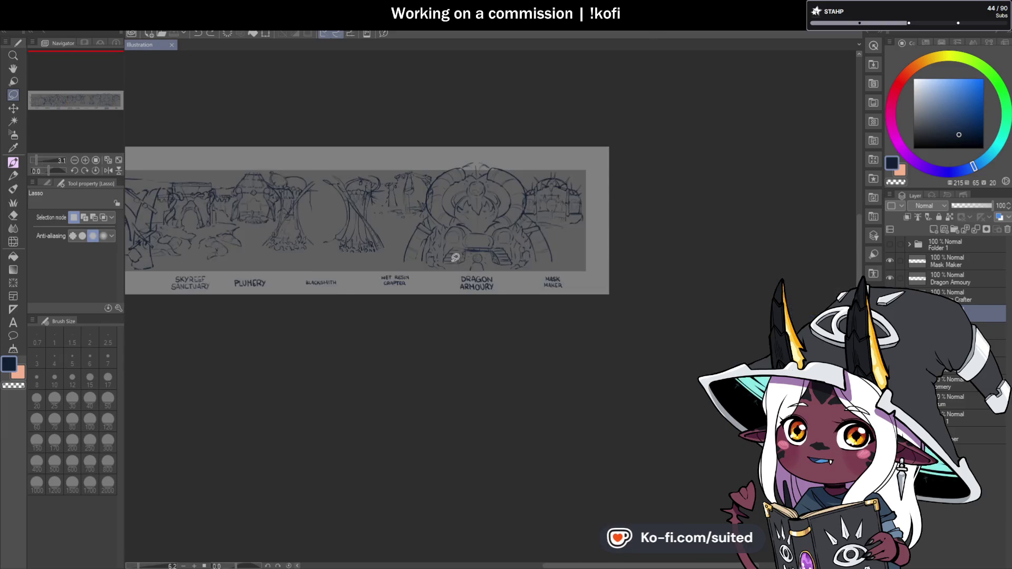
pyautogui.scroll(3, 442, 237)
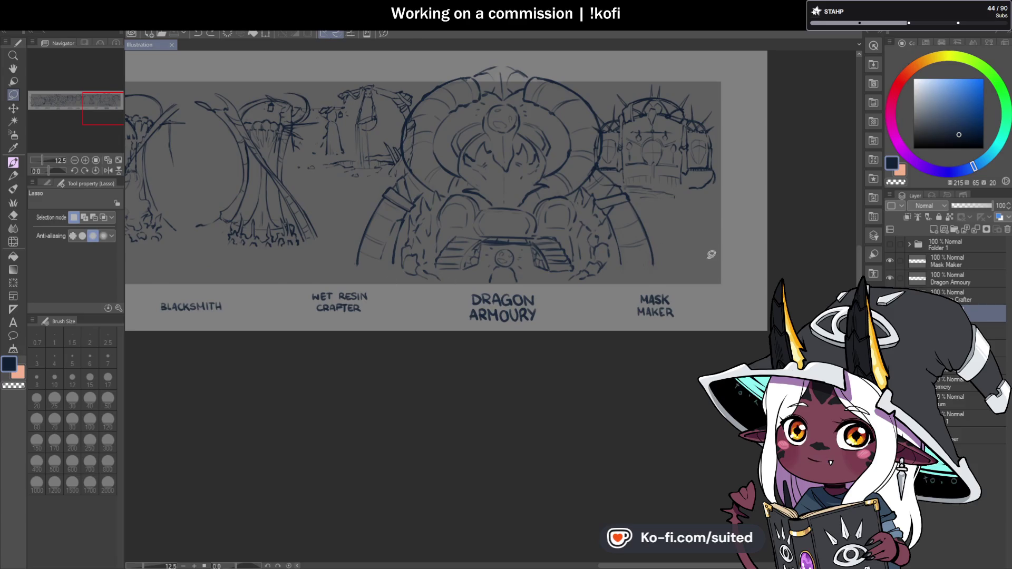
pyautogui.scroll(-5, 390, 172)
pyautogui.scroll(3, 472, 247)
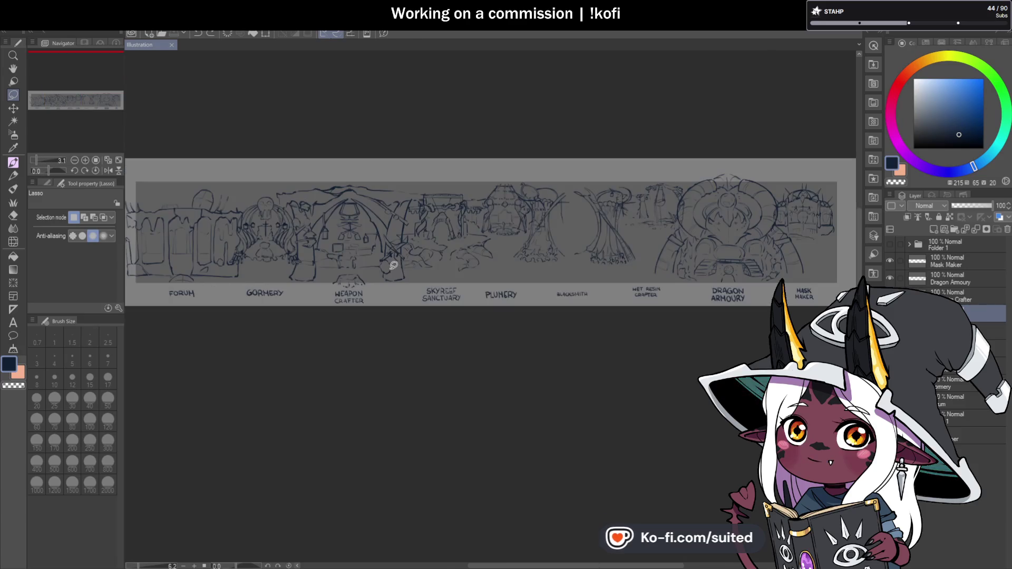
# Move the Crafter layer's sketches left with two successive transforms.
pyautogui.click(960, 292)
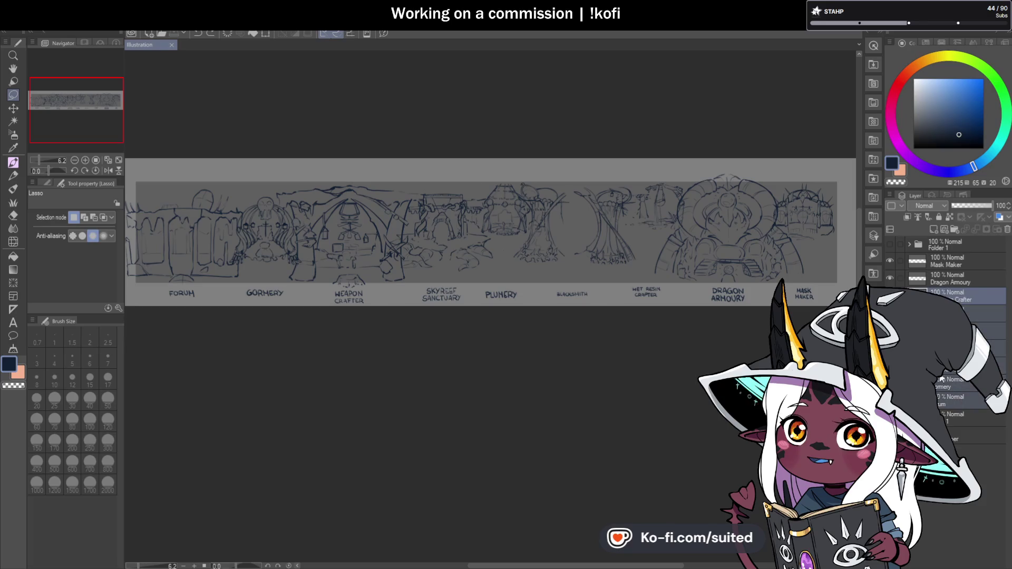
pyautogui.hotkey('ctrl', 't')
pyautogui.moveTo(659, 277); pyautogui.dragTo(604, 284)
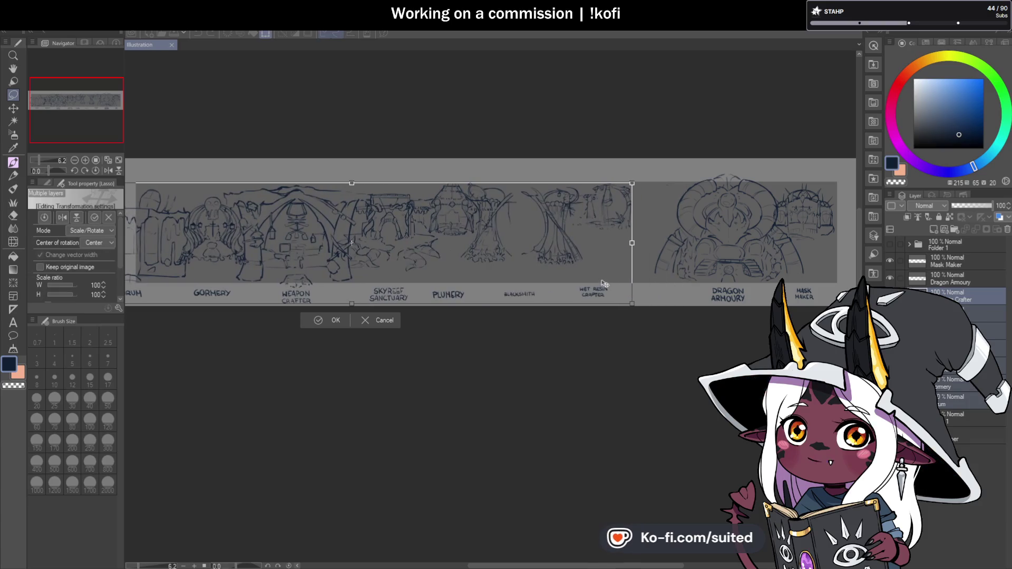
pyautogui.moveTo(604, 284); pyautogui.dragTo(660, 281)
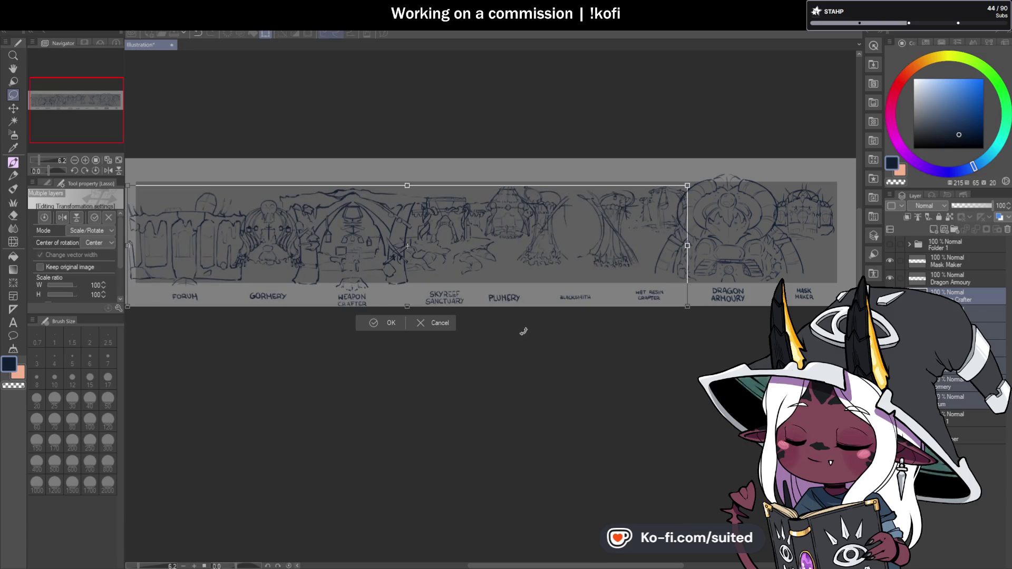
pyautogui.click(388, 323)
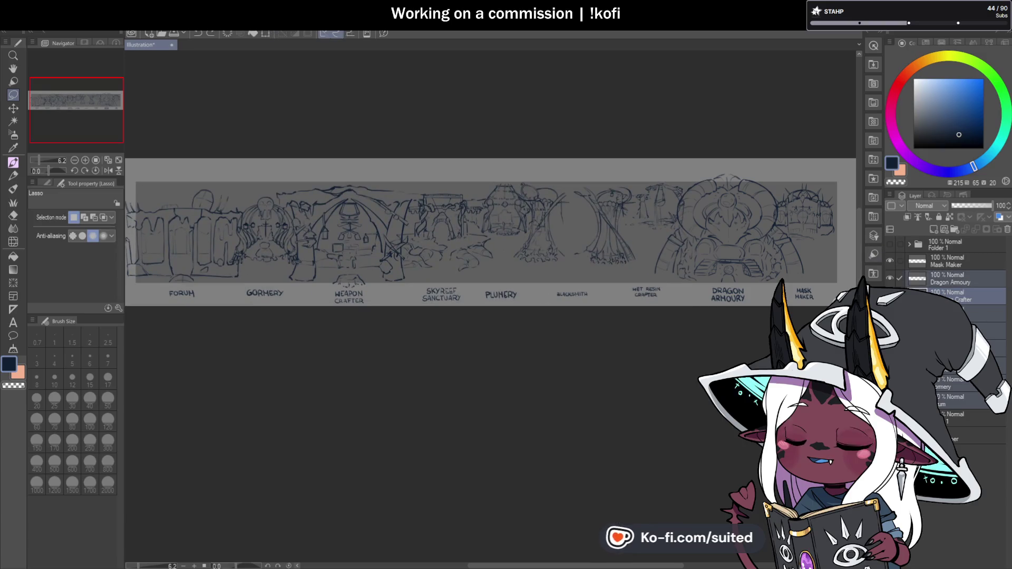
pyautogui.hotkey('ctrl', 't')
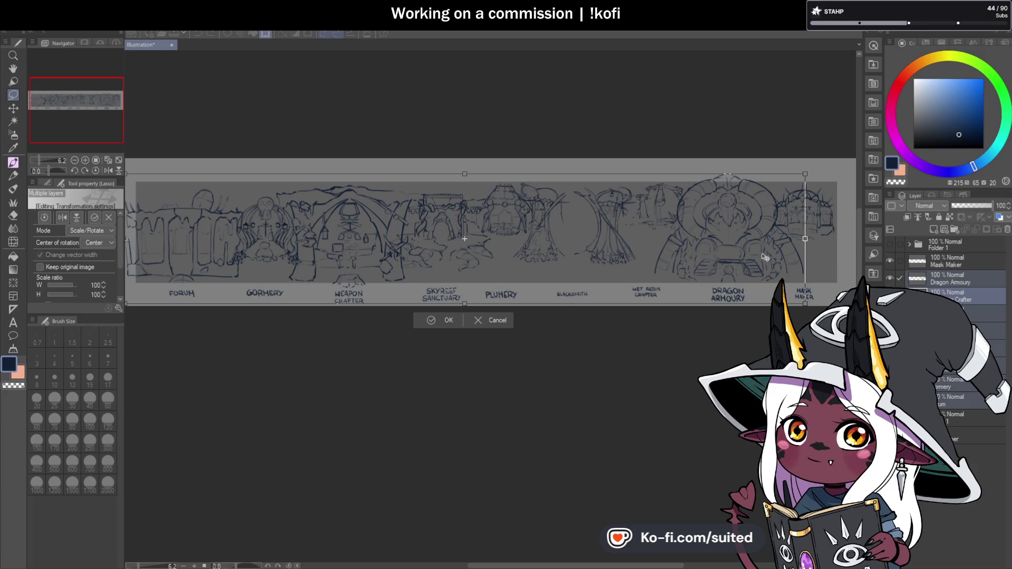
pyautogui.moveTo(753, 260); pyautogui.dragTo(659, 263)
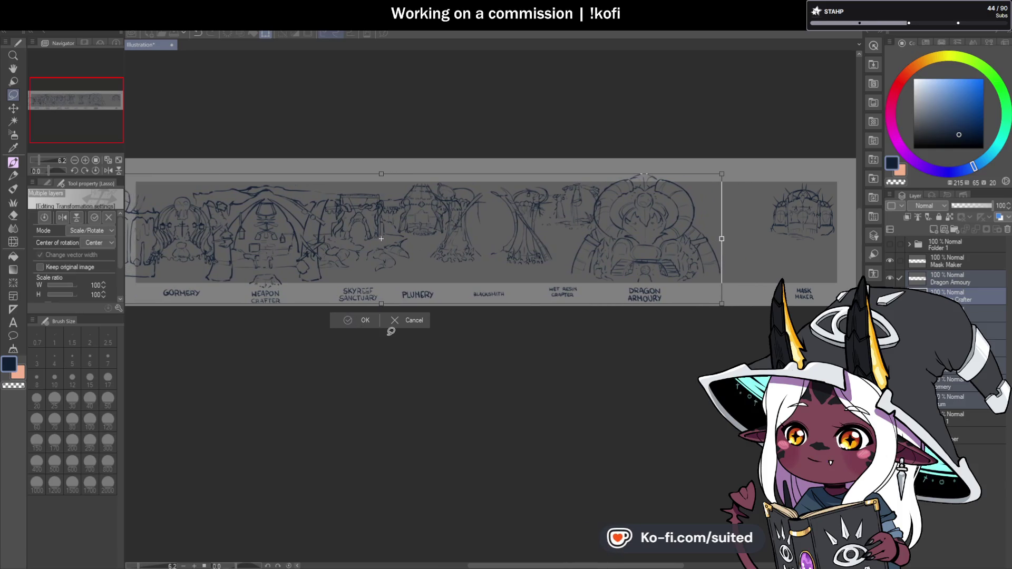
pyautogui.click(361, 326)
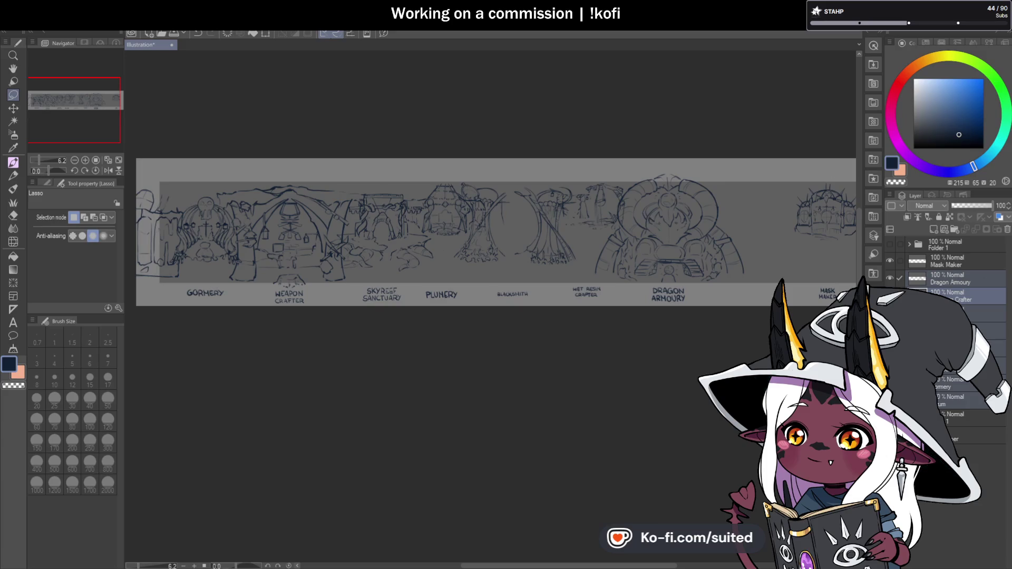
# Slide the Forum drawing to the right, then undo that move.
pyautogui.click(963, 396)
pyautogui.hotkey('ctrl', 't')
pyautogui.moveTo(353, 250); pyautogui.dragTo(477, 250)
pyautogui.press('Return')
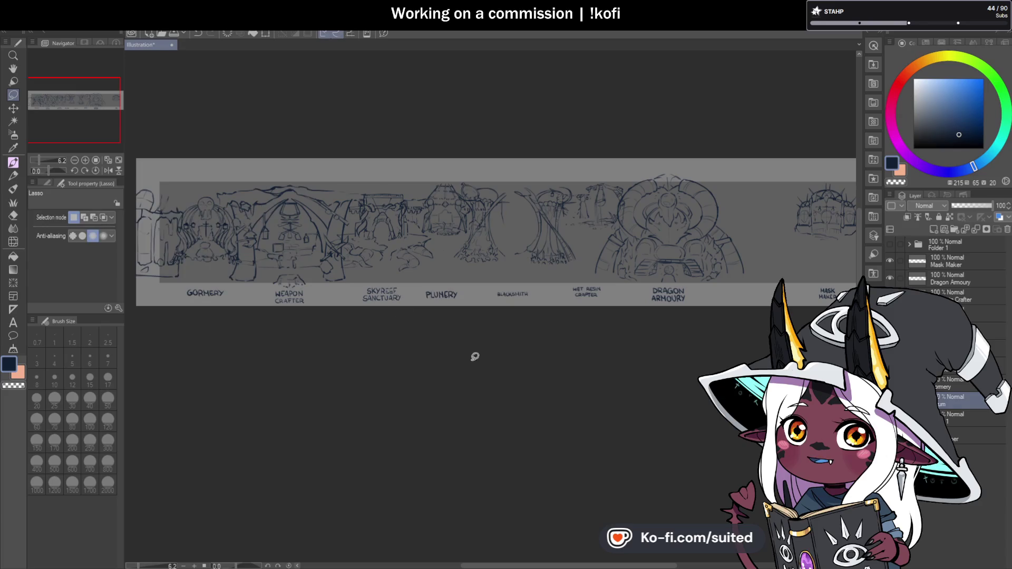
pyautogui.scroll(-2, 428, 266)
pyautogui.scroll(1, 580, 253)
pyautogui.scroll(-1, 528, 255)
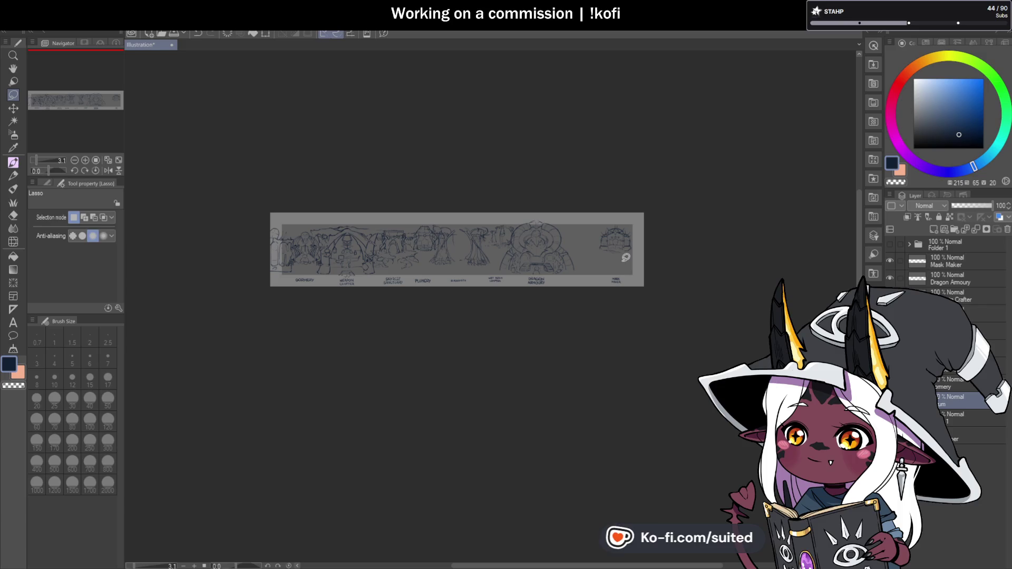
pyautogui.scroll(2, 510, 258)
pyautogui.hotkey('ctrl', 'z')
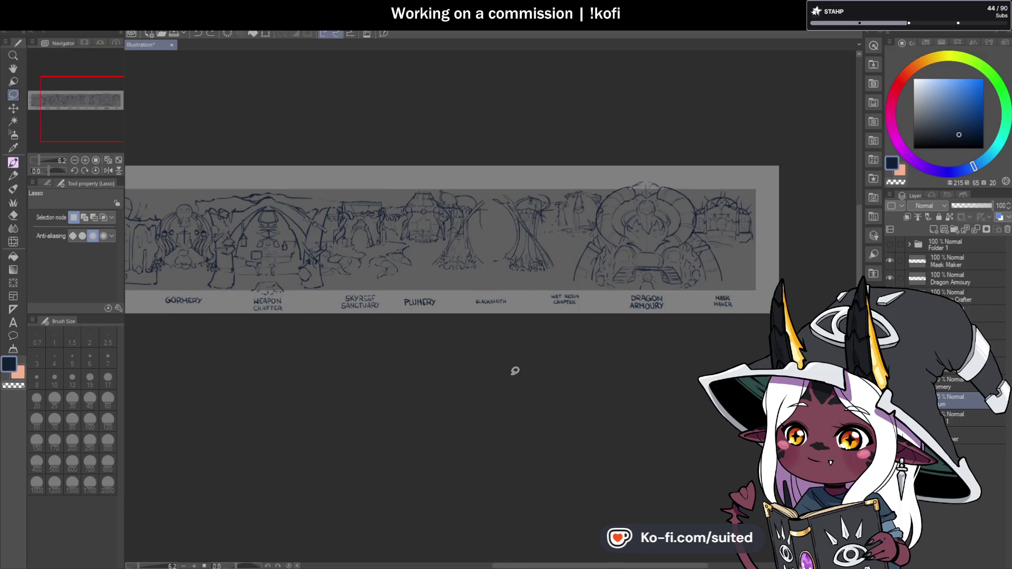
pyautogui.scroll(-2, 773, 264)
pyautogui.scroll(2, 601, 258)
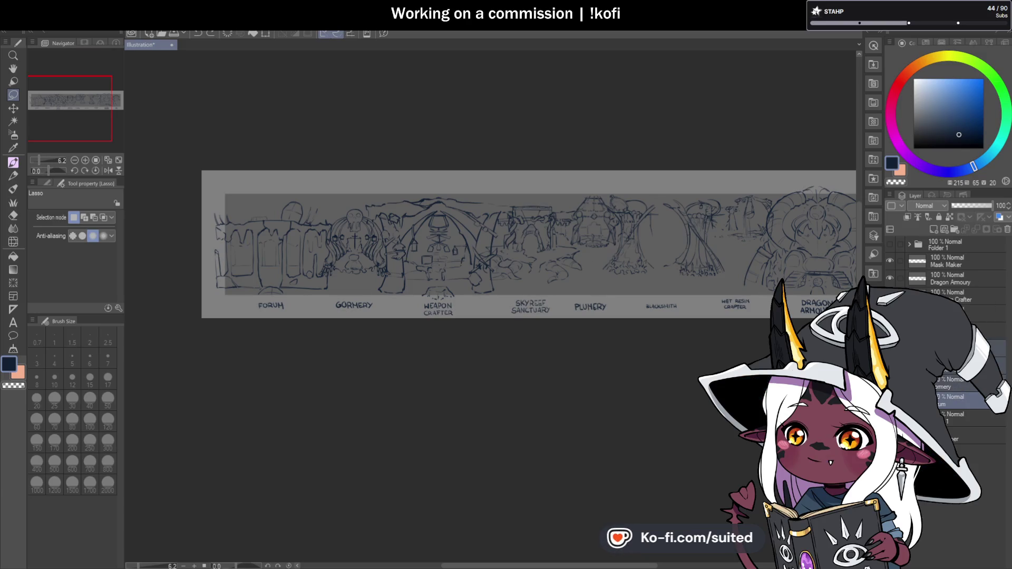
# Nudge the selected shop sketches including Dragon Armoury slightly left, then delete left-side content.
pyautogui.keyDown('ctrl'); pyautogui.click(969, 278); pyautogui.keyUp('ctrl')
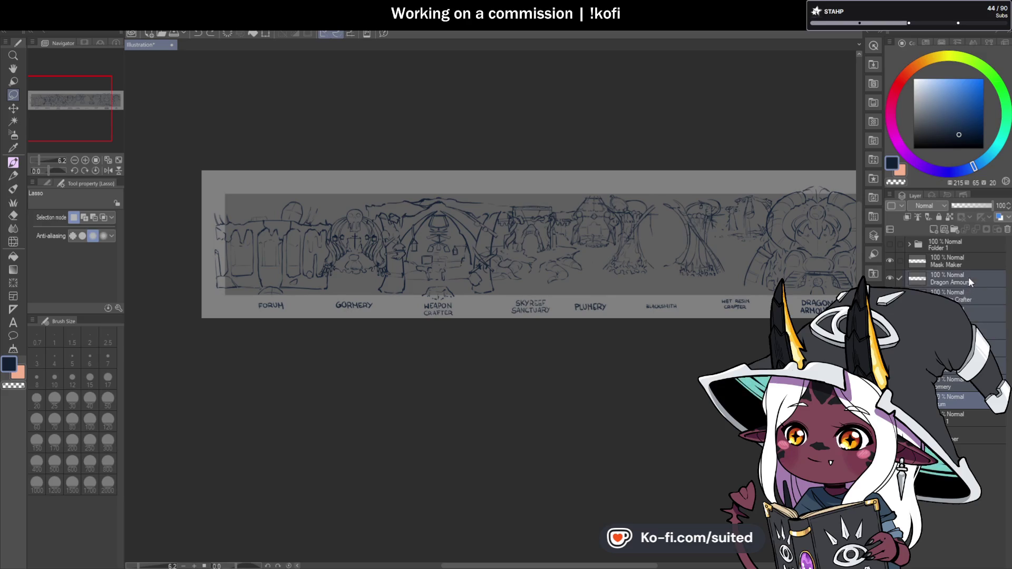
pyautogui.hotkey('ctrl', 't')
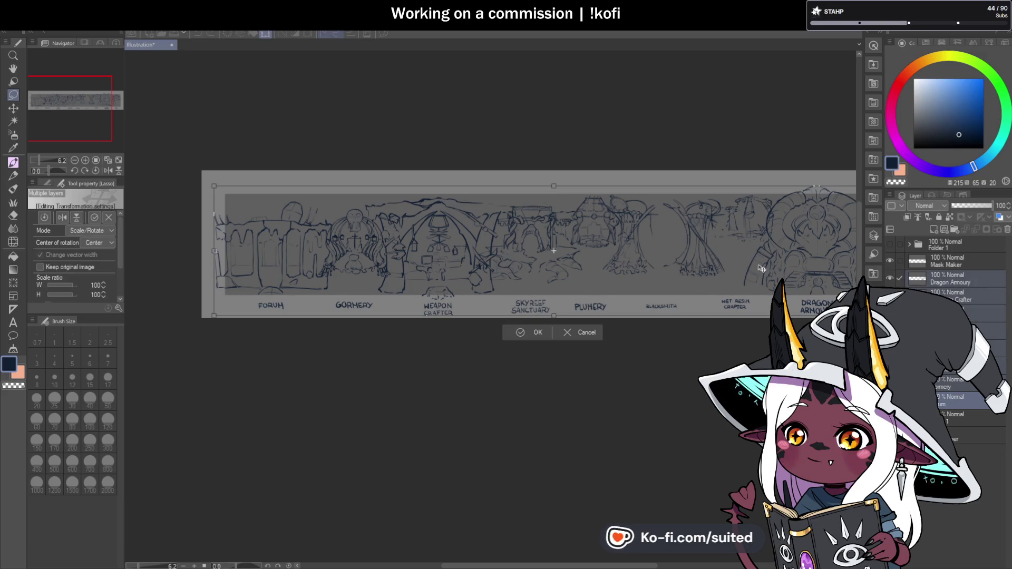
pyautogui.moveTo(761, 269)
pyautogui.mouseDown()
pyautogui.moveTo(662, 272)
pyautogui.moveTo(736, 271)
pyautogui.mouseUp()
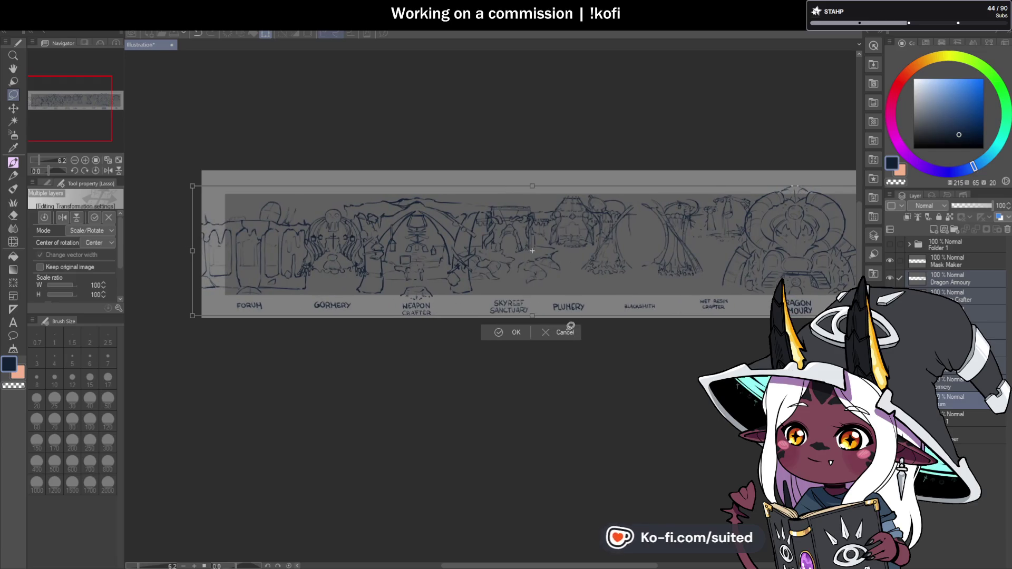
pyautogui.press('Return')
pyautogui.hotkey('ctrl', '-')
pyautogui.hotkey('ctrl', '+')
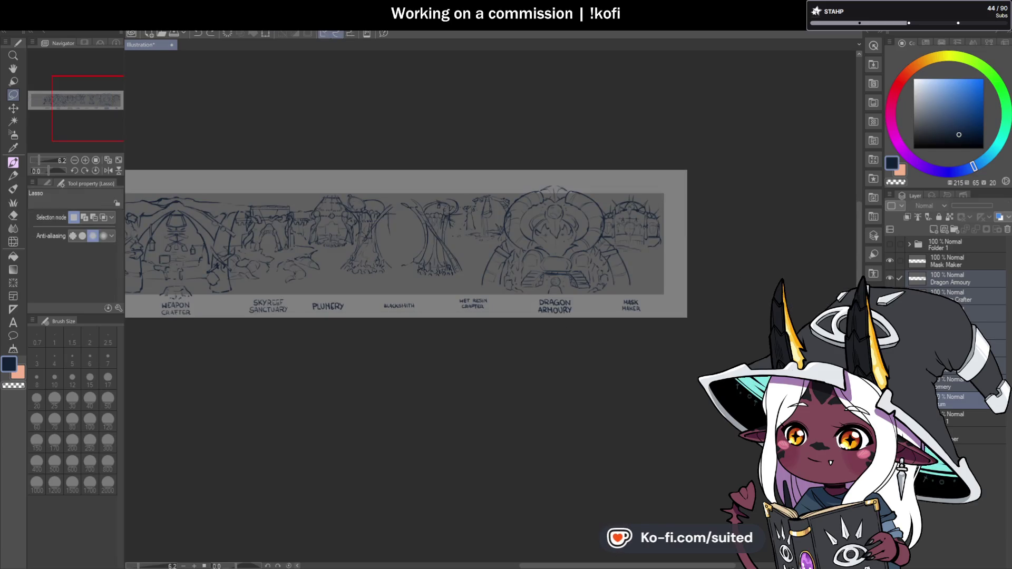
pyautogui.press('Delete')
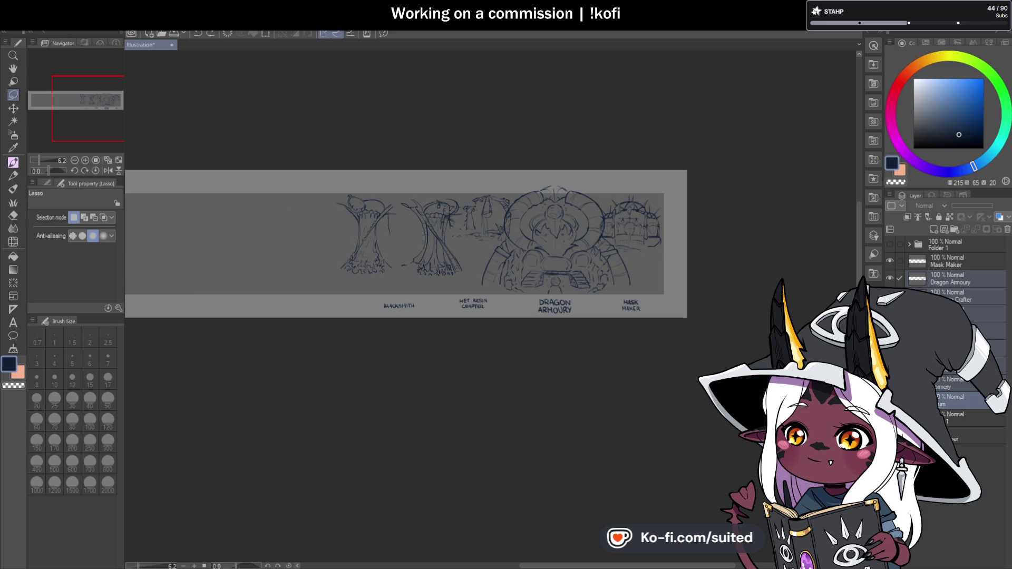
# Shift the blacksmith, crafter and Dragon Armoury sketches further left, opening a gap before Mask Maker.
pyautogui.click(954, 314)
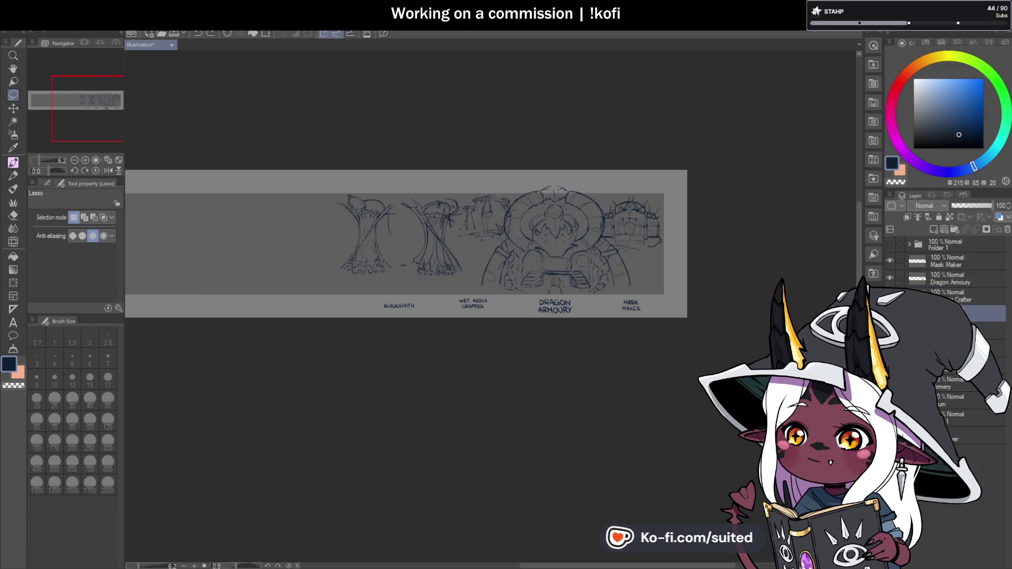
pyautogui.keyDown('ctrl'); pyautogui.click(960, 280); pyautogui.keyUp('ctrl')
pyautogui.hotkey('ctrl', 't')
pyautogui.moveTo(596, 276); pyautogui.dragTo(476, 278)
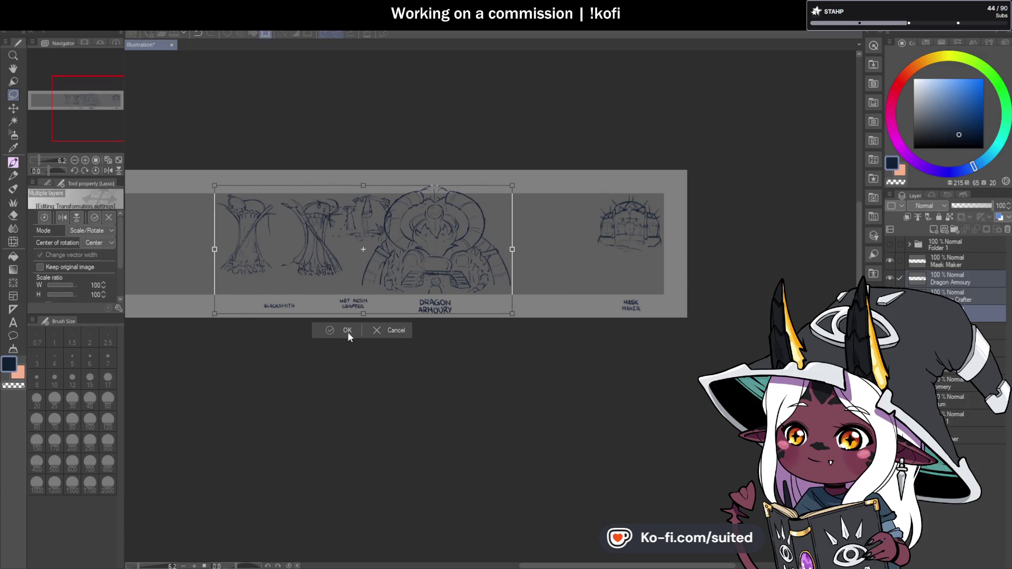
pyautogui.click(348, 330)
pyautogui.scroll(3, 559, 219)
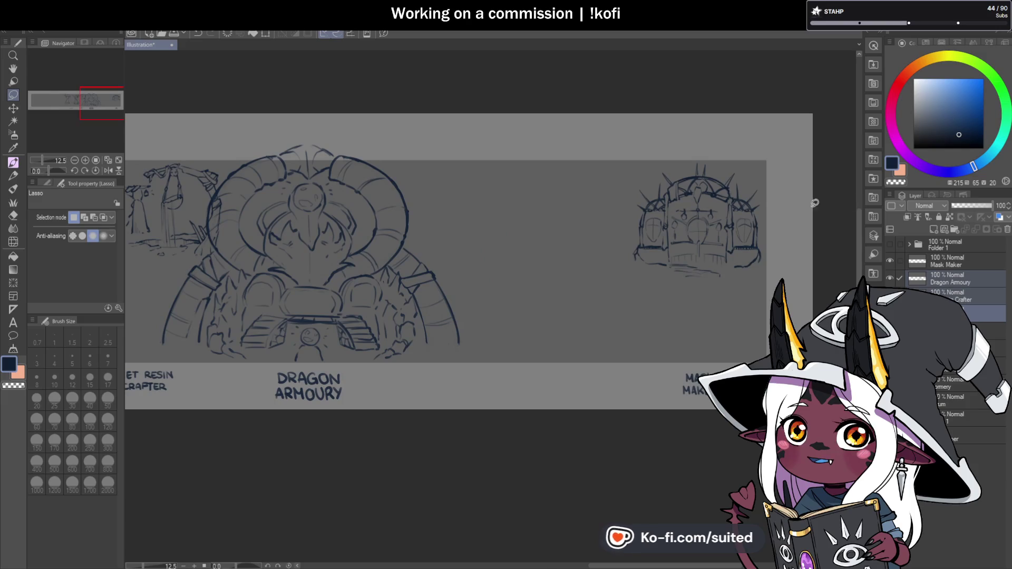
# Switch to the brush and add a new raster layer above Dragon Armoury.
pyautogui.press('b')
pyautogui.click(964, 279)
pyautogui.click(934, 230)
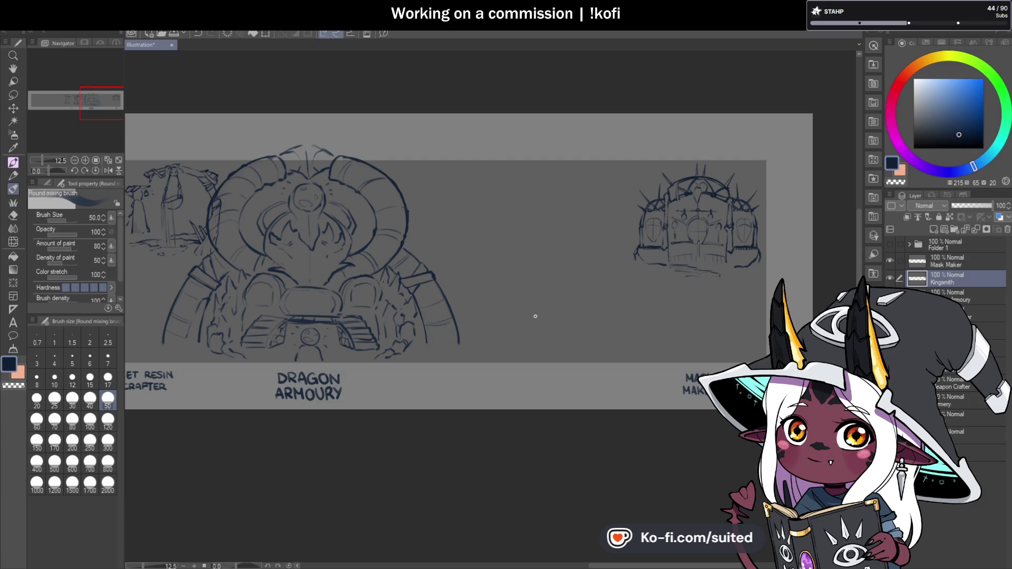
# Scroll to zoom out and view the whole banner.
pyautogui.scroll(-2, 535, 316)
pyautogui.scroll(-1, 549, 305)
pyautogui.scroll(-2, 573, 288)
pyautogui.scroll(1, 573, 288)
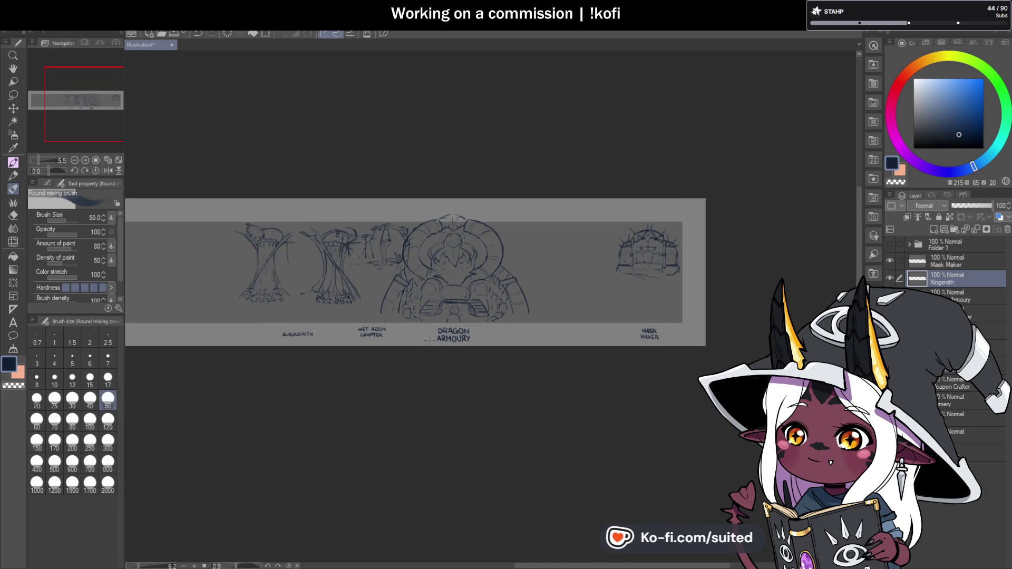
# Show Folder 1's dark circle, trial it over Dragon Armoury, cancel the move, and hide it.
pyautogui.click(890, 245)
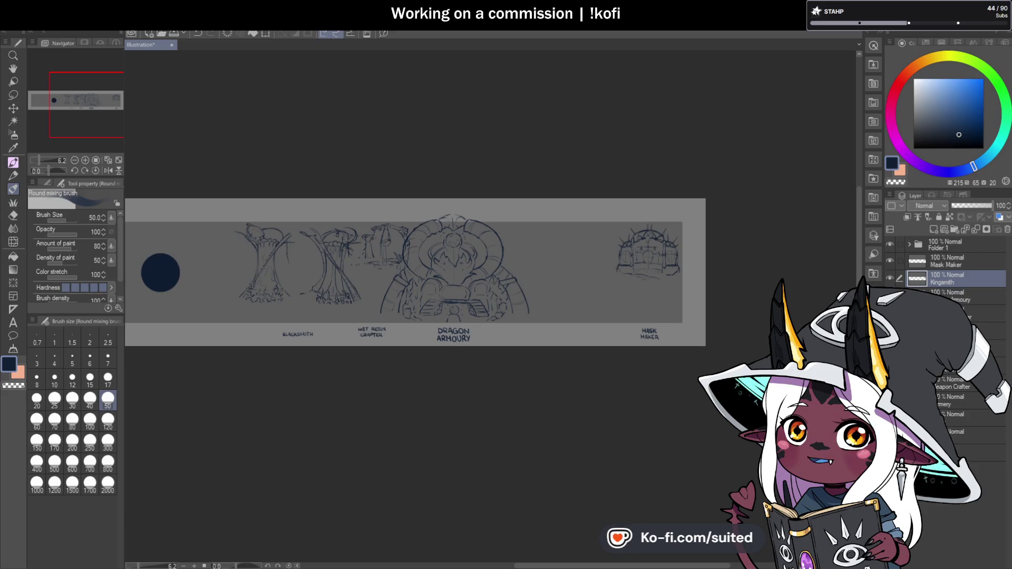
pyautogui.click(938, 252)
pyautogui.hotkey('ctrl', 't')
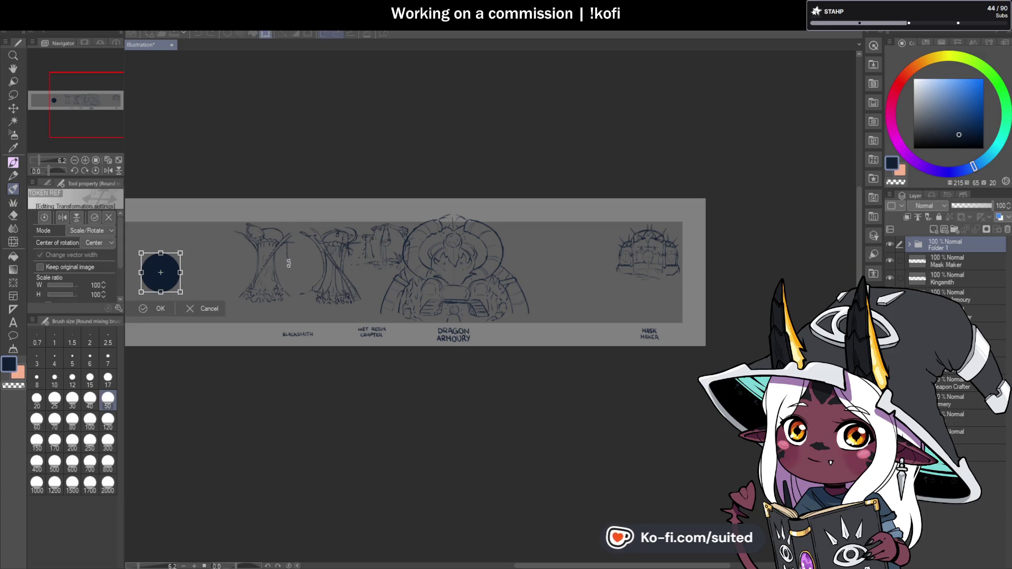
pyautogui.moveTo(164, 282); pyautogui.dragTo(455, 299)
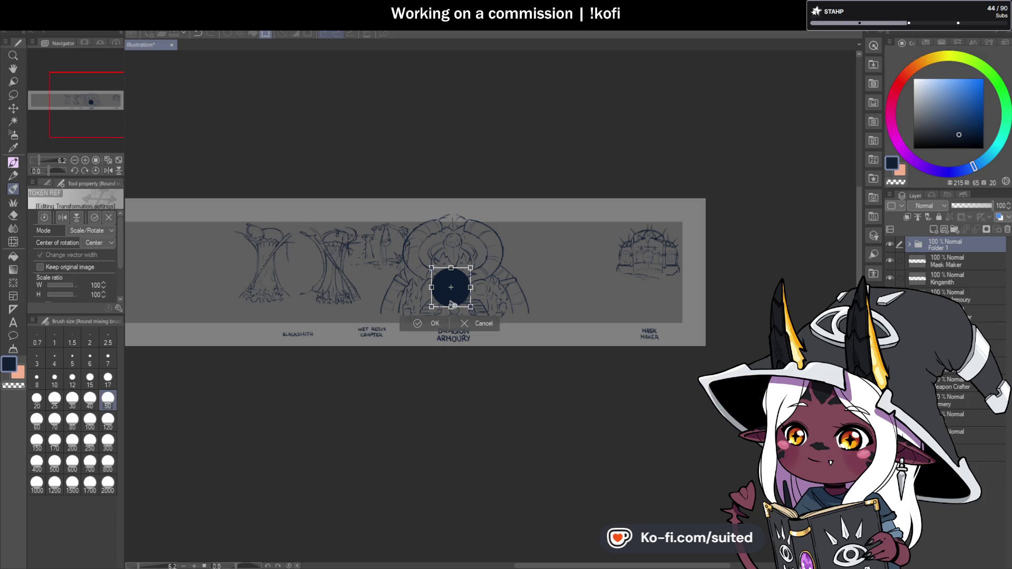
pyautogui.moveTo(459, 301)
pyautogui.mouseDown()
pyautogui.moveTo(507, 293)
pyautogui.moveTo(470, 275)
pyautogui.mouseUp()
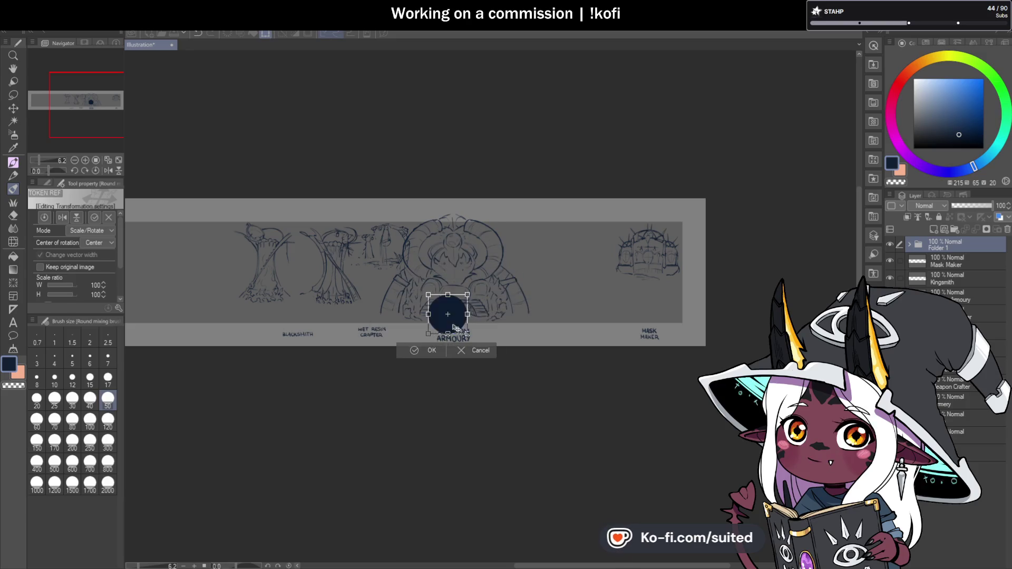
pyautogui.moveTo(452, 294); pyautogui.dragTo(458, 293)
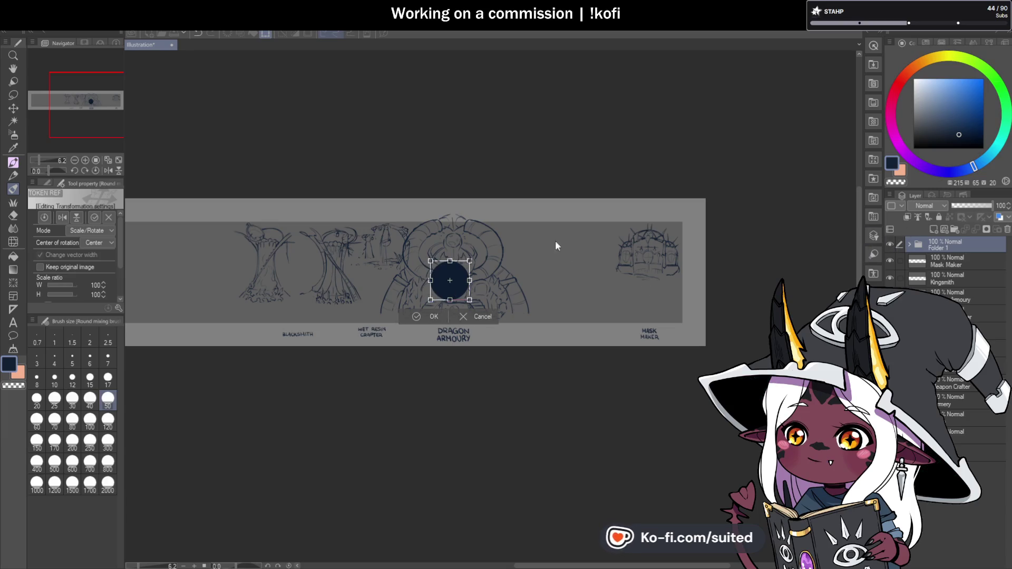
pyautogui.press('Escape')
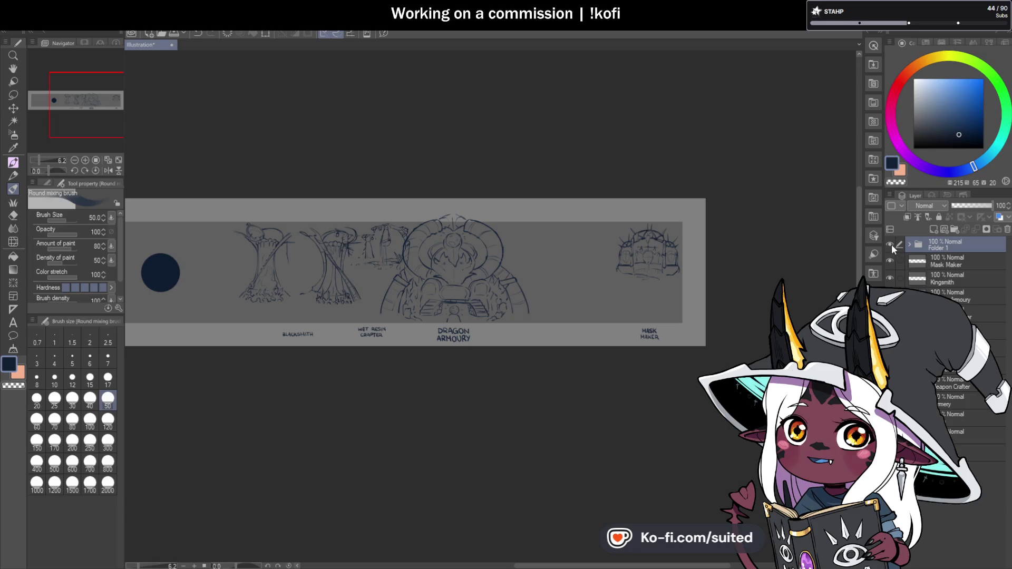
pyautogui.click(891, 244)
# Select the Kingsmith layer, zoom in, and begin the anvil's top edge line.
pyautogui.click(961, 275)
pyautogui.scroll(1, 574, 277)
pyautogui.scroll(1, 580, 271)
pyautogui.scroll(1, 580, 271)
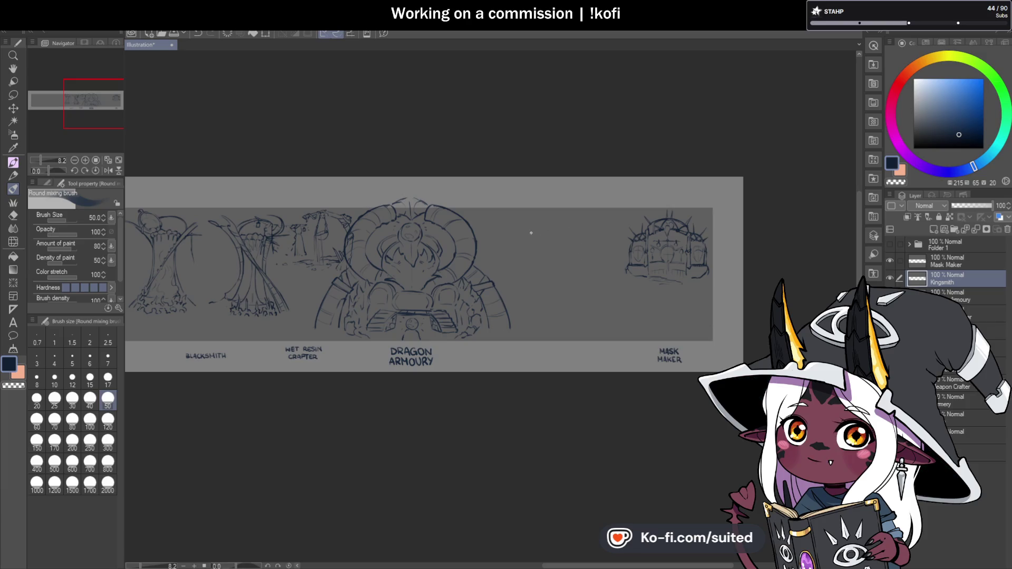
pyautogui.moveTo(519, 234); pyautogui.dragTo(533, 233)
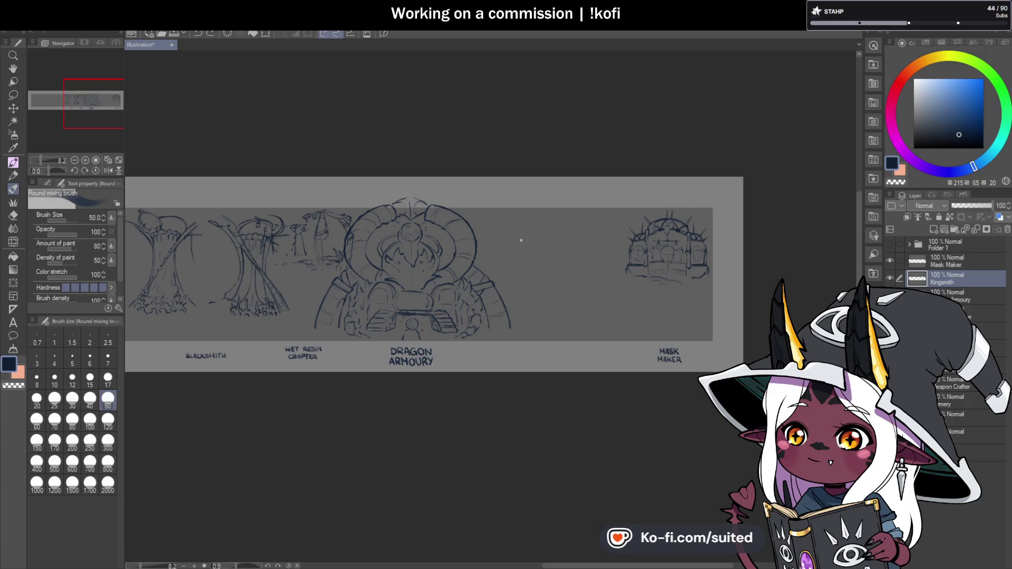
# Draw the anvil's long top line, curved horn underside, two flared feet and left-side detail.
pyautogui.moveTo(535, 240); pyautogui.dragTo(607, 229)
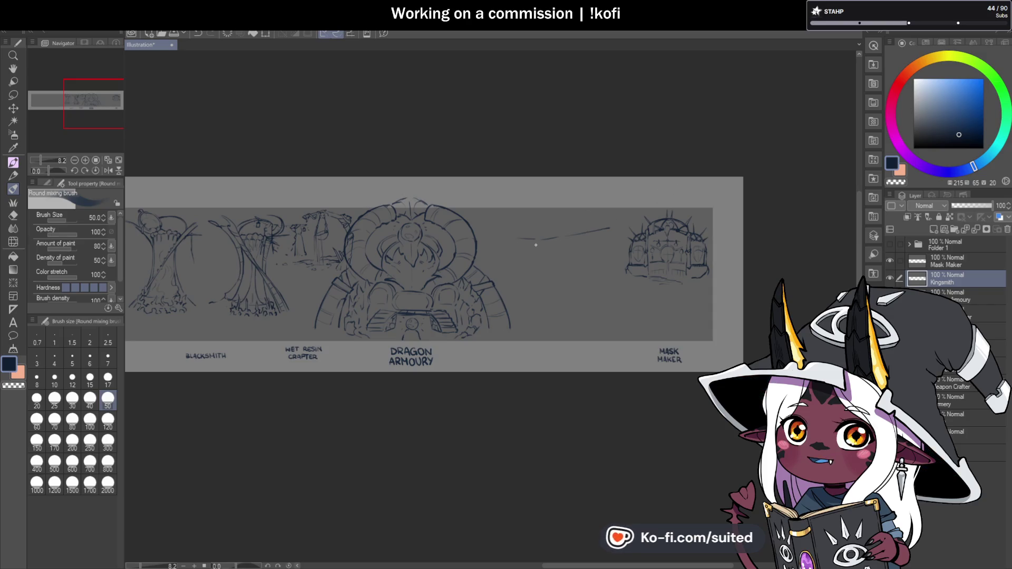
pyautogui.moveTo(519, 239); pyautogui.dragTo(504, 240)
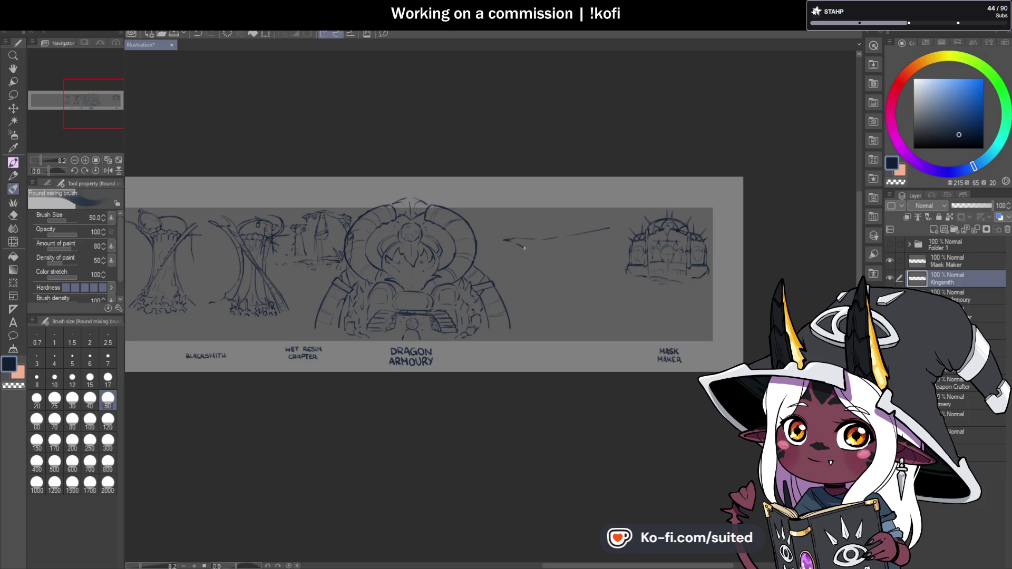
pyautogui.moveTo(621, 225); pyautogui.dragTo(606, 230)
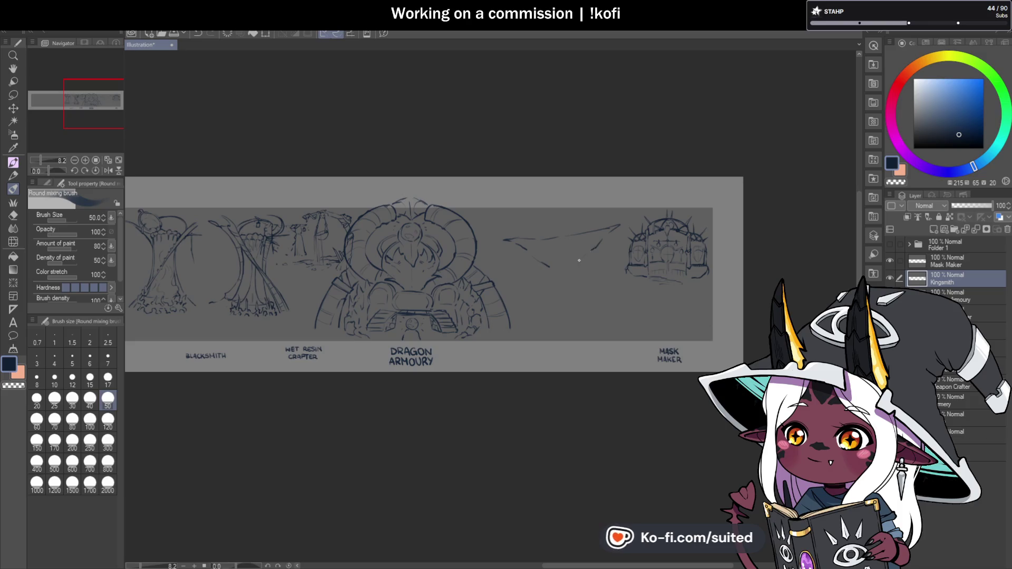
pyautogui.moveTo(577, 263); pyautogui.dragTo(552, 267)
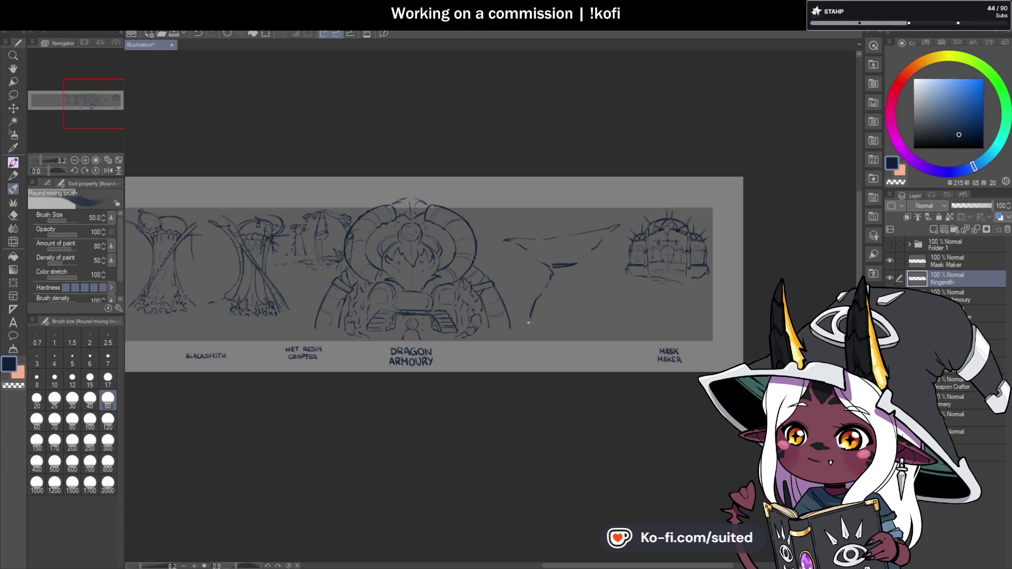
pyautogui.moveTo(581, 260); pyautogui.dragTo(610, 325)
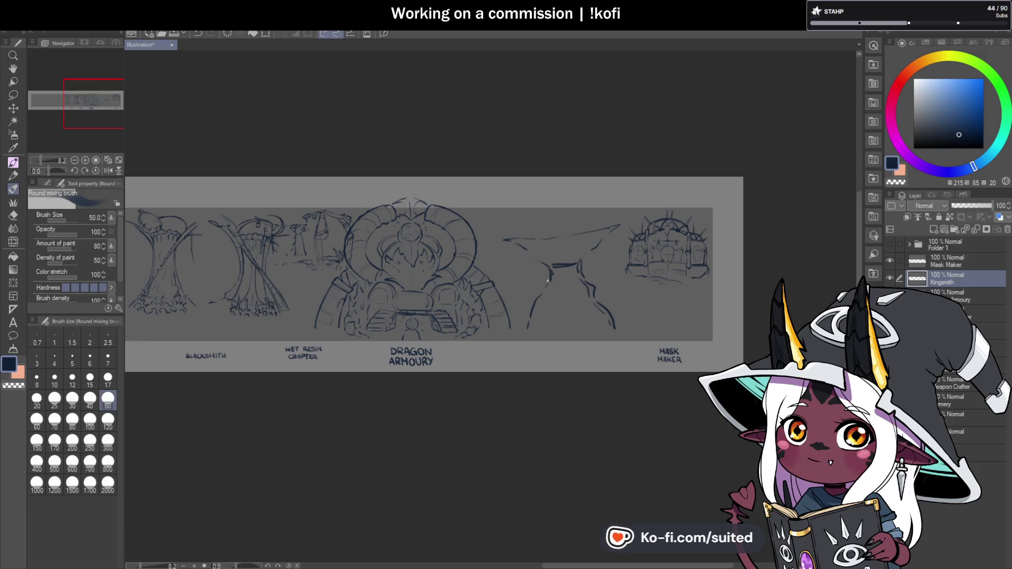
pyautogui.moveTo(513, 336); pyautogui.dragTo(525, 329)
pyautogui.moveTo(611, 319); pyautogui.dragTo(623, 327)
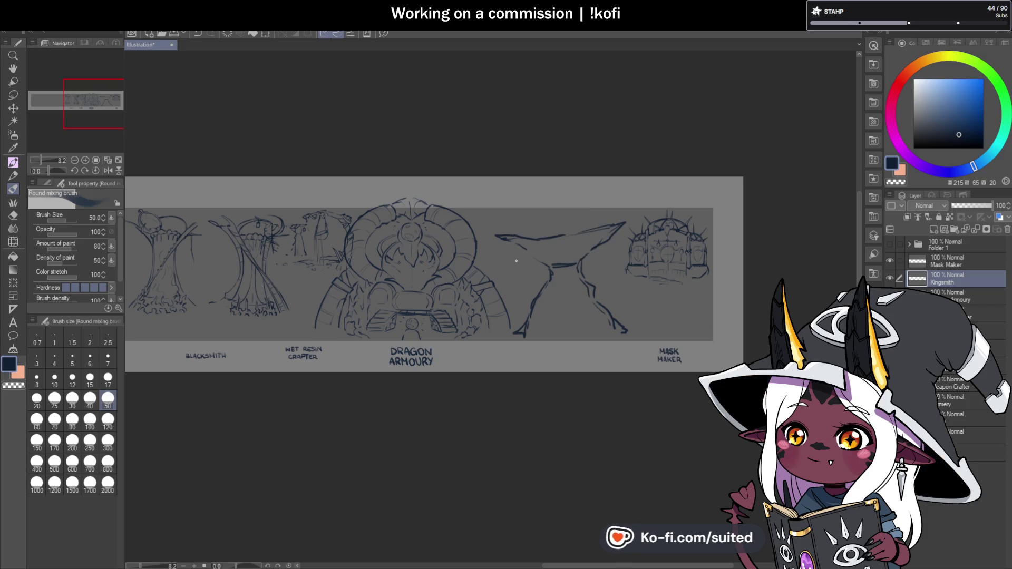
pyautogui.moveTo(512, 264); pyautogui.dragTo(524, 260)
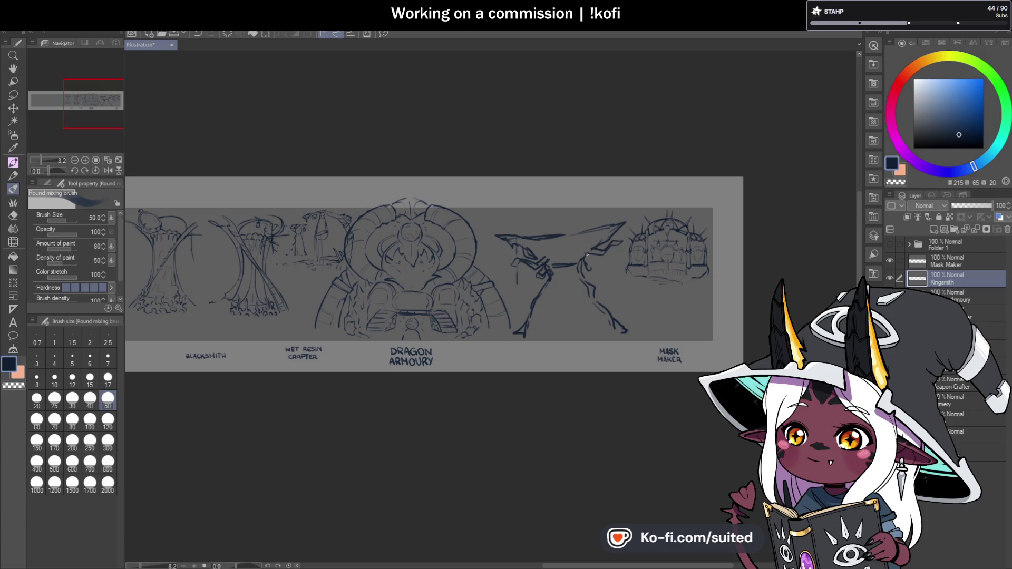
# Sketch a small figure atop the anvil, darkening its head and the anvil top's left end.
pyautogui.moveTo(605, 237); pyautogui.dragTo(610, 260)
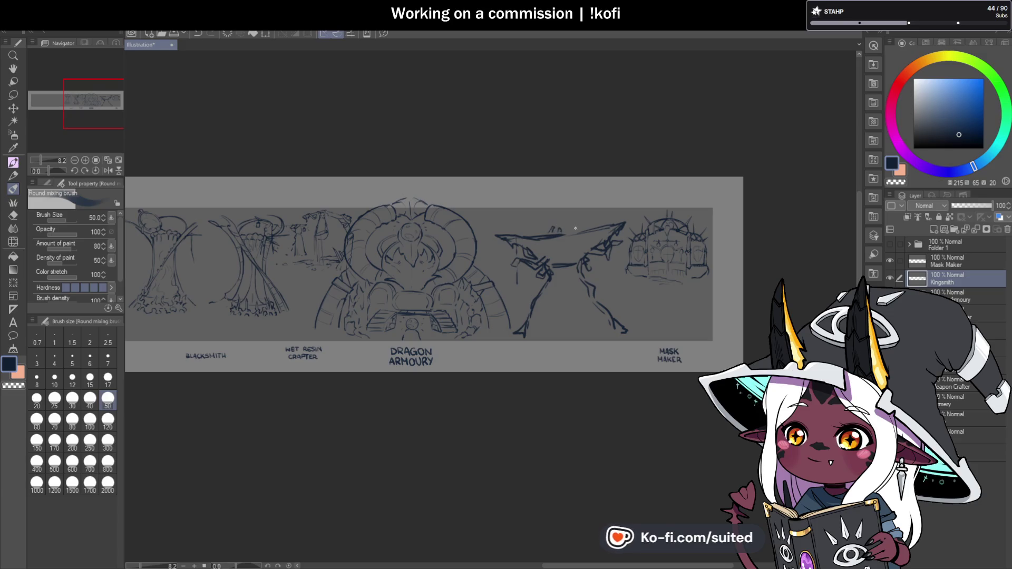
pyautogui.moveTo(567, 232); pyautogui.dragTo(573, 227)
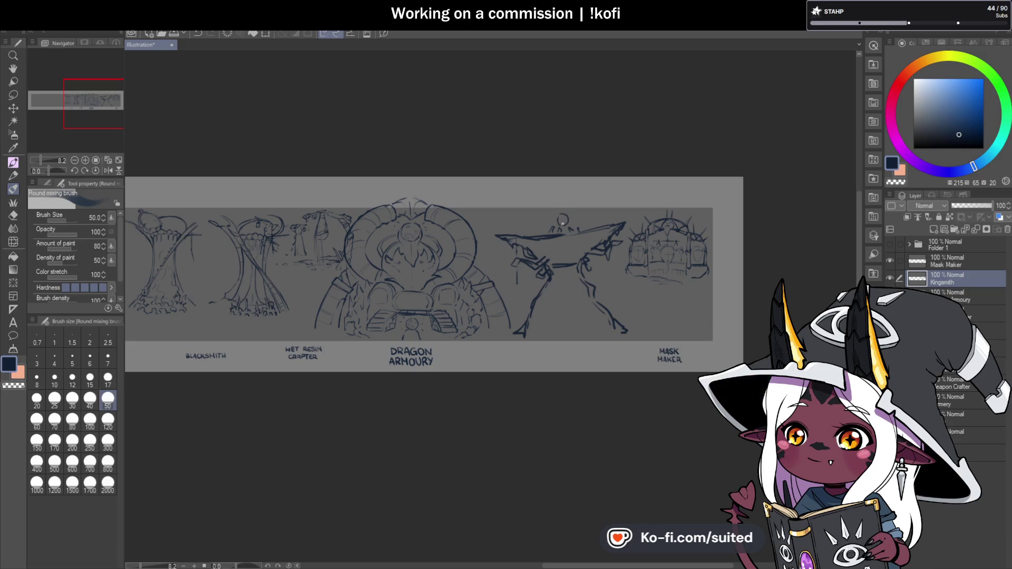
pyautogui.moveTo(561, 225); pyautogui.dragTo(558, 216)
pyautogui.moveTo(519, 240)
pyautogui.mouseDown()
pyautogui.moveTo(532, 245)
pyautogui.moveTo(521, 265)
pyautogui.moveTo(537, 268)
pyautogui.moveTo(524, 242)
pyautogui.mouseUp()
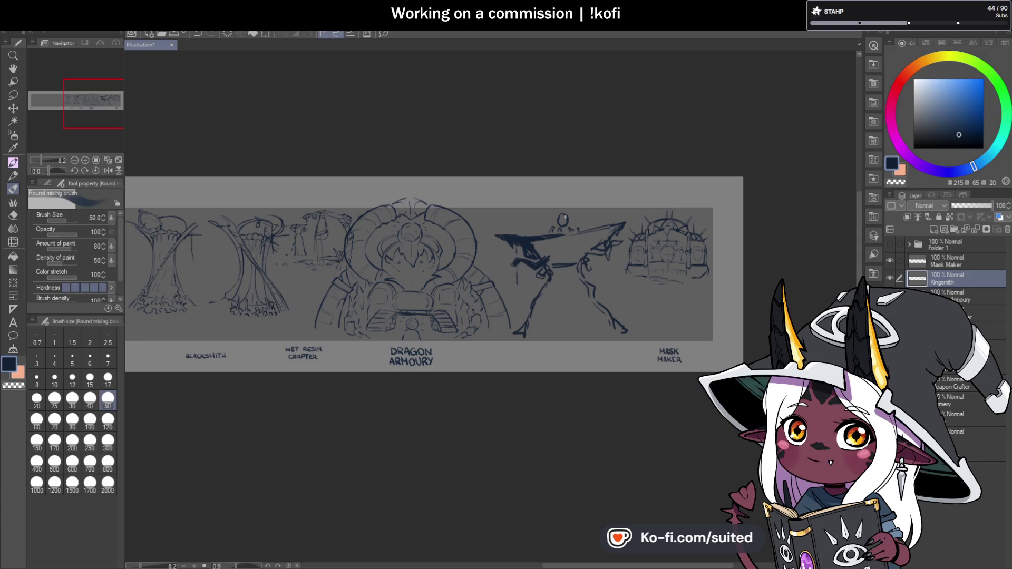
pyautogui.click(561, 219)
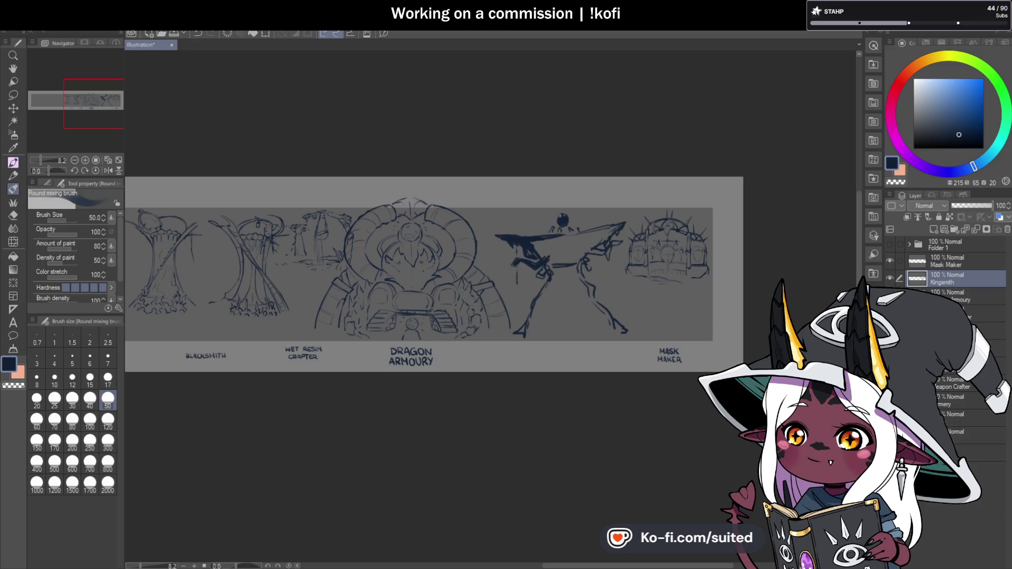
# Reshape the figure's head, thicken its left leg, add two light eyes and sample the navy.
pyautogui.scroll(3, 556, 223)
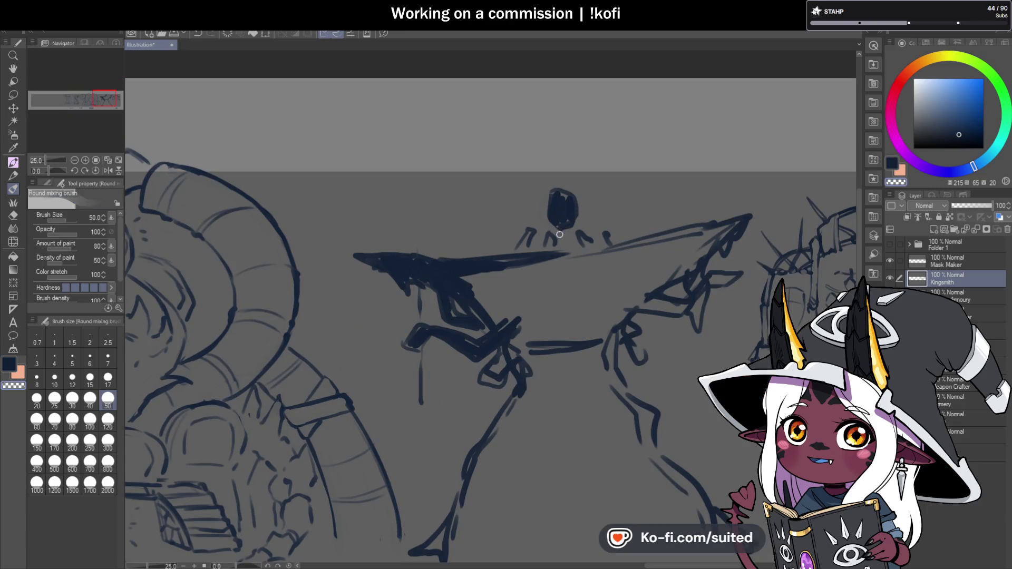
pyautogui.moveTo(569, 199)
pyautogui.mouseDown()
pyautogui.moveTo(561, 226)
pyautogui.moveTo(570, 181)
pyautogui.mouseUp()
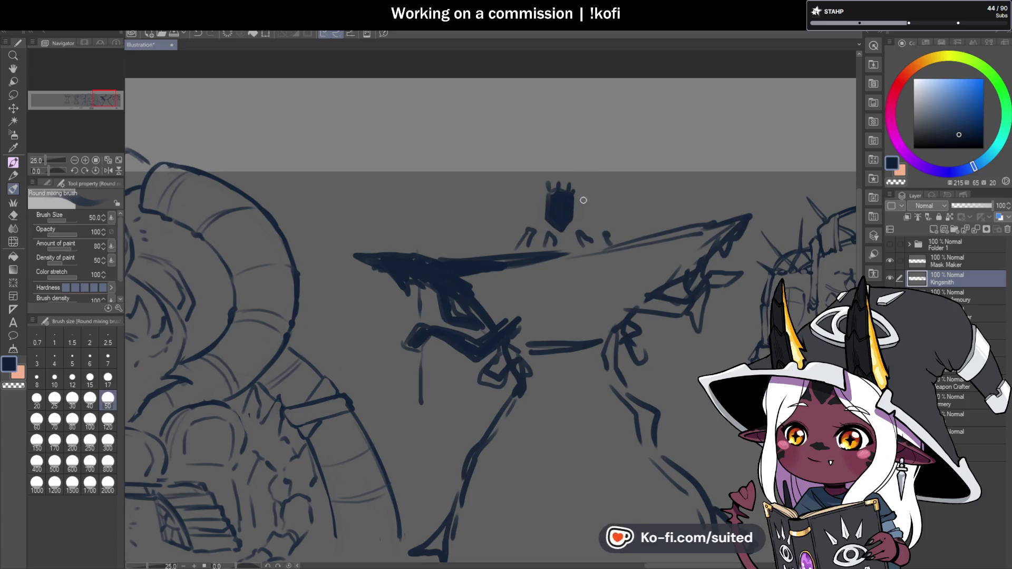
pyautogui.moveTo(531, 230); pyautogui.dragTo(519, 258)
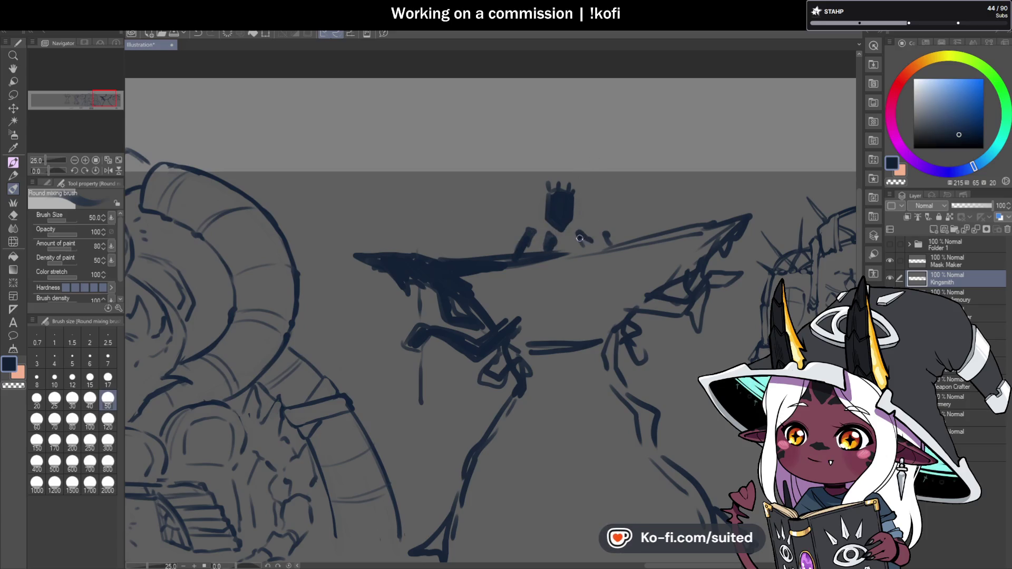
pyautogui.moveTo(580, 236); pyautogui.dragTo(591, 247)
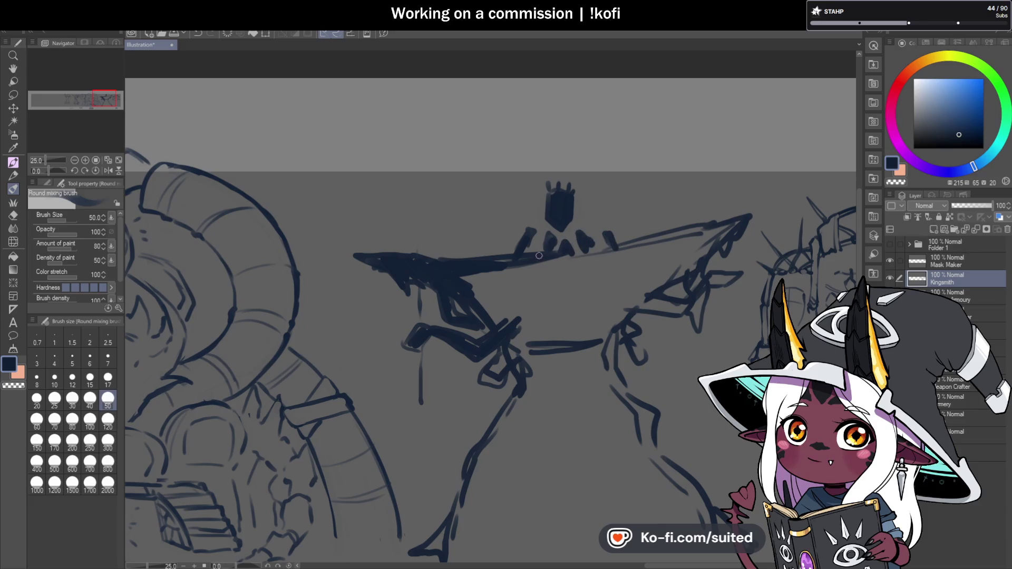
pyautogui.click(555, 204)
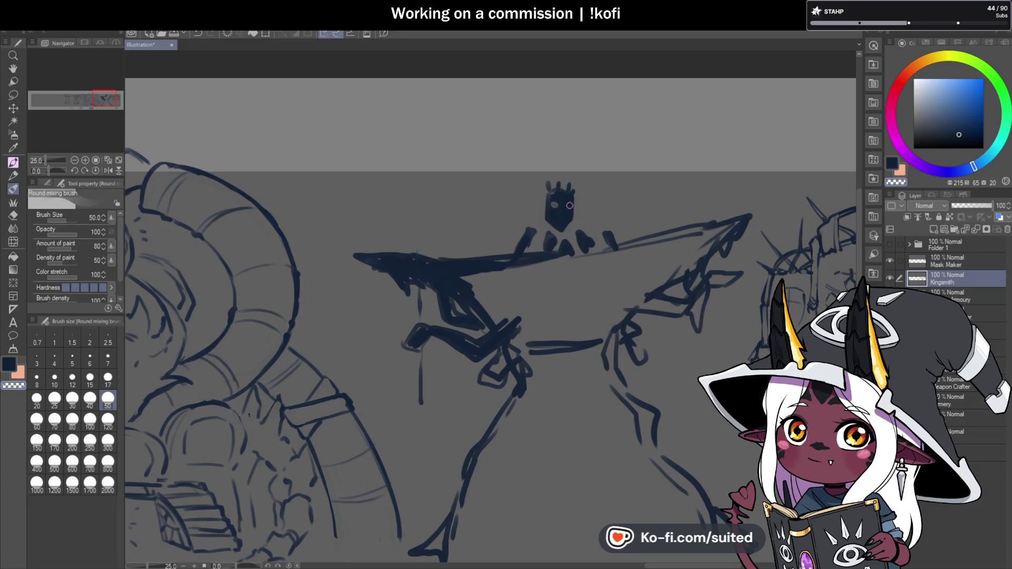
pyautogui.keyDown('alt'); pyautogui.click(556, 198); pyautogui.keyUp('alt')
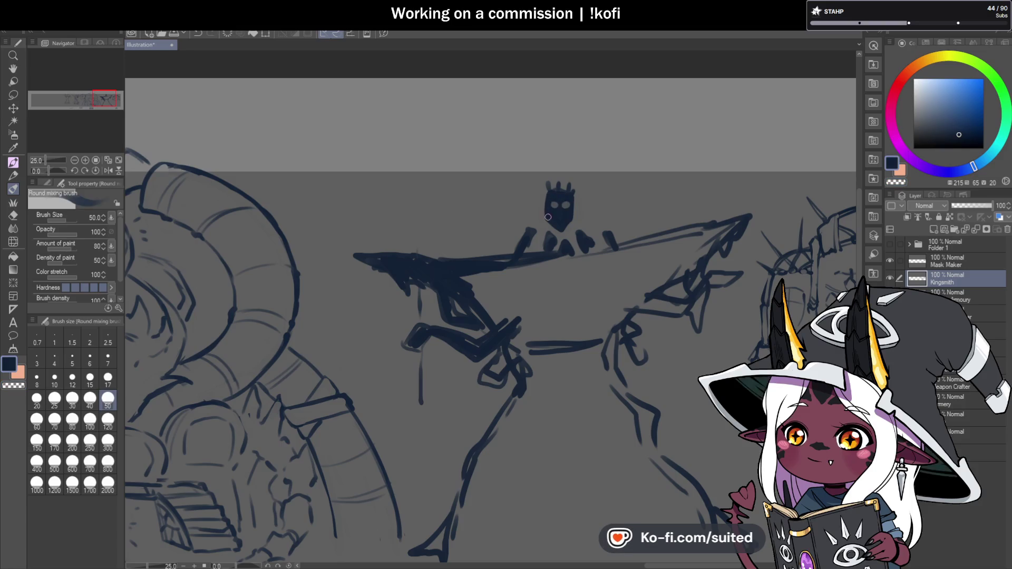
# Fill the wide cape solid navy, sweeping its edge up to a tip on the right.
pyautogui.scroll(-3, 573, 201)
pyautogui.scroll(-2, 527, 174)
pyautogui.scroll(3, 506, 152)
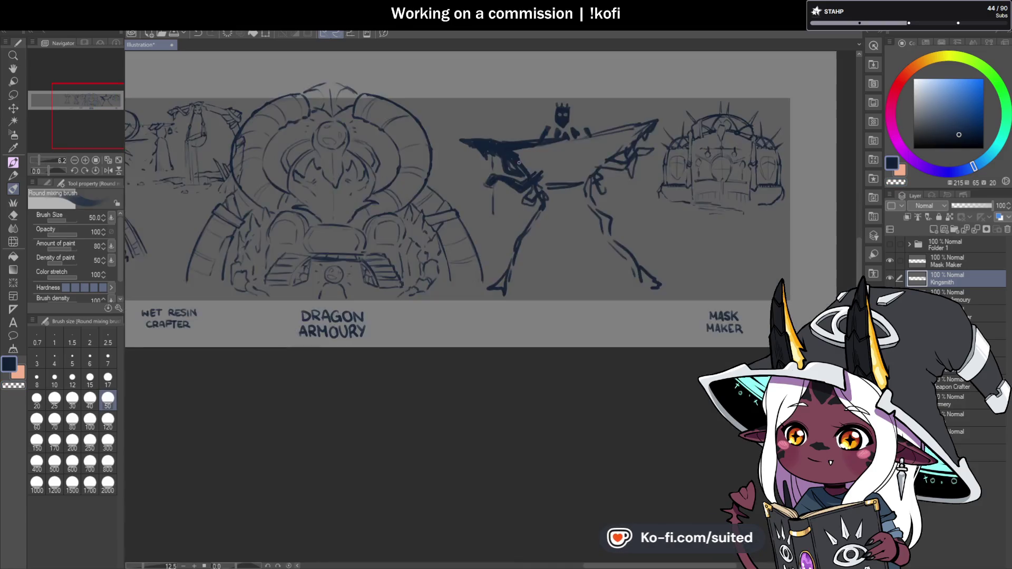
pyautogui.scroll(2, 504, 144)
pyautogui.moveTo(504, 145)
pyautogui.mouseDown()
pyautogui.moveTo(556, 158)
pyautogui.moveTo(606, 195)
pyautogui.mouseUp()
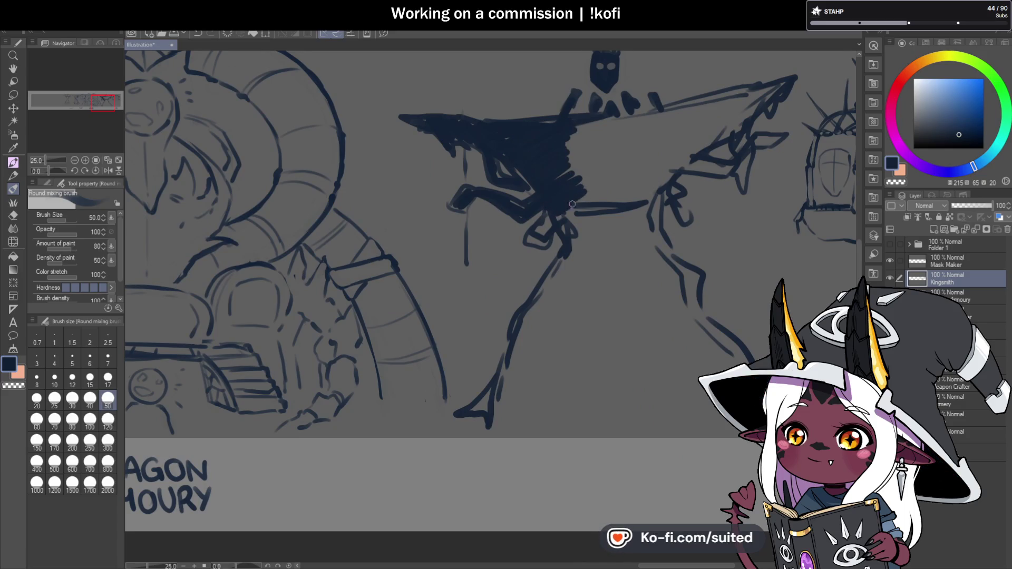
pyautogui.moveTo(596, 123)
pyautogui.mouseDown()
pyautogui.moveTo(627, 126)
pyautogui.moveTo(636, 154)
pyautogui.moveTo(617, 198)
pyautogui.mouseUp()
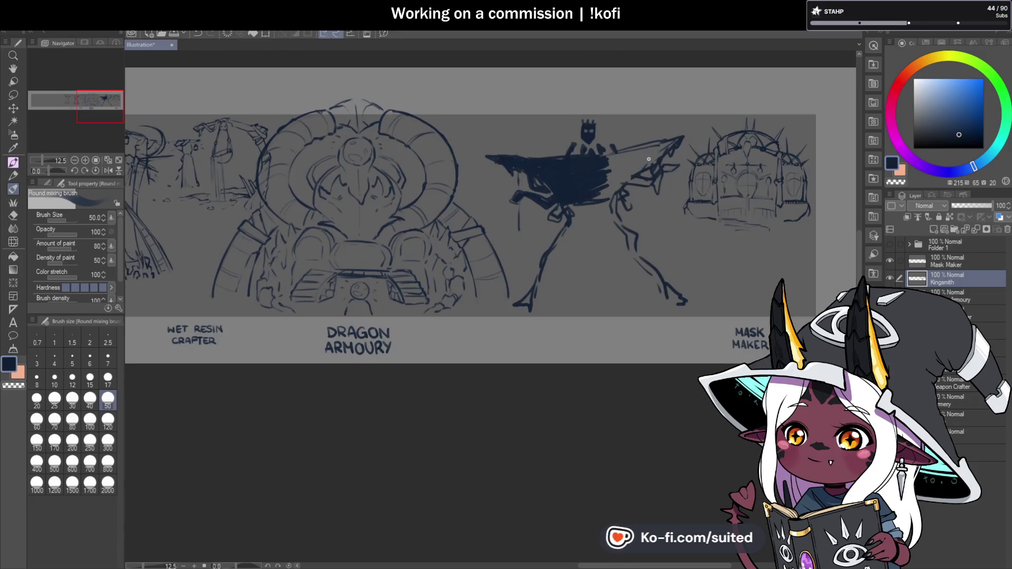
pyautogui.scroll(-5, 616, 198)
pyautogui.scroll(5, 598, 154)
pyautogui.moveTo(598, 154); pyautogui.dragTo(722, 124)
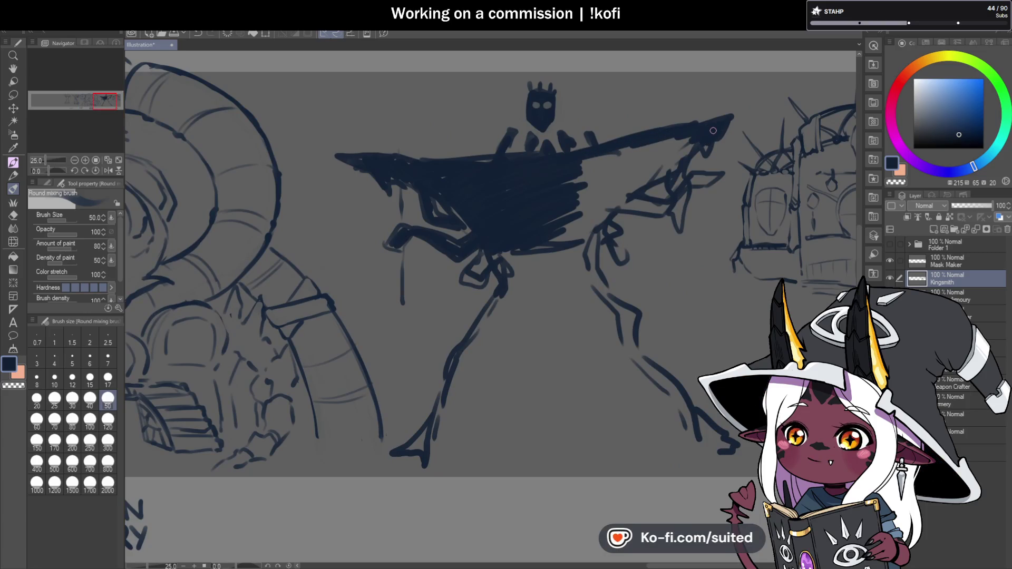
pyautogui.moveTo(733, 118)
pyautogui.mouseDown()
pyautogui.moveTo(633, 182)
pyautogui.moveTo(675, 153)
pyautogui.moveTo(580, 169)
pyautogui.moveTo(554, 192)
pyautogui.moveTo(601, 176)
pyautogui.moveTo(627, 211)
pyautogui.moveTo(635, 195)
pyautogui.moveTo(640, 210)
pyautogui.moveTo(663, 209)
pyautogui.moveTo(717, 177)
pyautogui.moveTo(680, 194)
pyautogui.moveTo(609, 192)
pyautogui.moveTo(574, 213)
pyautogui.mouseUp()
pyautogui.moveTo(523, 259)
pyautogui.mouseDown()
pyautogui.moveTo(495, 241)
pyautogui.moveTo(477, 263)
pyautogui.moveTo(495, 268)
pyautogui.moveTo(487, 308)
pyautogui.moveTo(501, 265)
pyautogui.mouseUp()
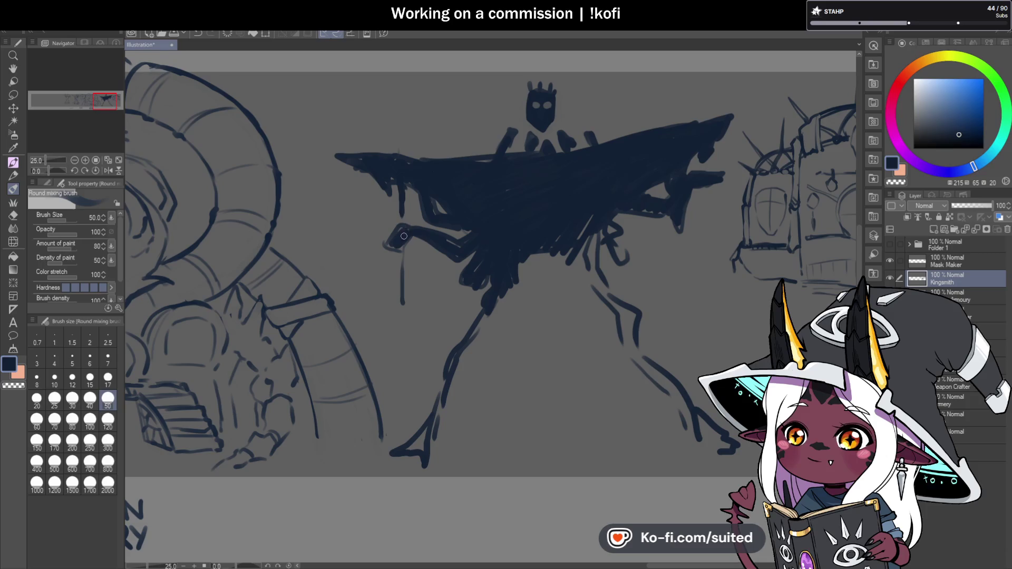
pyautogui.scroll(-2, 585, 210)
pyautogui.scroll(-2, 584, 209)
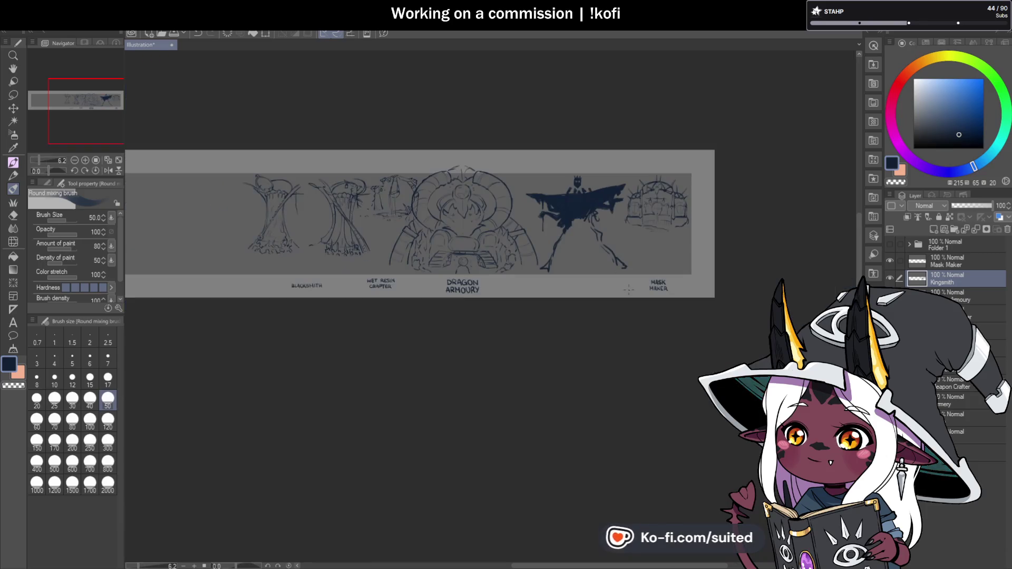
# Enlarge the mixing brush to 120 and paint the lower body into a solid flared navy robe.
pyautogui.scroll(2, 613, 248)
pyautogui.scroll(2, 613, 248)
pyautogui.click(108, 421)
pyautogui.moveTo(499, 126)
pyautogui.mouseDown()
pyautogui.moveTo(405, 230)
pyautogui.moveTo(364, 317)
pyautogui.moveTo(493, 169)
pyautogui.moveTo(536, 162)
pyautogui.moveTo(561, 190)
pyautogui.moveTo(580, 263)
pyautogui.moveTo(617, 285)
pyautogui.moveTo(595, 291)
pyautogui.moveTo(501, 260)
pyautogui.moveTo(477, 199)
pyautogui.moveTo(448, 214)
pyautogui.moveTo(372, 311)
pyautogui.moveTo(429, 323)
pyautogui.moveTo(468, 313)
pyautogui.moveTo(538, 253)
pyautogui.moveTo(545, 319)
pyautogui.moveTo(592, 296)
pyautogui.moveTo(658, 324)
pyautogui.mouseUp()
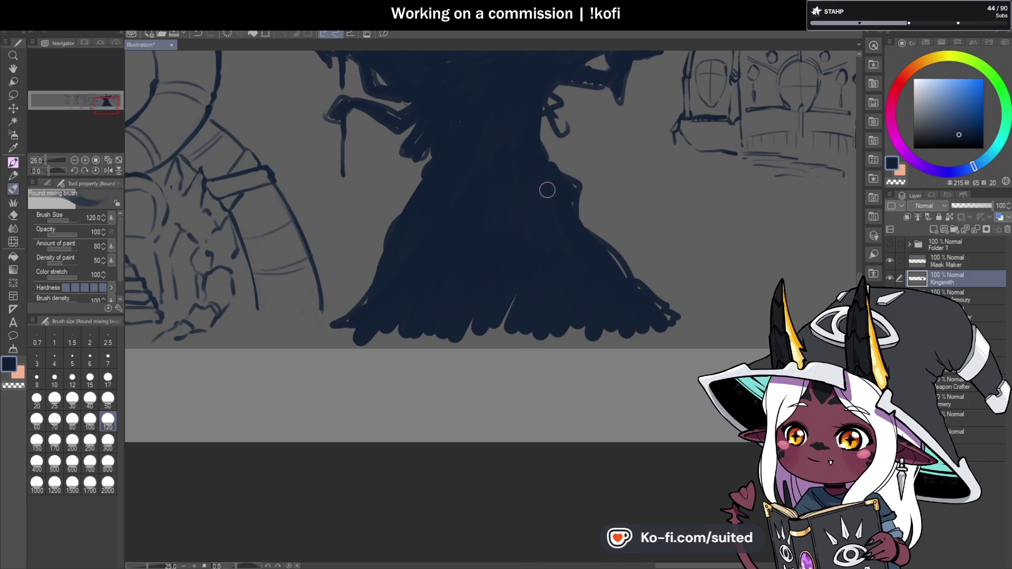
pyautogui.scroll(-5, 587, 371)
pyautogui.scroll(5, 582, 263)
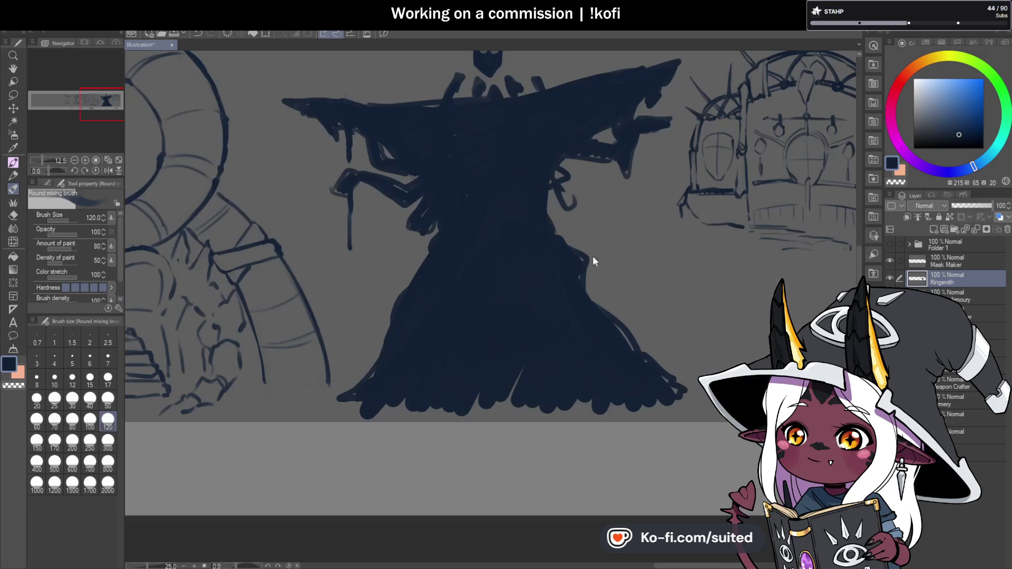
pyautogui.scroll(-5, 614, 339)
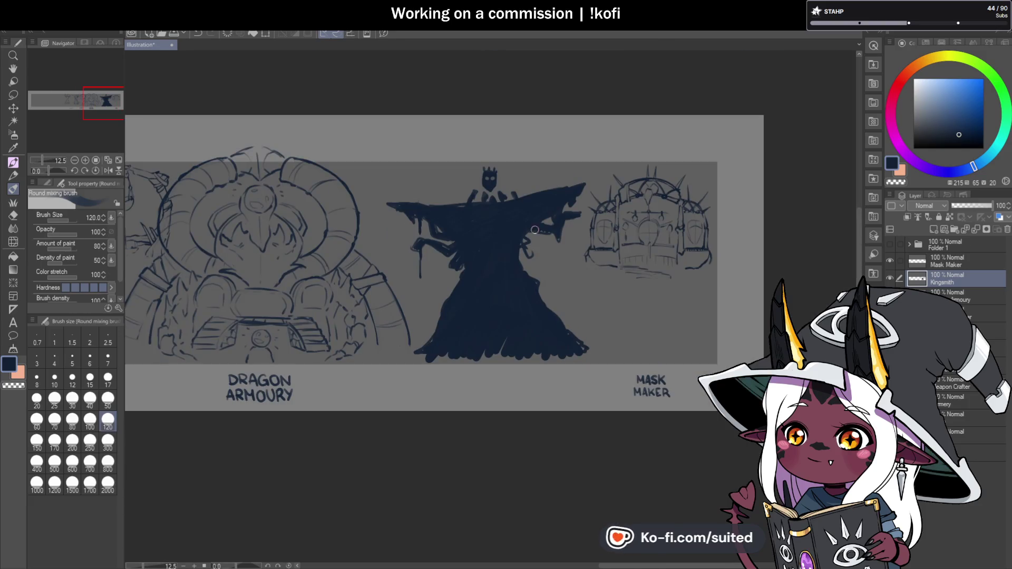
pyautogui.scroll(5, 476, 212)
# Shrink the brush, try the Soft airbrush and Fallen leaves brushes, then return to the mixing brush.
pyautogui.press('[')
pyautogui.press('[')
pyautogui.press('[')
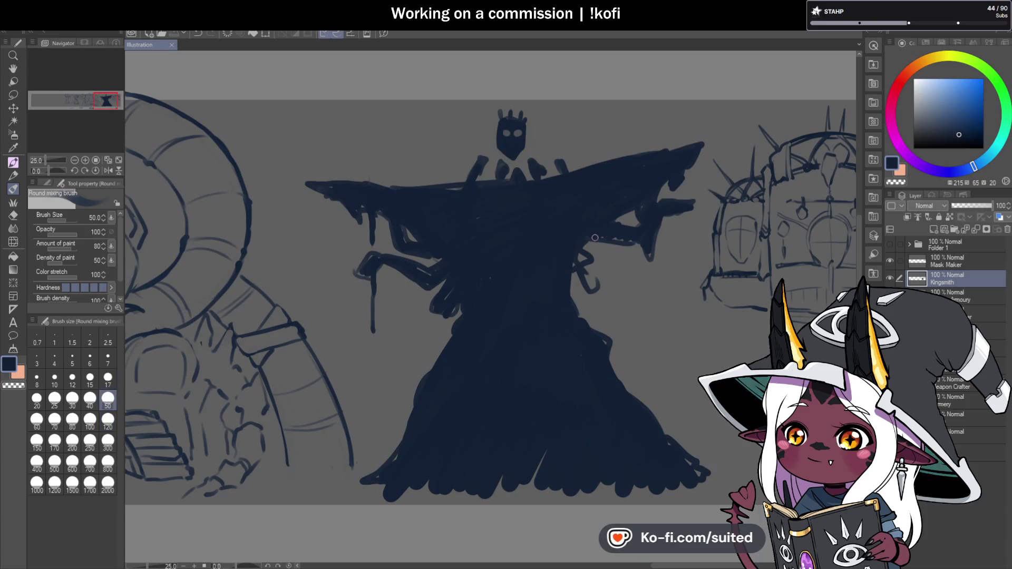
pyautogui.scroll(-4, 663, 212)
pyautogui.scroll(-2, 699, 291)
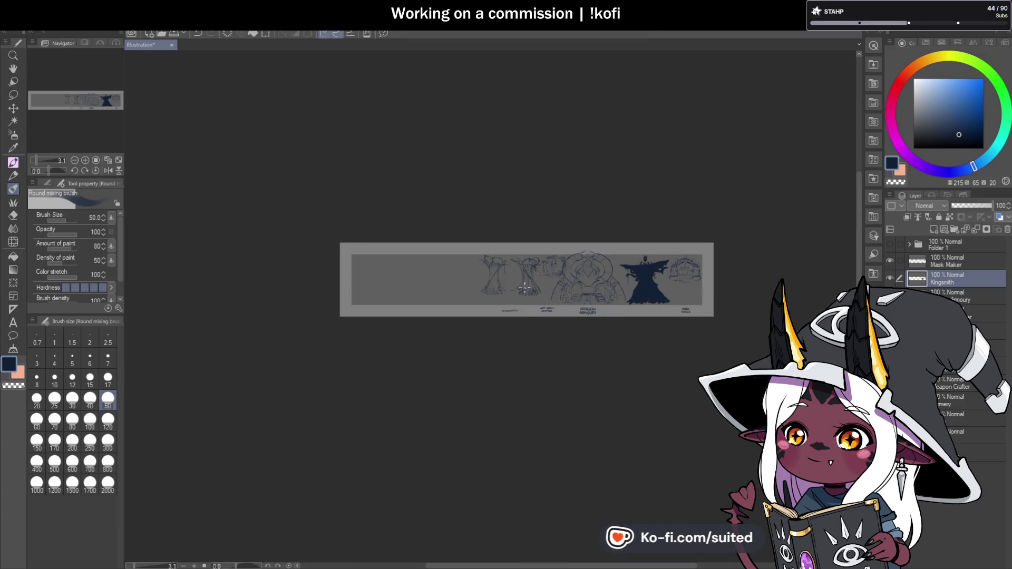
pyautogui.scroll(2, 699, 290)
pyautogui.scroll(4, 599, 326)
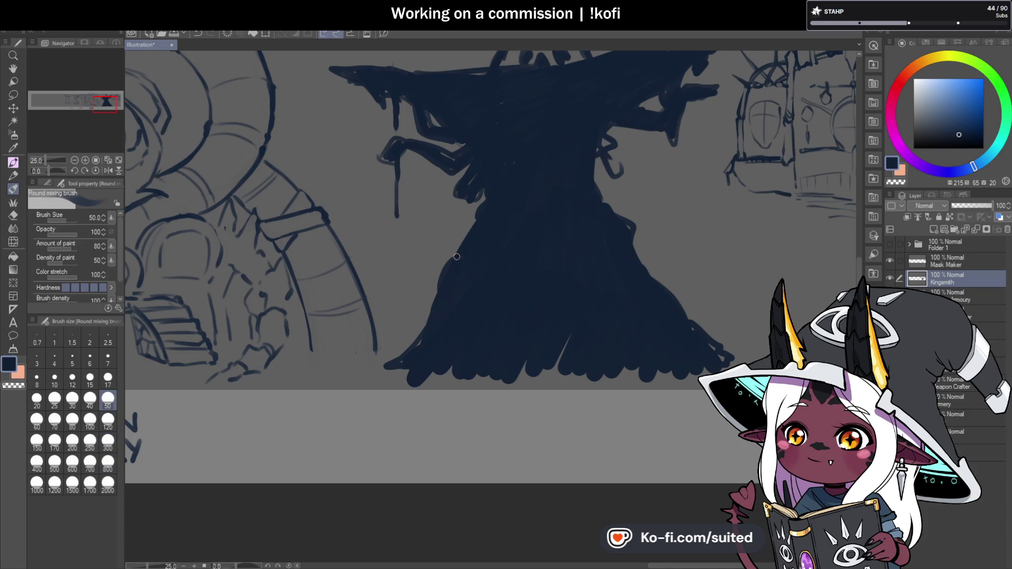
pyautogui.press('b')
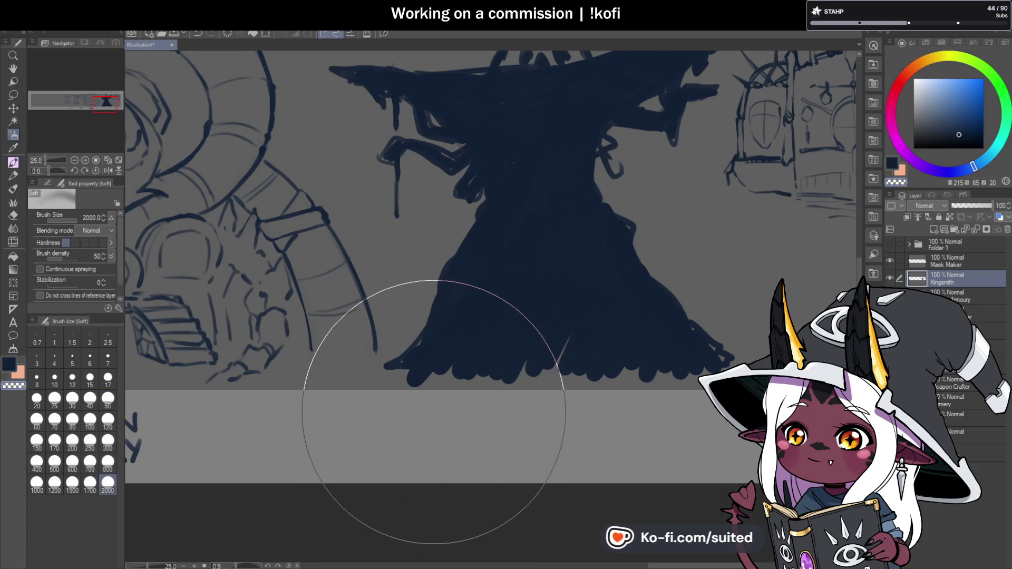
pyautogui.press('b')
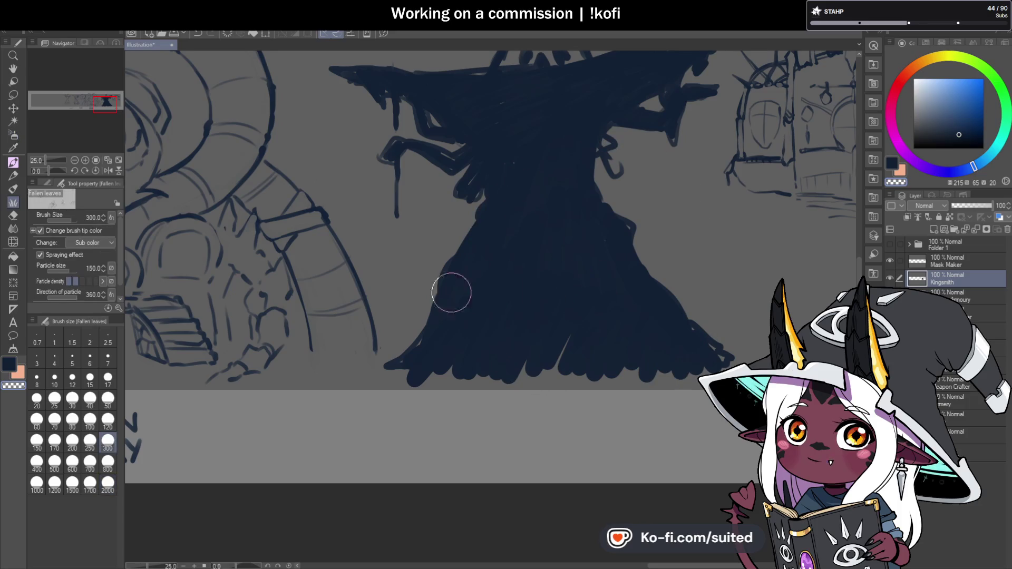
pyautogui.click(108, 399)
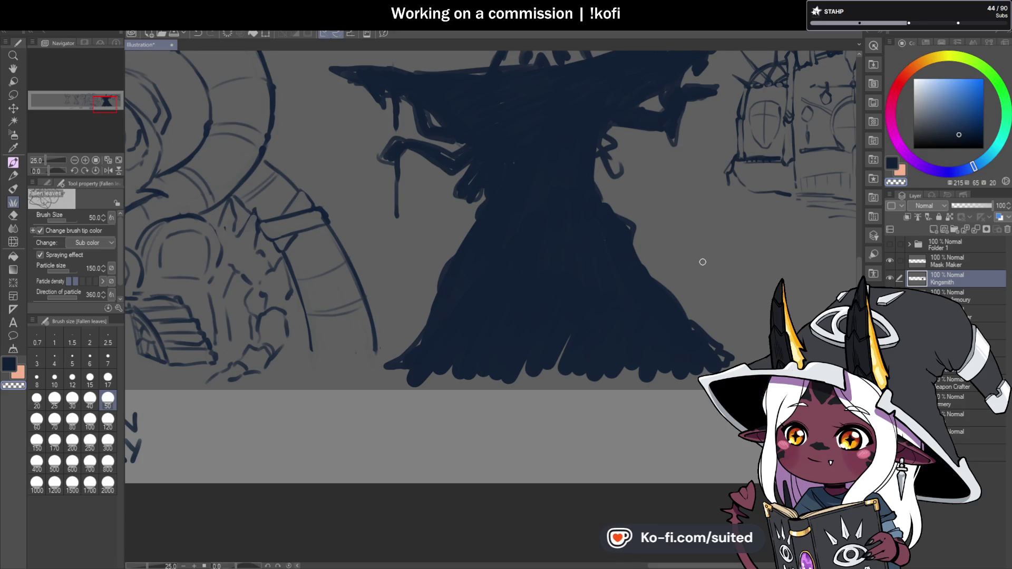
pyautogui.press('b')
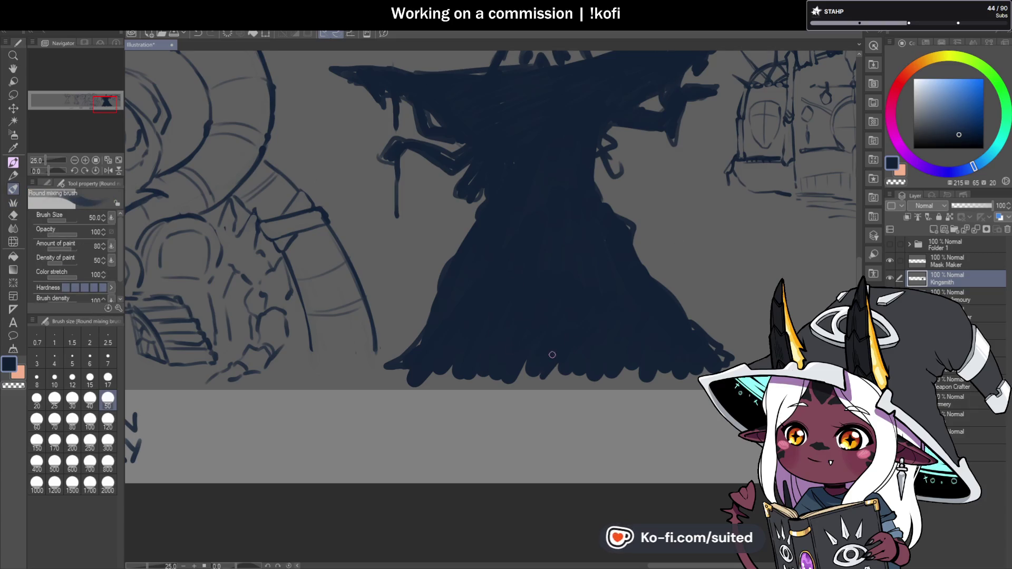
pyautogui.scroll(-3, 553, 307)
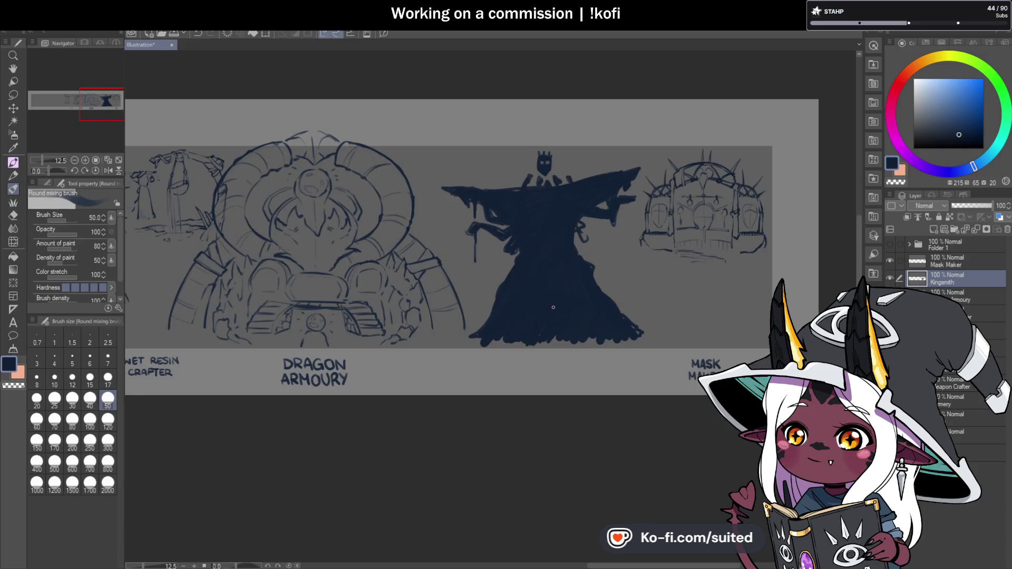
pyautogui.scroll(2, 530, 175)
pyautogui.scroll(2, 531, 174)
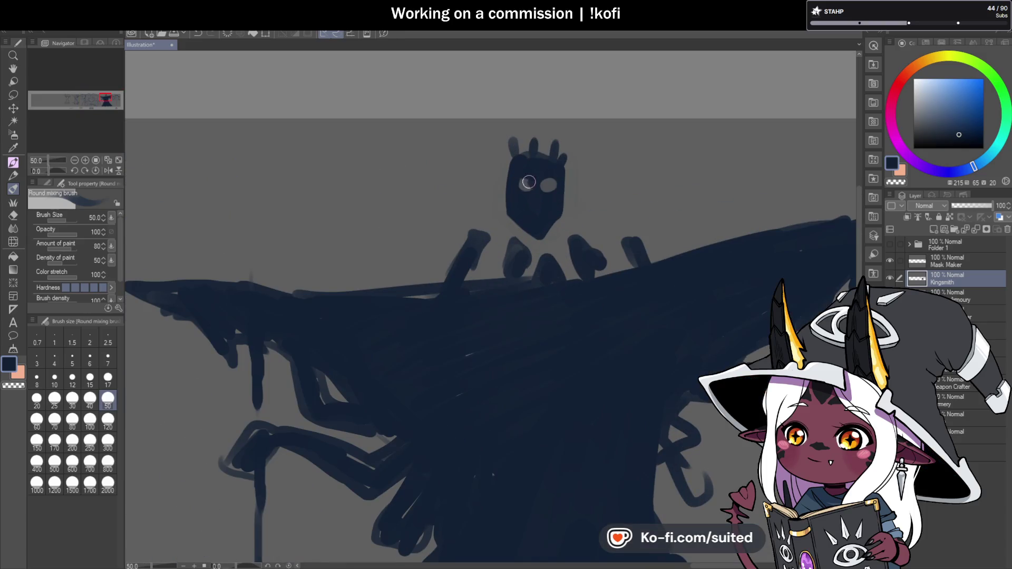
# Repaint the figure's head with two light eyes, a darker left edge, taller pointed spikes, and arm strokes.
pyautogui.moveTo(527, 182)
pyautogui.mouseDown()
pyautogui.moveTo(549, 186)
pyautogui.moveTo(526, 165)
pyautogui.moveTo(562, 156)
pyautogui.mouseUp()
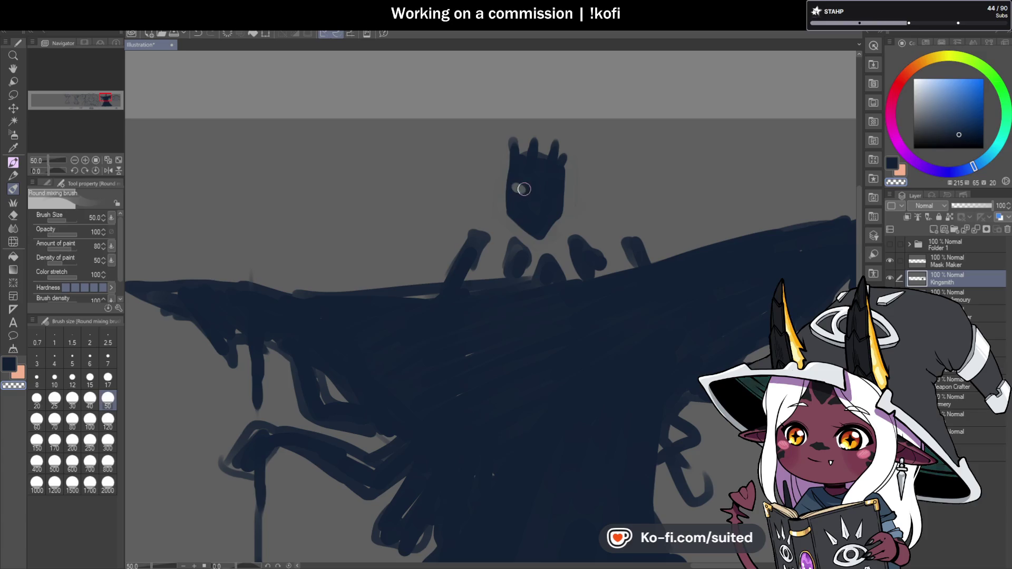
pyautogui.moveTo(546, 187); pyautogui.dragTo(522, 189)
pyautogui.moveTo(512, 149)
pyautogui.mouseDown()
pyautogui.moveTo(510, 200)
pyautogui.moveTo(527, 226)
pyautogui.mouseUp()
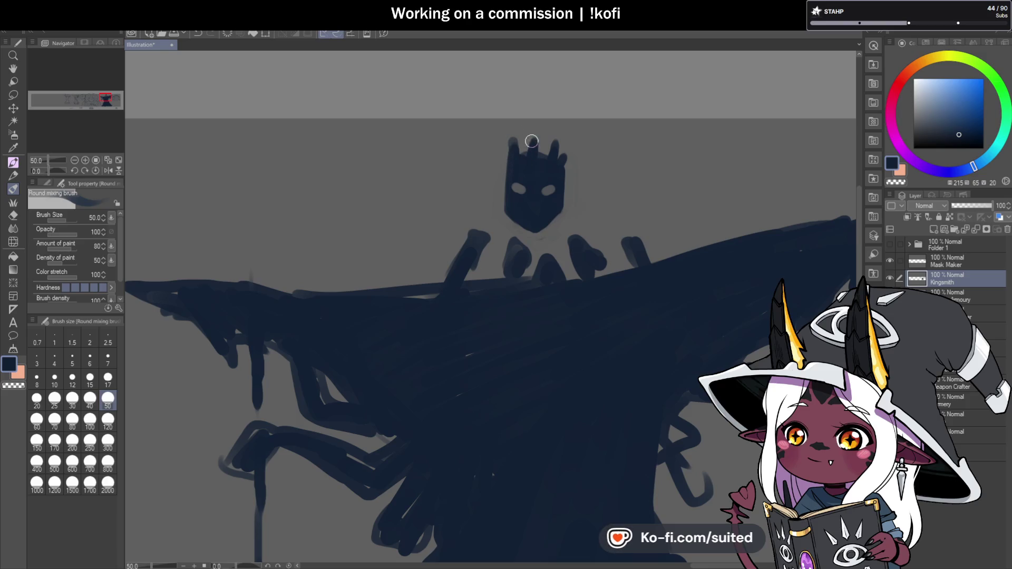
pyautogui.moveTo(535, 139); pyautogui.dragTo(537, 128)
pyautogui.moveTo(518, 161)
pyautogui.mouseDown()
pyautogui.moveTo(511, 134)
pyautogui.moveTo(563, 139)
pyautogui.moveTo(543, 154)
pyautogui.mouseUp()
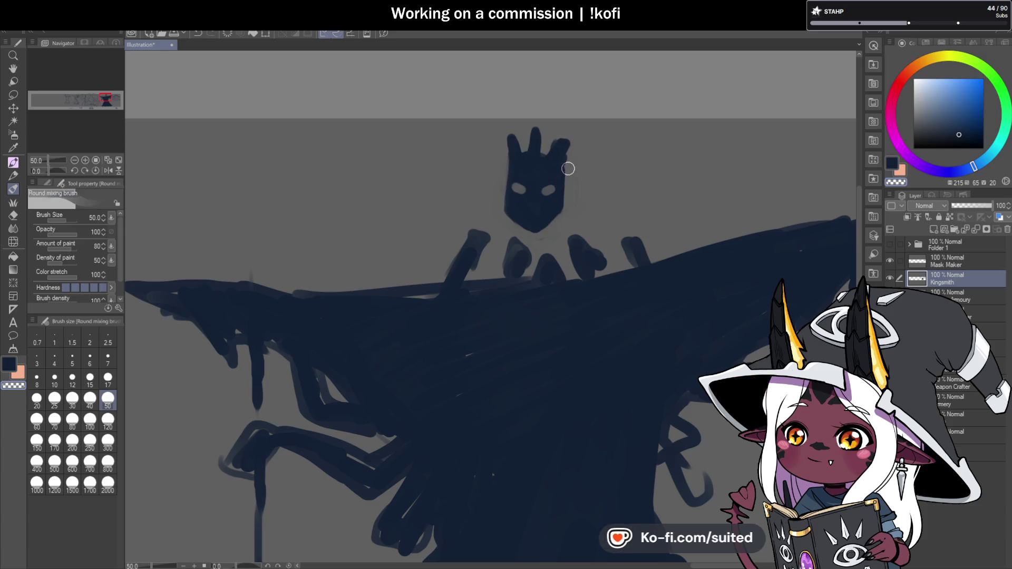
pyautogui.moveTo(560, 226)
pyautogui.mouseDown()
pyautogui.moveTo(512, 263)
pyautogui.moveTo(490, 258)
pyautogui.moveTo(548, 244)
pyautogui.mouseUp()
pyautogui.moveTo(611, 263); pyautogui.dragTo(626, 271)
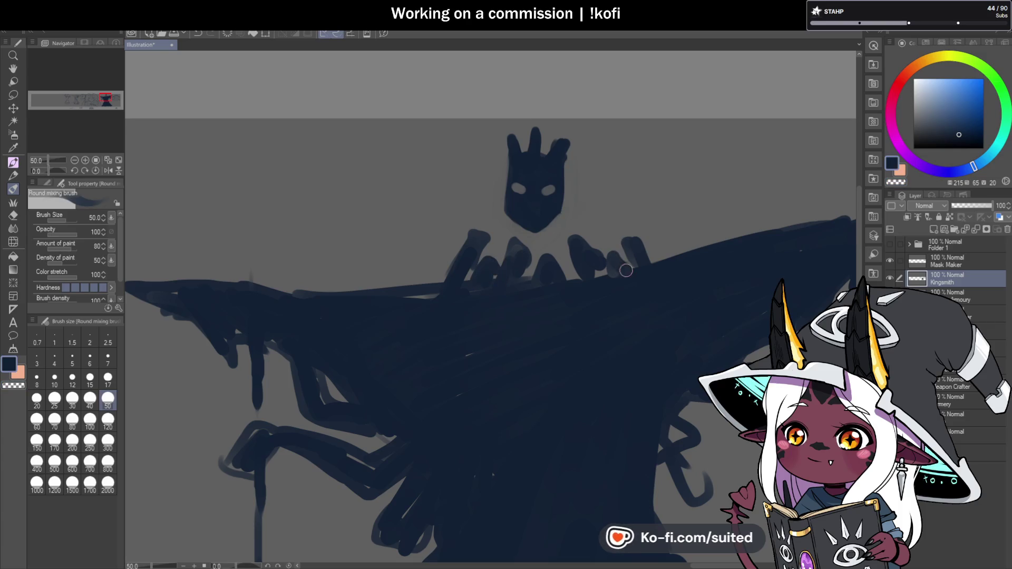
# Erase part of the caped figure's left hand and redraw it in dark navy.
pyautogui.scroll(-3, 611, 174)
pyautogui.scroll(-5, 610, 163)
pyautogui.scroll(-2, 712, 305)
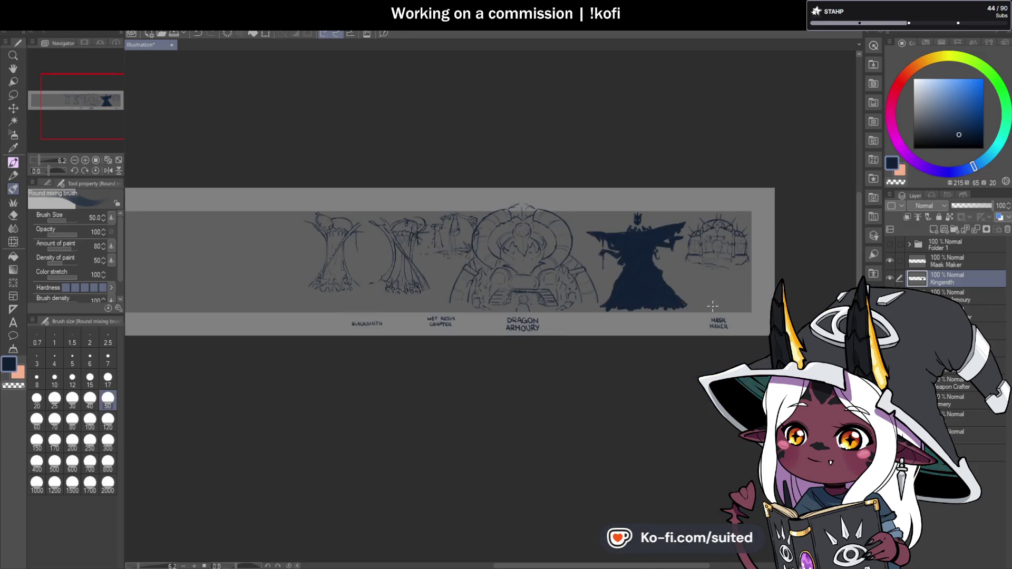
pyautogui.scroll(5, 669, 274)
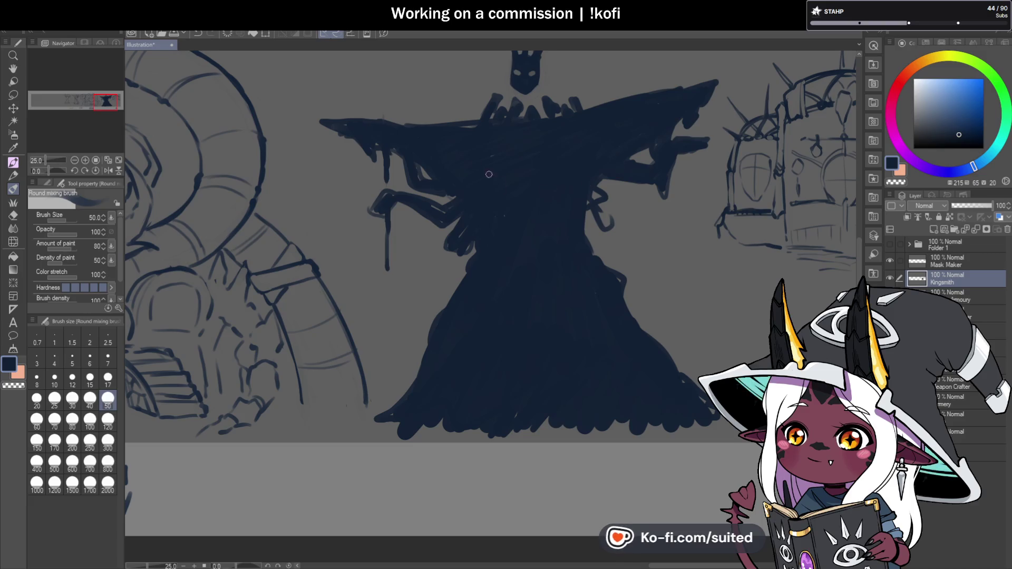
pyautogui.scroll(1, 383, 200)
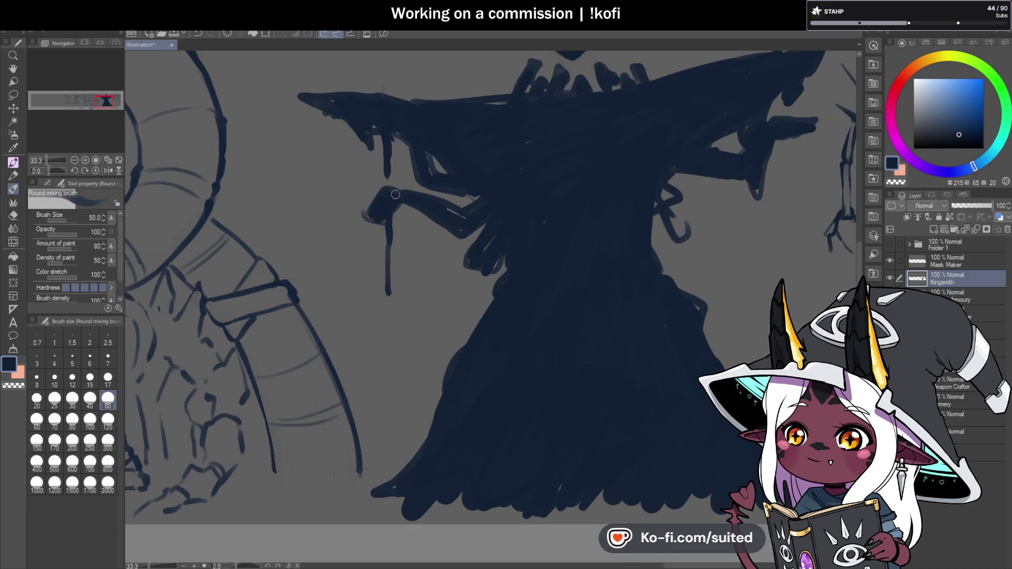
pyautogui.press('c')
pyautogui.moveTo(376, 224)
pyautogui.mouseDown()
pyautogui.moveTo(395, 199)
pyautogui.moveTo(372, 224)
pyautogui.mouseUp()
pyautogui.press('c')
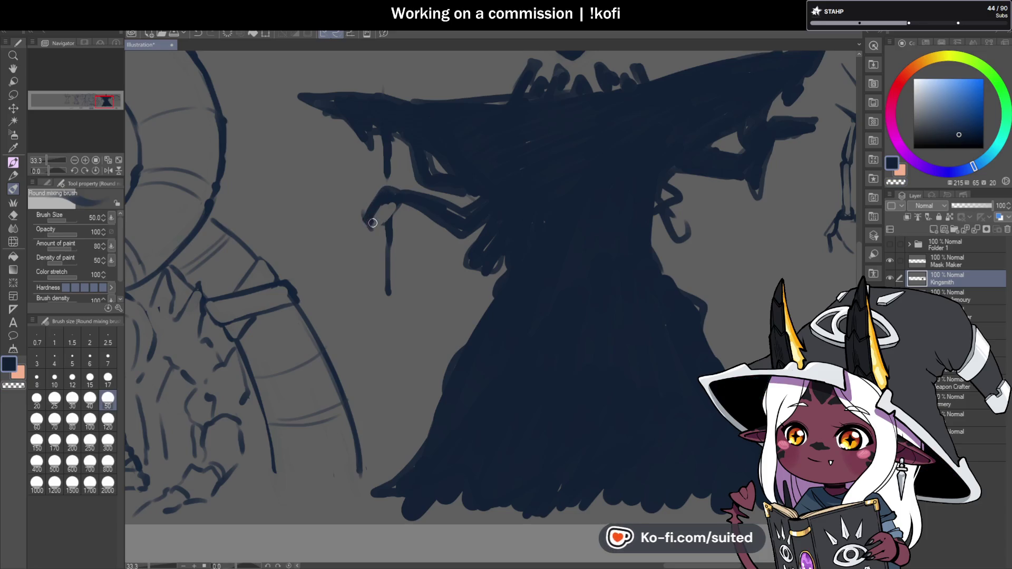
pyautogui.moveTo(382, 226); pyautogui.dragTo(389, 202)
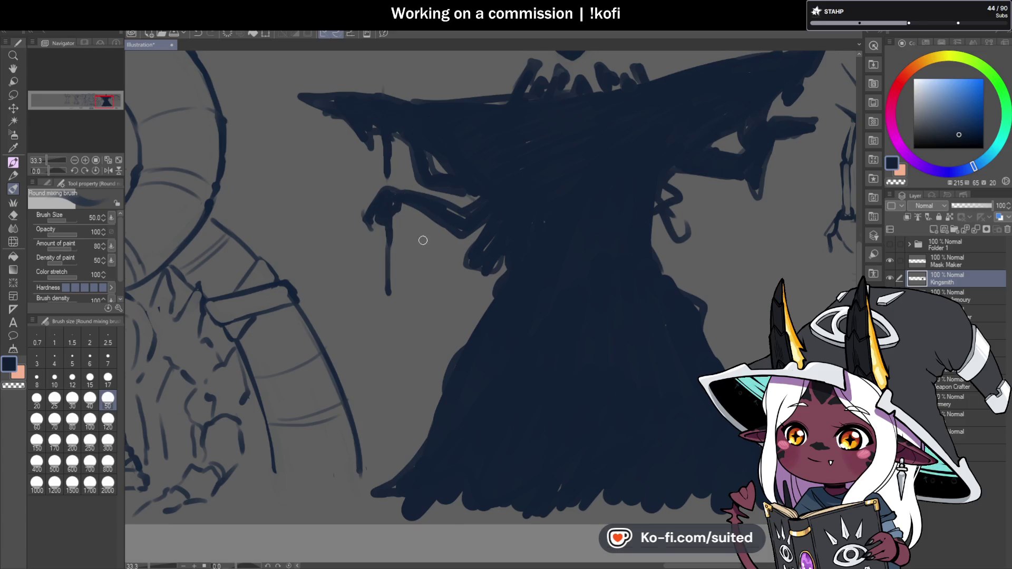
# Erase the bump at the hat's right tip and repaint it as a longer, thicker point.
pyautogui.scroll(-5, 423, 241)
pyautogui.scroll(3, 614, 206)
pyautogui.scroll(3, 613, 159)
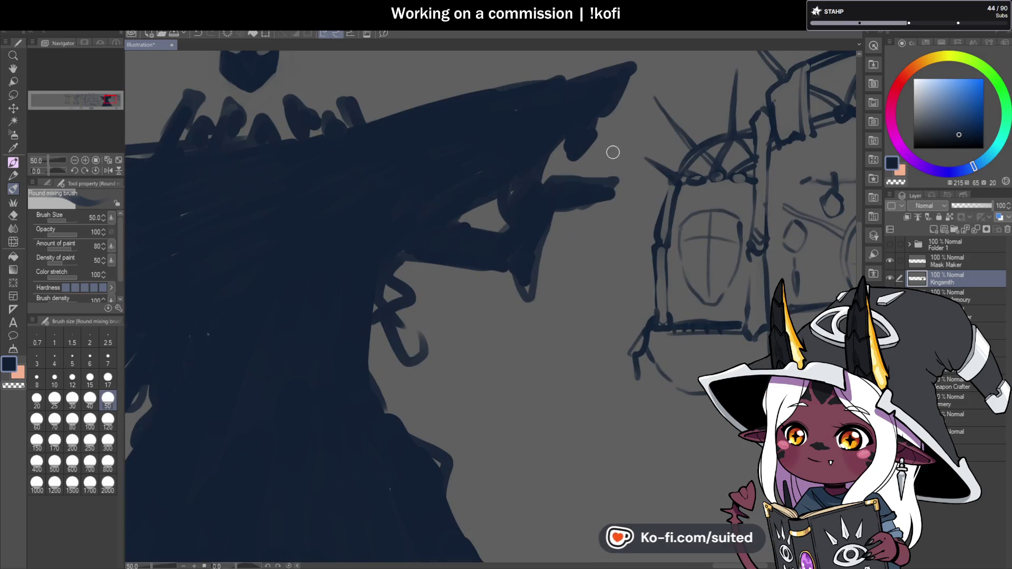
pyautogui.press('c')
pyautogui.moveTo(610, 183)
pyautogui.mouseDown()
pyautogui.moveTo(576, 170)
pyautogui.moveTo(564, 207)
pyautogui.moveTo(599, 204)
pyautogui.moveTo(572, 194)
pyautogui.moveTo(611, 197)
pyautogui.mouseUp()
pyautogui.press('c')
pyautogui.moveTo(551, 208); pyautogui.dragTo(600, 188)
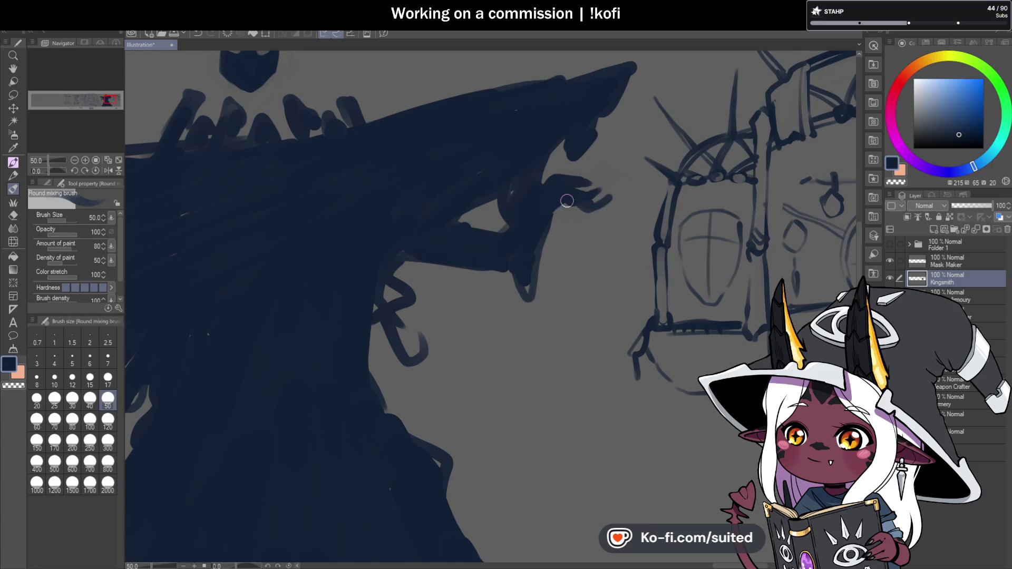
pyautogui.scroll(-5, 617, 222)
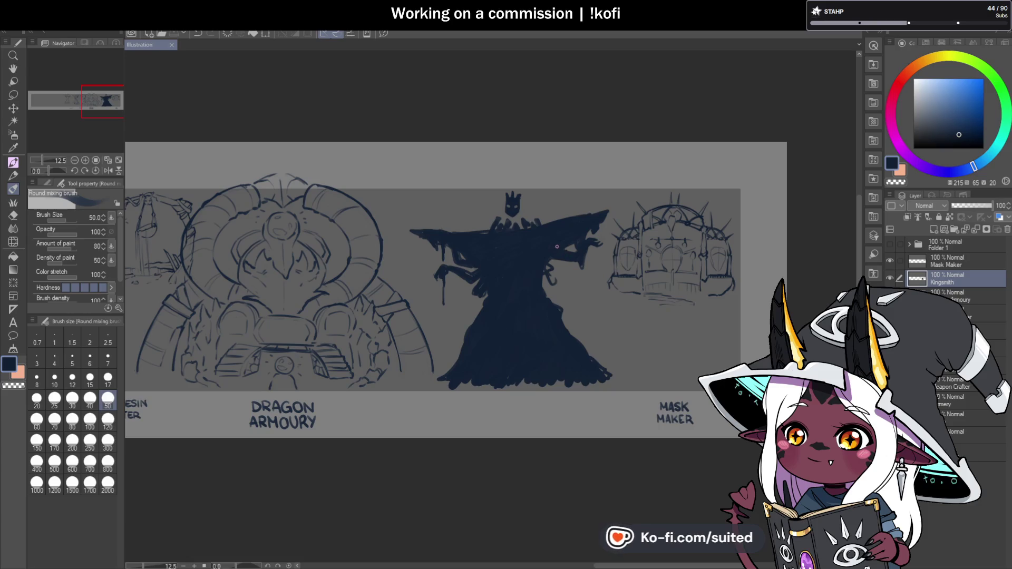
# Zoom in and repaint the robe's lower-left edge into a bumpy, scalloped hem.
pyautogui.scroll(3, 556, 254)
pyautogui.scroll(1, 548, 269)
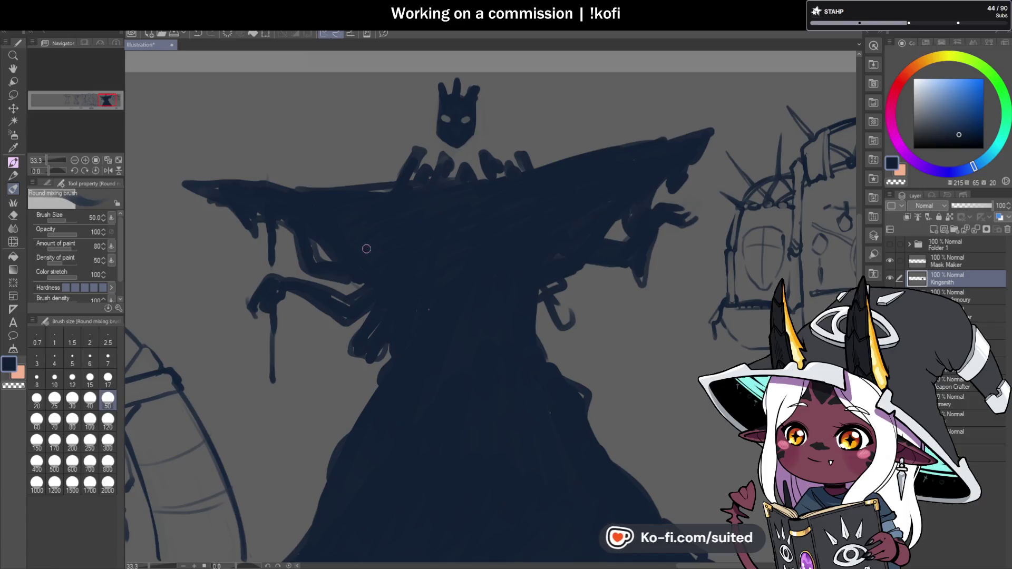
pyautogui.scroll(-4, 616, 247)
pyautogui.scroll(-1, 617, 246)
pyautogui.scroll(1, 636, 297)
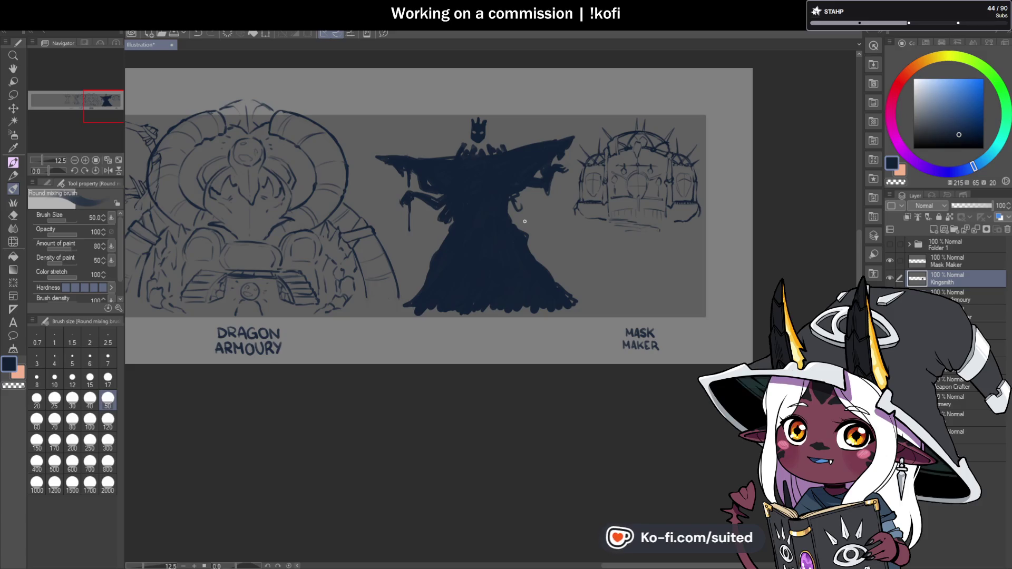
pyautogui.scroll(1, 547, 234)
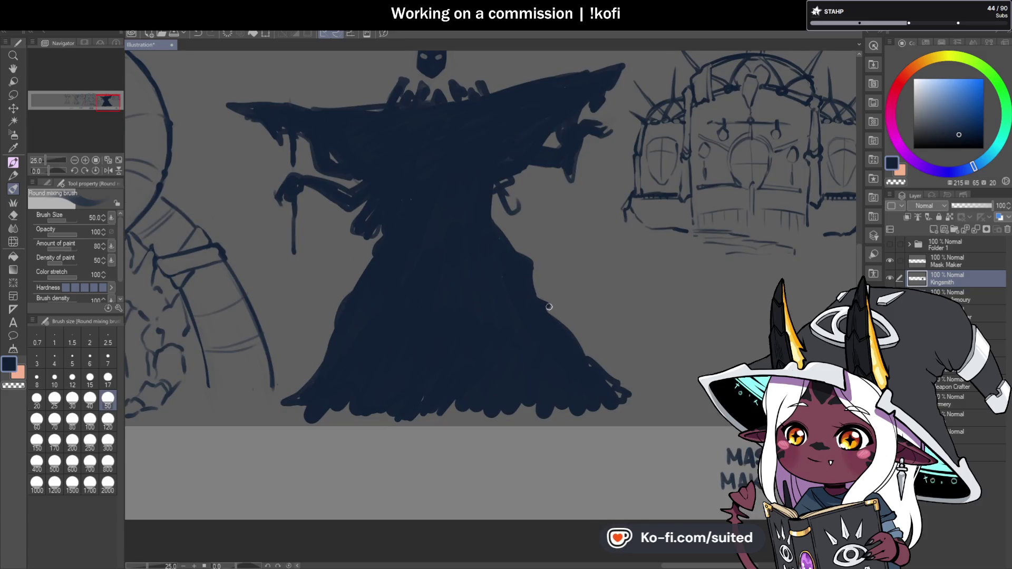
pyautogui.moveTo(329, 346); pyautogui.dragTo(310, 383)
pyautogui.scroll(-2, 427, 390)
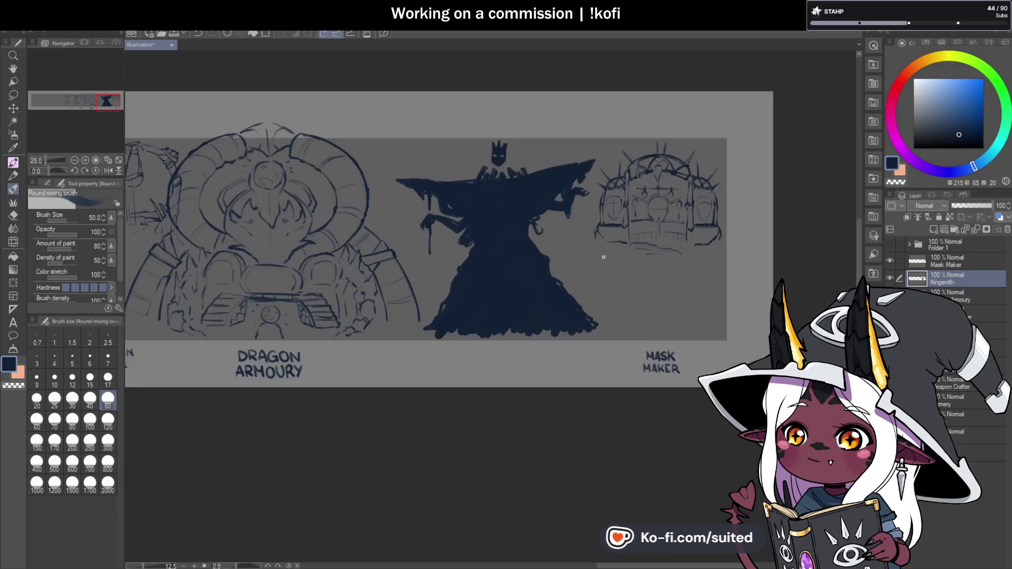
pyautogui.scroll(2, 573, 244)
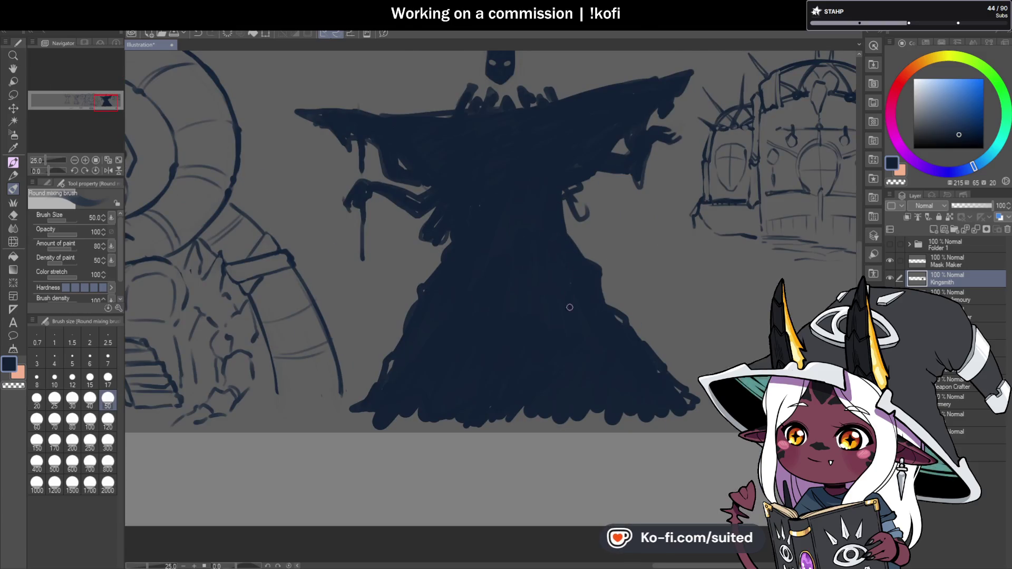
pyautogui.scroll(-2, 580, 283)
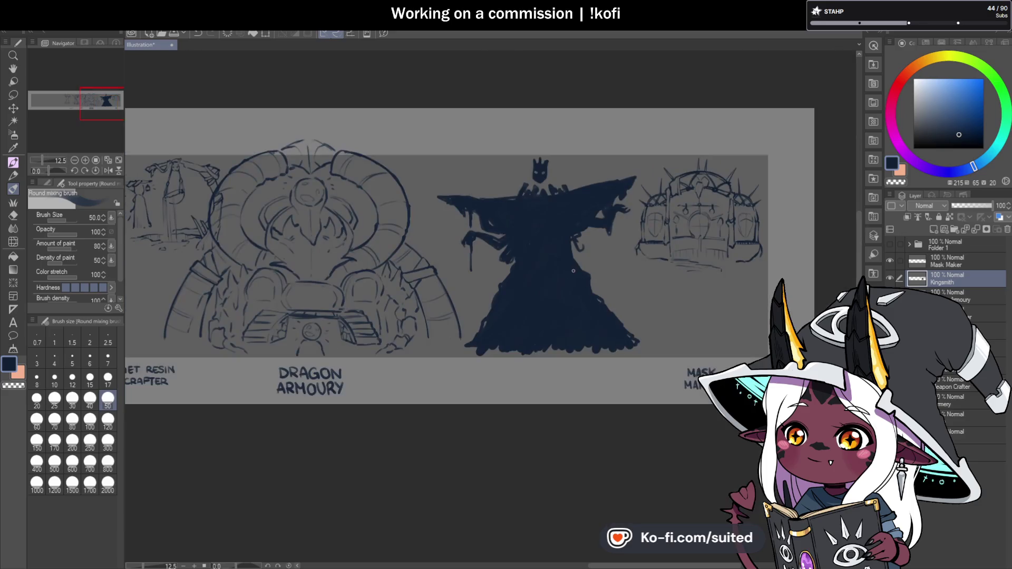
pyautogui.scroll(2, 586, 388)
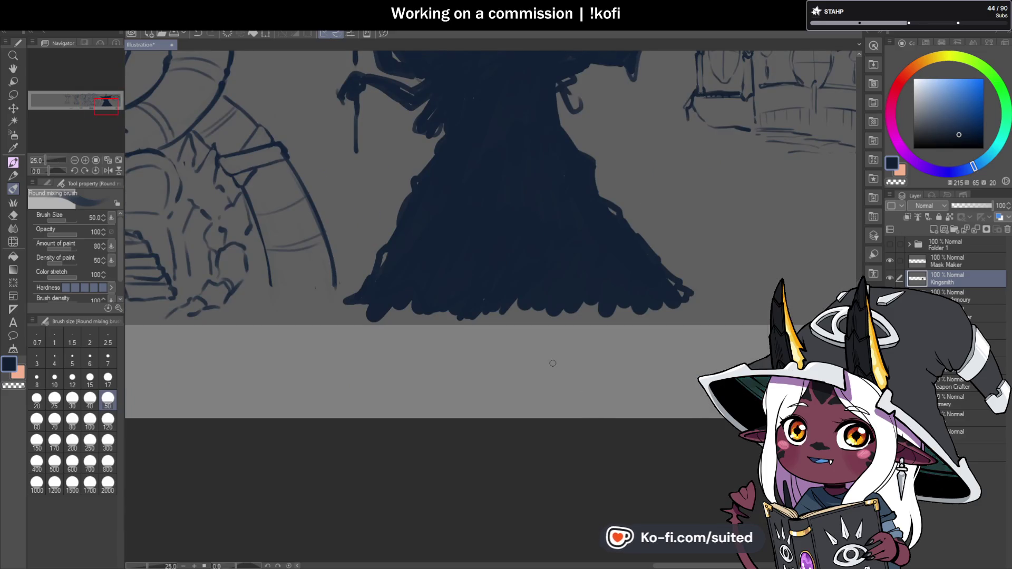
pyautogui.scroll(-2, 569, 274)
pyautogui.scroll(1, 556, 213)
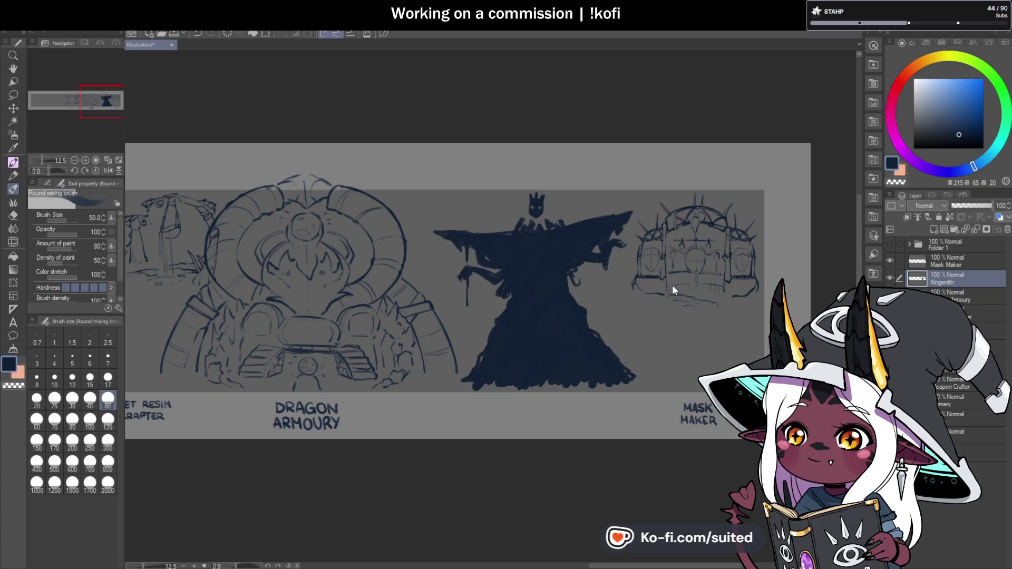
pyautogui.hotkey('ctrl', 't')
# Scale the caped figure down to 75% and reposition it nearer the Mask Maker sketch.
pyautogui.moveTo(638, 187); pyautogui.dragTo(583, 241)
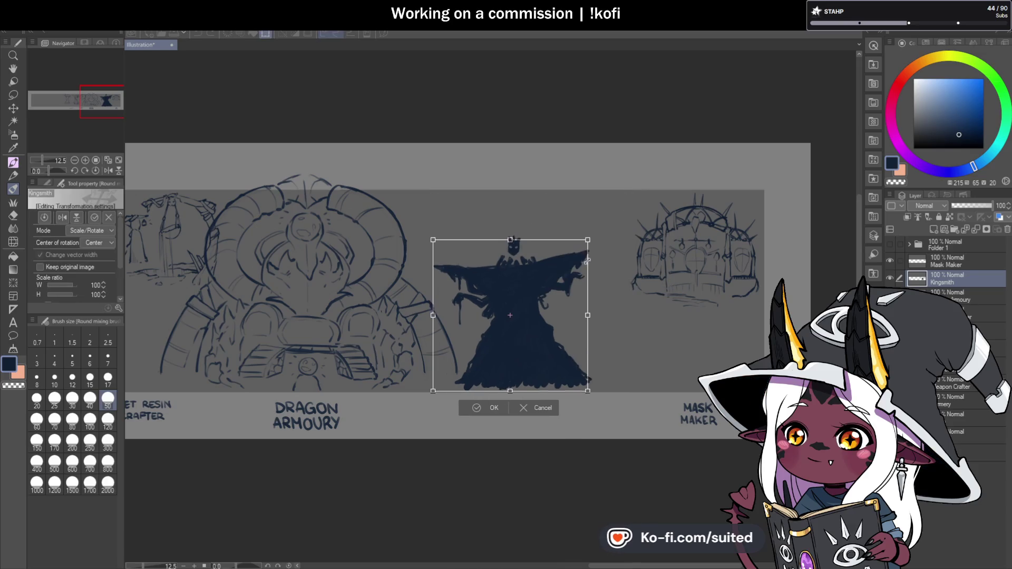
pyautogui.moveTo(547, 325); pyautogui.dragTo(591, 286)
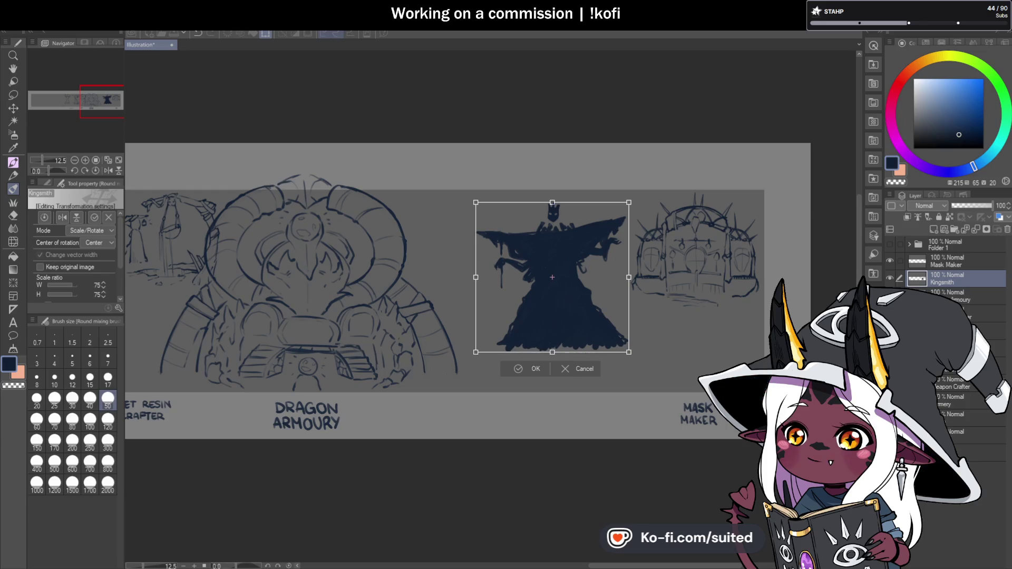
pyautogui.moveTo(552, 277); pyautogui.dragTo(530, 278)
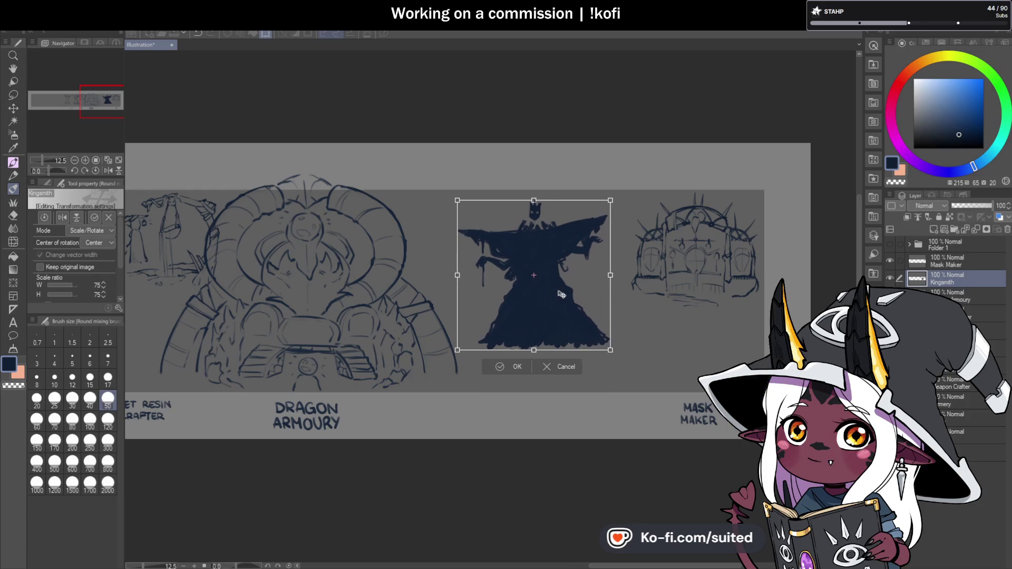
pyautogui.click(512, 369)
pyautogui.scroll(3, 605, 257)
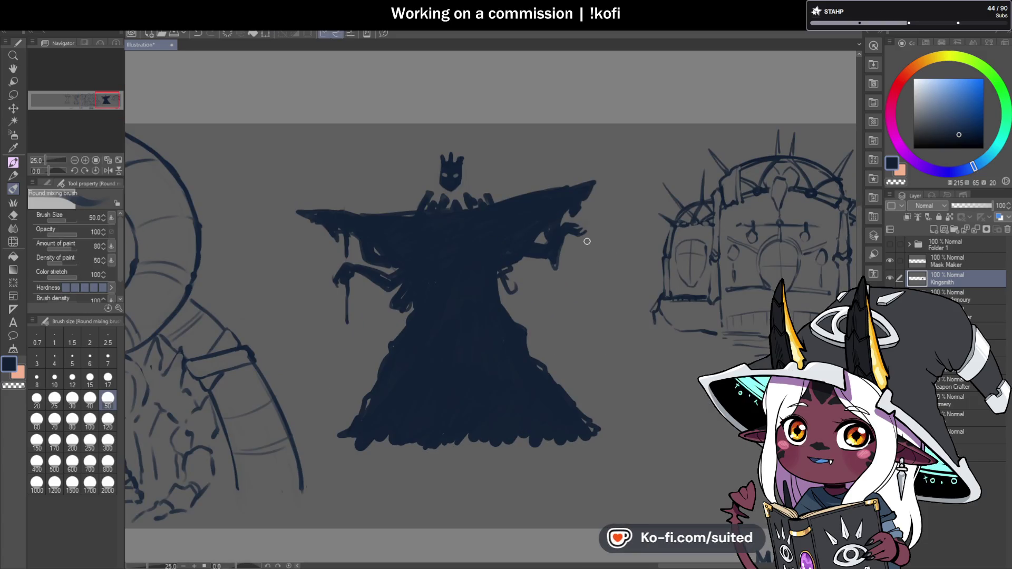
# Draw a tall post with a crossbar and top bracket beside the figure's right hand.
pyautogui.moveTo(572, 270)
pyautogui.mouseDown()
pyautogui.moveTo(618, 274)
pyautogui.moveTo(624, 394)
pyautogui.mouseUp()
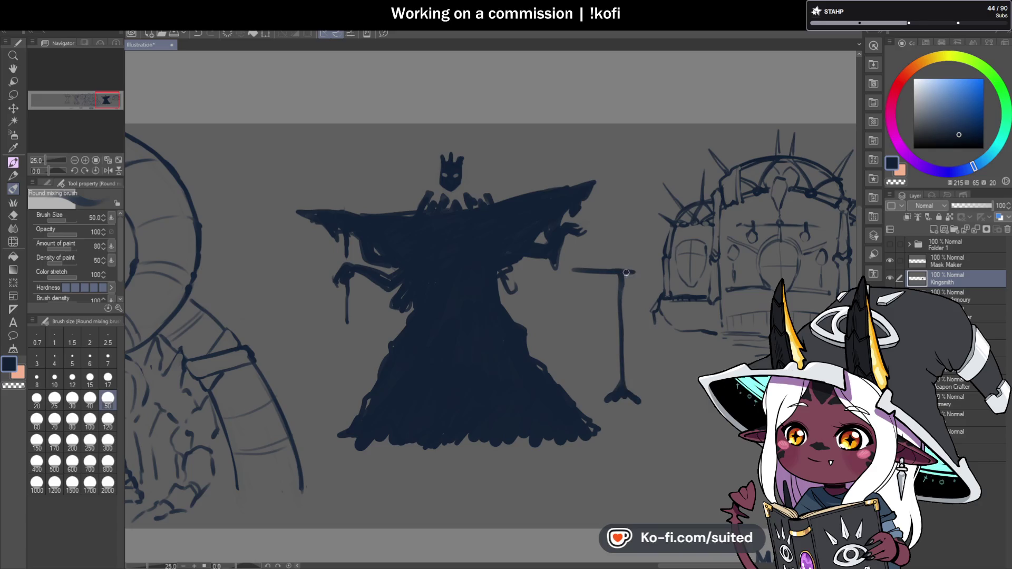
pyautogui.press('c')
pyautogui.press('c')
pyautogui.moveTo(622, 275)
pyautogui.mouseDown()
pyautogui.moveTo(559, 267)
pyautogui.moveTo(538, 291)
pyautogui.mouseUp()
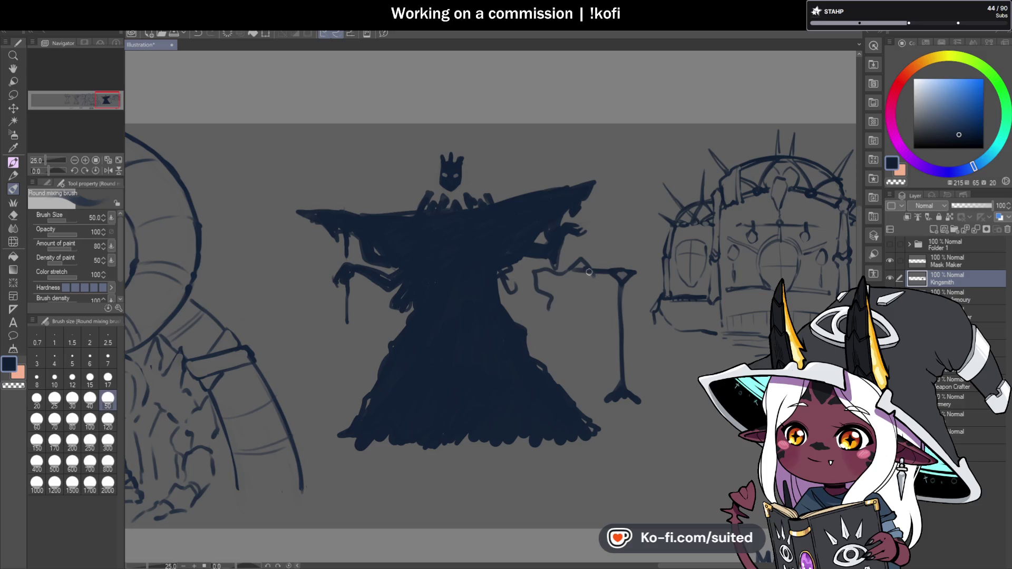
pyautogui.moveTo(602, 299)
pyautogui.mouseDown()
pyautogui.moveTo(601, 361)
pyautogui.moveTo(559, 351)
pyautogui.moveTo(537, 276)
pyautogui.mouseUp()
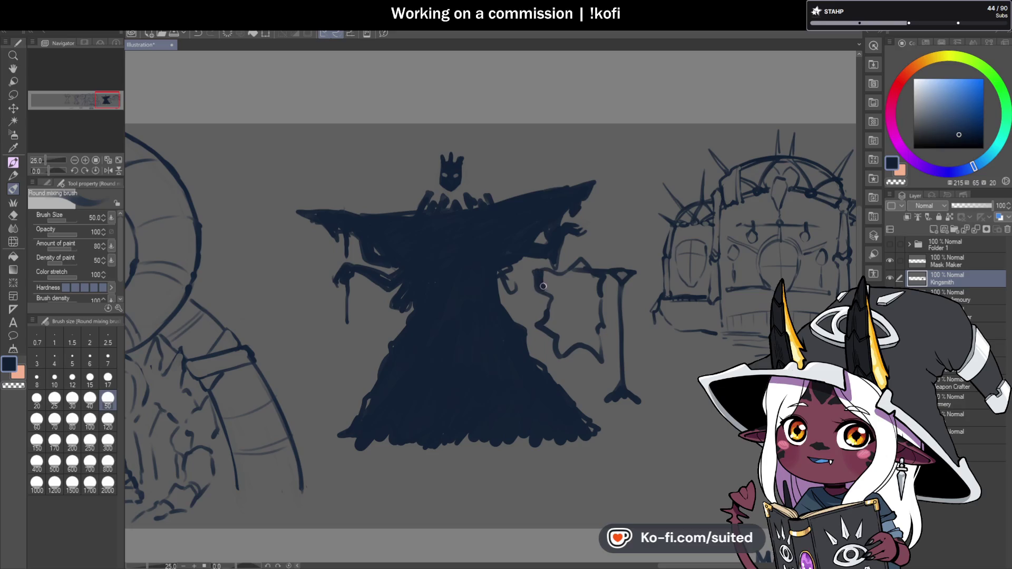
# Paint a dark jagged sign hanging below the crossbar and thicken the post beneath it.
pyautogui.moveTo(577, 267)
pyautogui.mouseDown()
pyautogui.moveTo(563, 285)
pyautogui.moveTo(597, 291)
pyautogui.moveTo(548, 287)
pyautogui.moveTo(584, 310)
pyautogui.mouseUp()
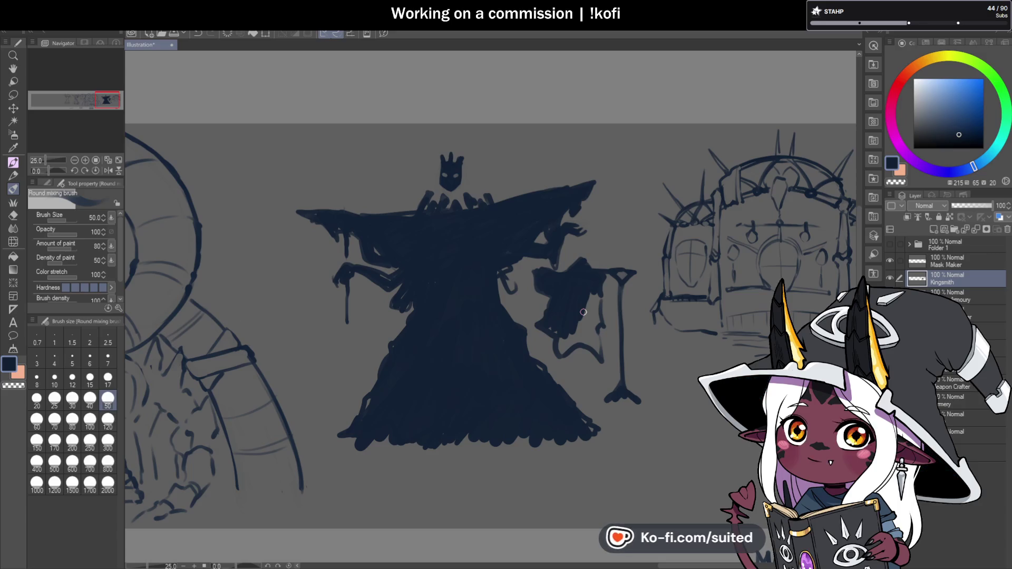
pyautogui.moveTo(560, 338); pyautogui.dragTo(564, 351)
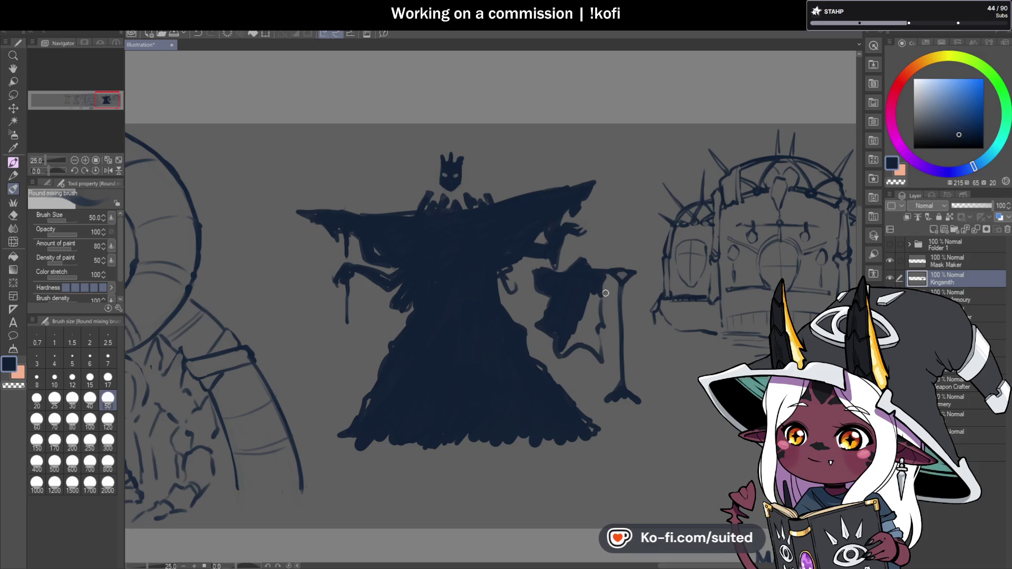
pyautogui.moveTo(587, 299)
pyautogui.mouseDown()
pyautogui.moveTo(604, 303)
pyautogui.moveTo(601, 316)
pyautogui.moveTo(576, 344)
pyautogui.mouseUp()
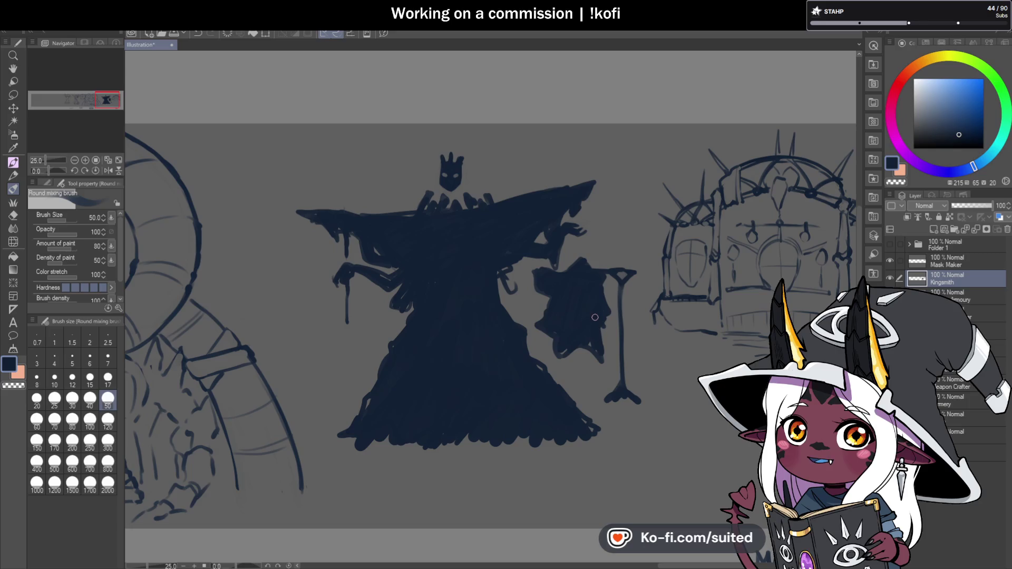
pyautogui.moveTo(594, 321); pyautogui.dragTo(613, 315)
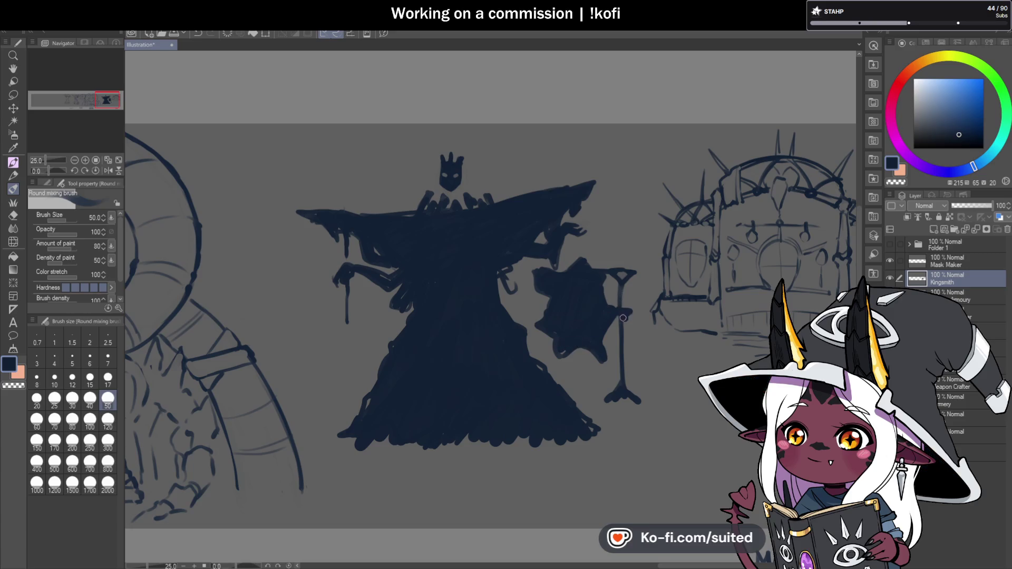
pyautogui.moveTo(624, 324)
pyautogui.mouseDown()
pyautogui.moveTo(625, 372)
pyautogui.moveTo(606, 400)
pyautogui.mouseUp()
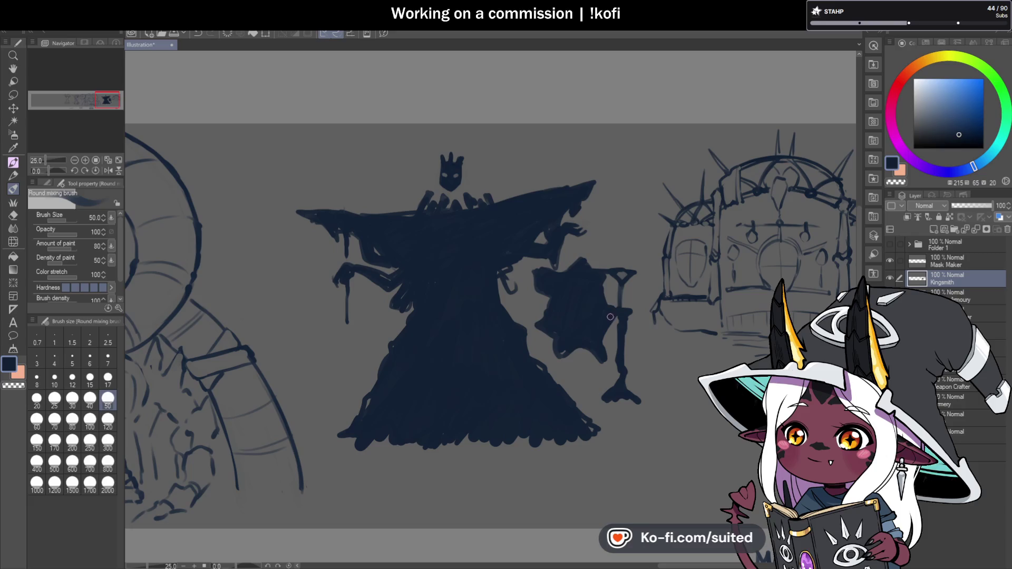
pyautogui.moveTo(572, 293)
pyautogui.mouseDown()
pyautogui.moveTo(596, 291)
pyautogui.moveTo(566, 307)
pyautogui.moveTo(578, 337)
pyautogui.mouseUp()
pyautogui.scroll(-3, 684, 243)
pyautogui.scroll(3, 680, 232)
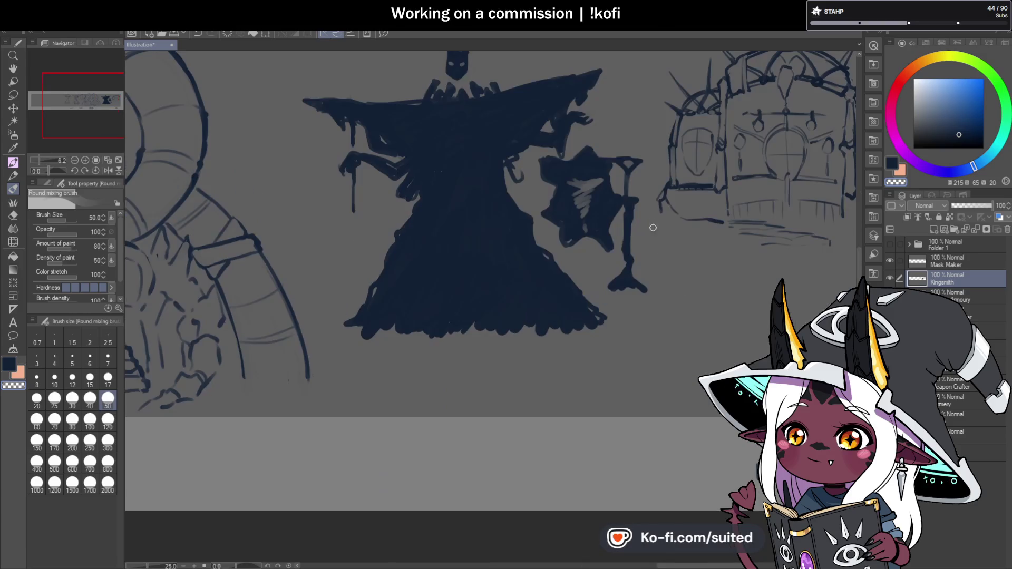
pyautogui.scroll(1, 641, 188)
# Lasso the right lantern-bearing skeleton and paste a copy of it.
pyautogui.press('m')
pyautogui.moveTo(564, 121)
pyautogui.mouseDown()
pyautogui.moveTo(541, 150)
pyautogui.moveTo(498, 145)
pyautogui.moveTo(511, 225)
pyautogui.mouseUp()
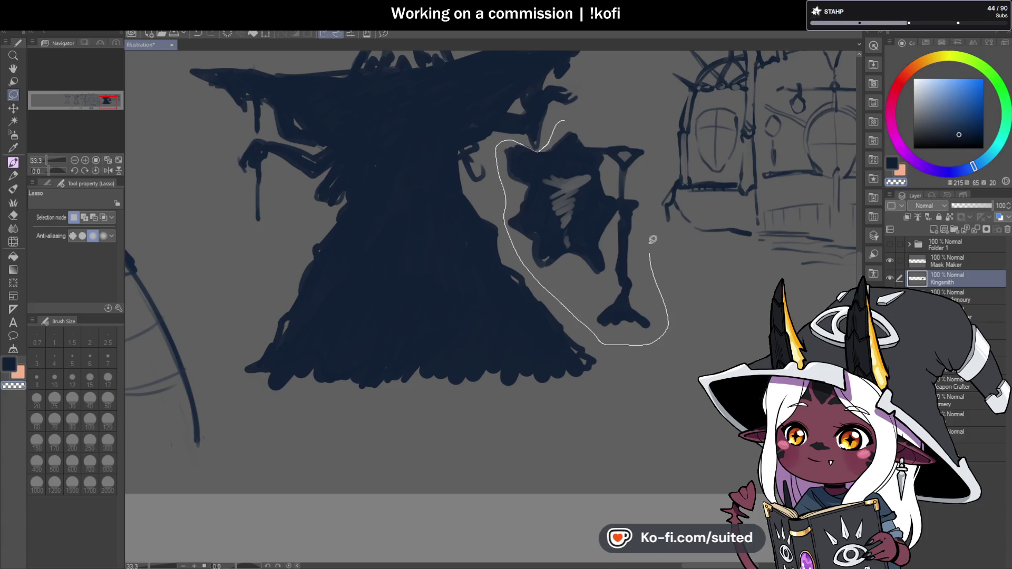
pyautogui.moveTo(652, 246); pyautogui.dragTo(661, 148)
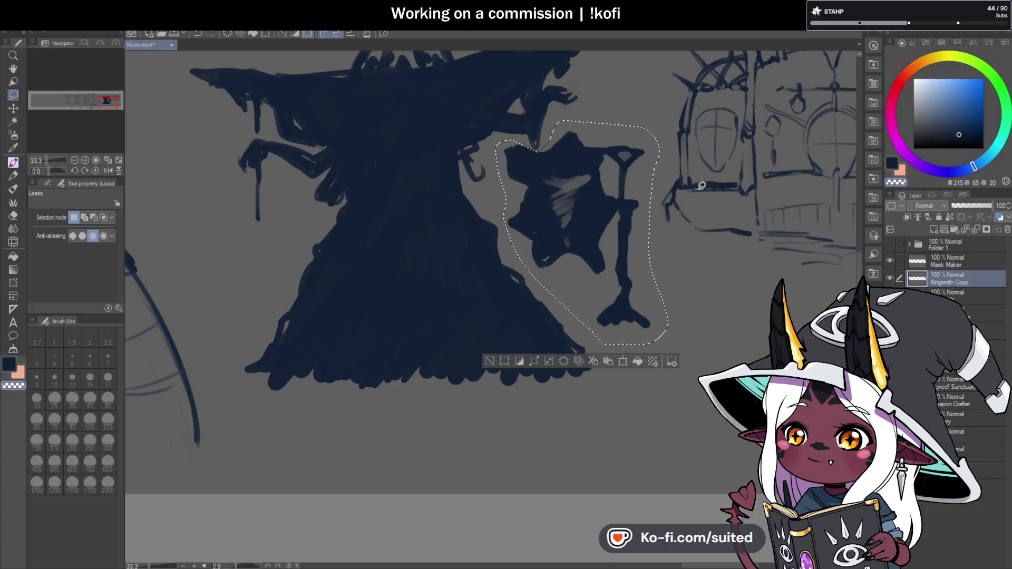
pyautogui.hotkey('ctrl', 'c')
pyautogui.hotkey('ctrl', 'v')
# Move the copy to the figure's left, flip it horizontally, and deselect.
pyautogui.hotkey('ctrl', 't')
pyautogui.moveTo(562, 291)
pyautogui.mouseDown()
pyautogui.moveTo(343, 330)
pyautogui.moveTo(224, 301)
pyautogui.mouseUp()
pyautogui.click(62, 219)
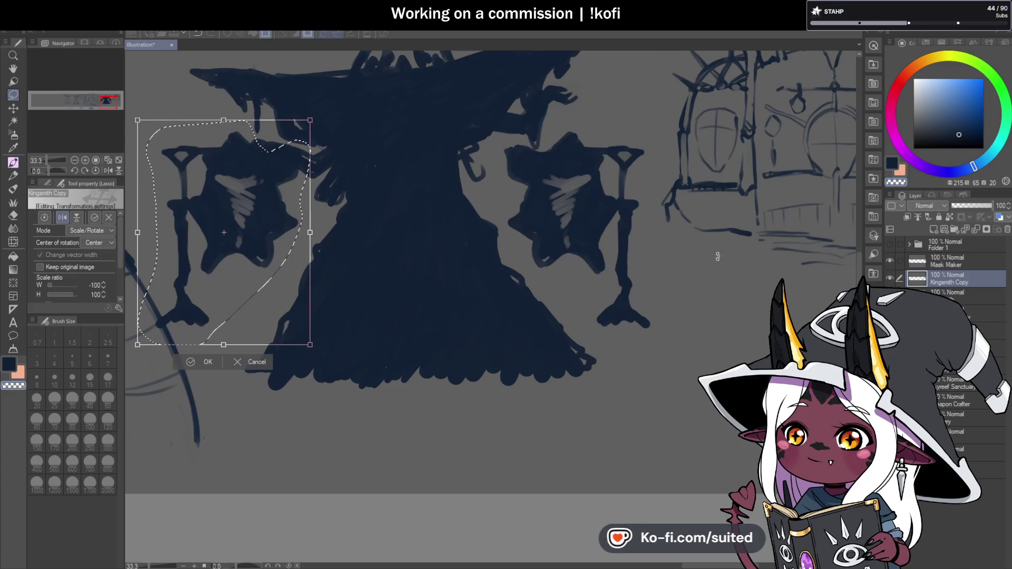
pyautogui.scroll(-1, 713, 253)
pyautogui.moveTo(382, 259)
pyautogui.mouseDown()
pyautogui.moveTo(352, 267)
pyautogui.moveTo(369, 268)
pyautogui.mouseUp()
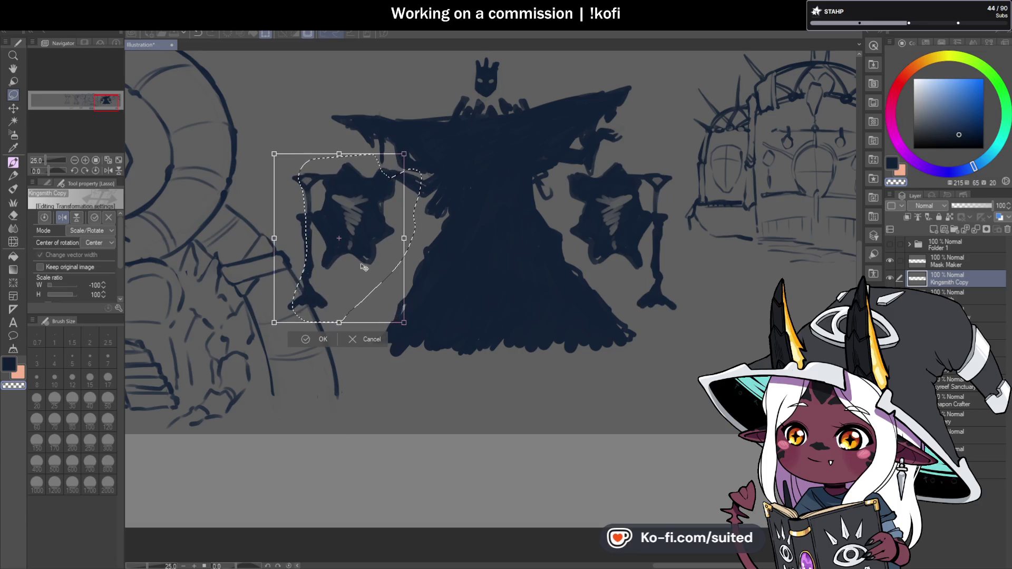
pyautogui.click(316, 339)
pyautogui.hotkey('ctrl', 'd')
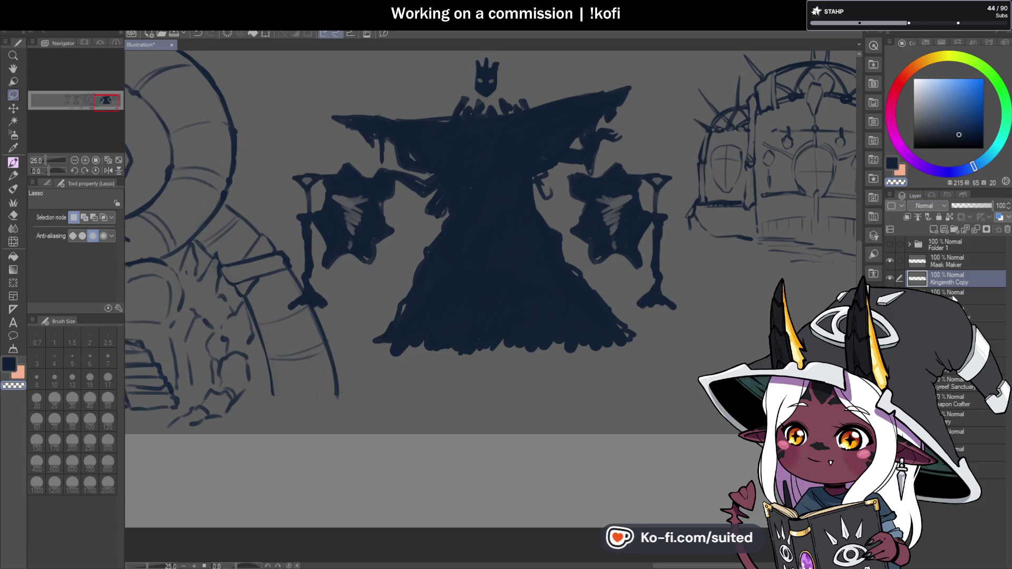
pyautogui.click(954, 295)
# Lasso the caped figure's upper body and raise it slightly.
pyautogui.moveTo(642, 77); pyautogui.dragTo(603, 163)
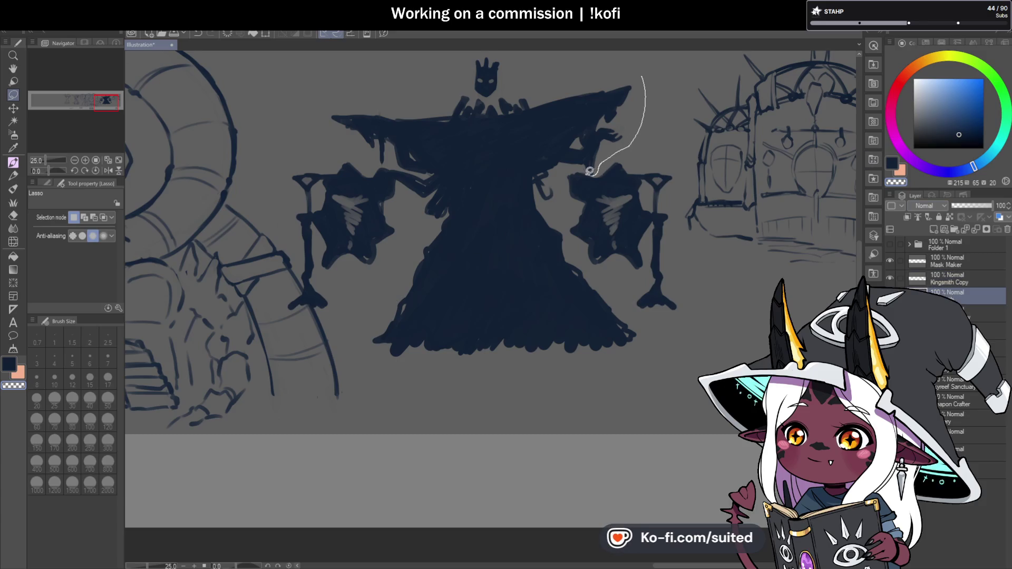
pyautogui.moveTo(429, 216); pyautogui.dragTo(393, 207)
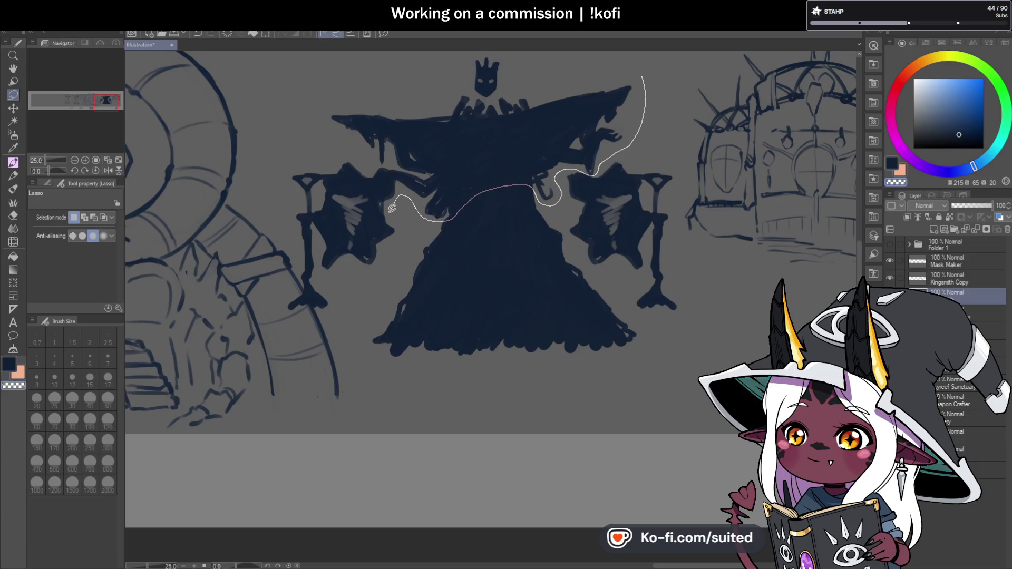
pyautogui.moveTo(324, 140); pyautogui.dragTo(616, 74)
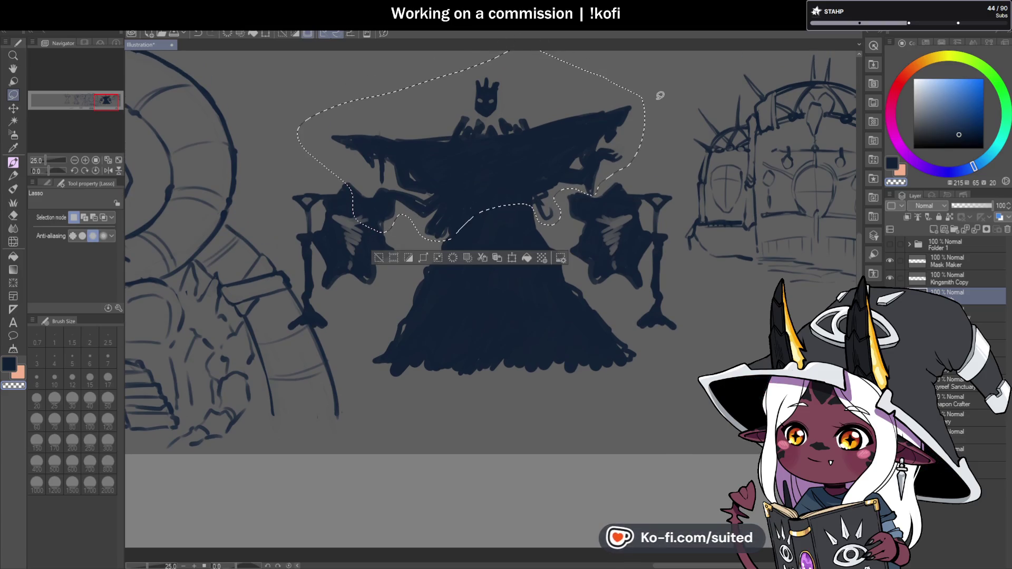
pyautogui.hotkey('ctrl', 't')
pyautogui.moveTo(574, 188); pyautogui.dragTo(571, 165)
pyautogui.press('Return')
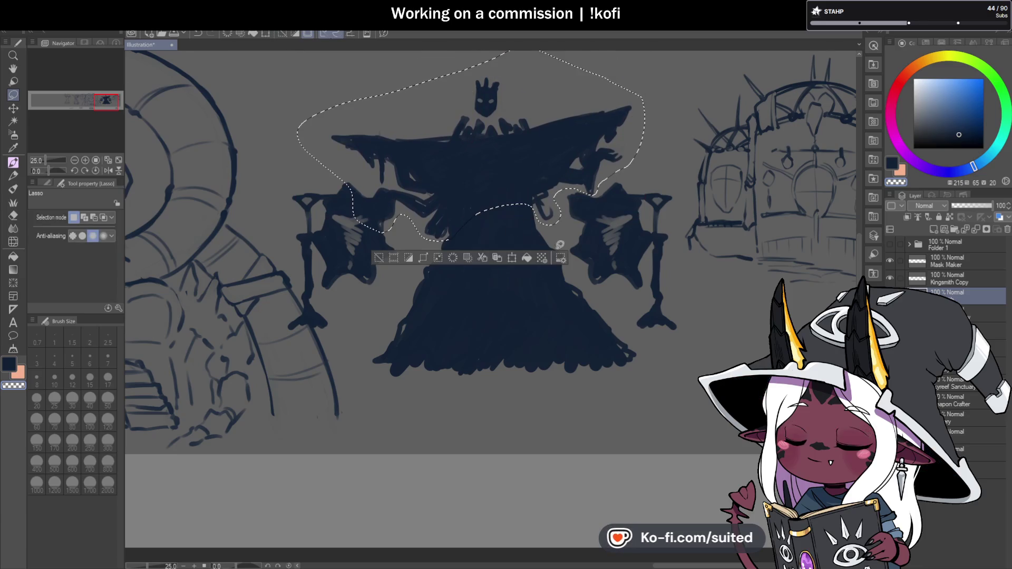
pyautogui.hotkey('ctrl', 'd')
# Adjust the right lantern and lower the mirrored lantern slightly.
pyautogui.moveTo(570, 186)
pyautogui.mouseDown()
pyautogui.moveTo(572, 275)
pyautogui.moveTo(635, 337)
pyautogui.moveTo(680, 277)
pyautogui.moveTo(655, 169)
pyautogui.mouseUp()
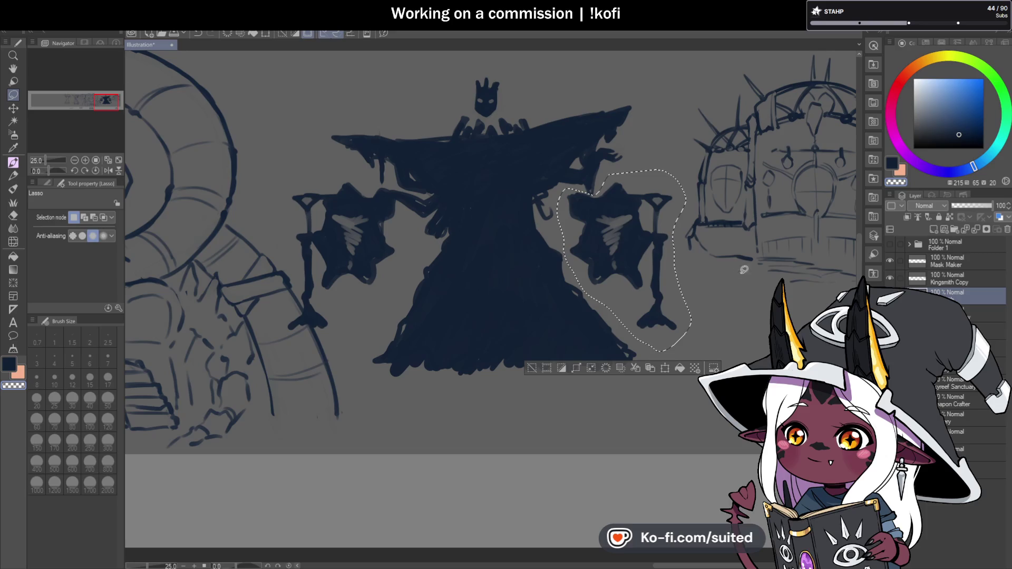
pyautogui.hotkey('ctrl', 't')
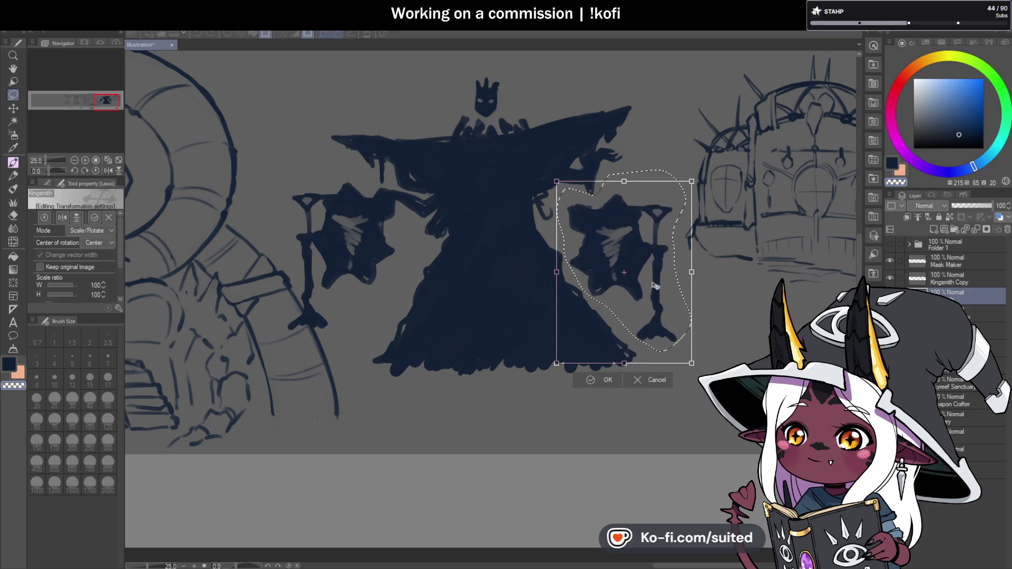
pyautogui.click(606, 379)
pyautogui.click(949, 279)
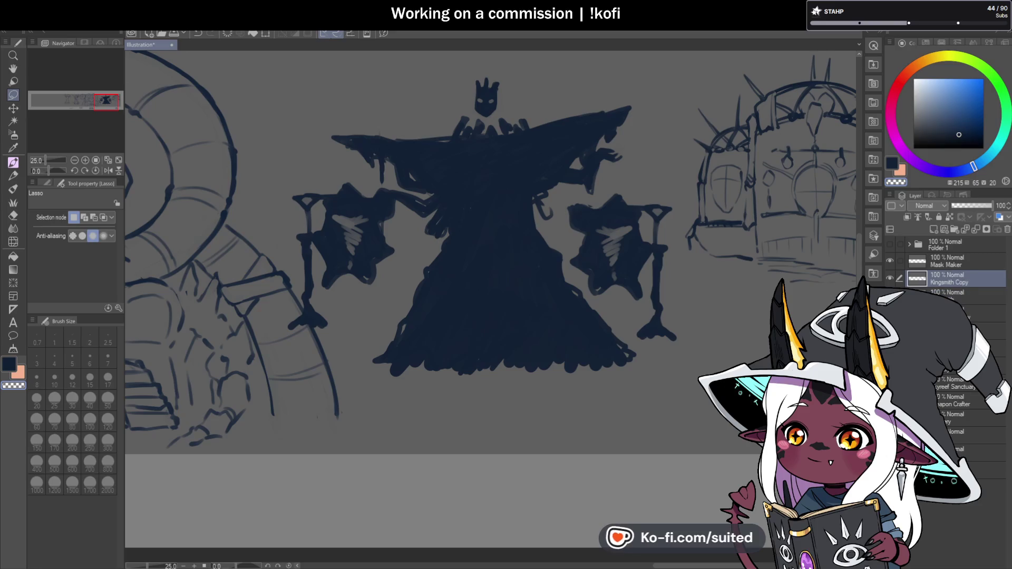
pyautogui.hotkey('ctrl', 't')
pyautogui.moveTo(426, 305); pyautogui.dragTo(426, 314)
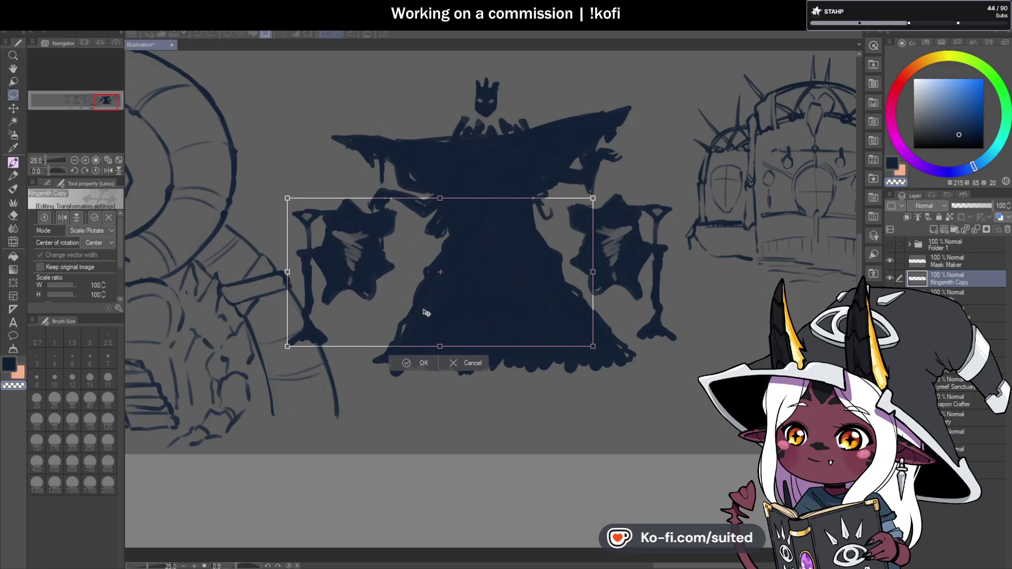
pyautogui.click(426, 361)
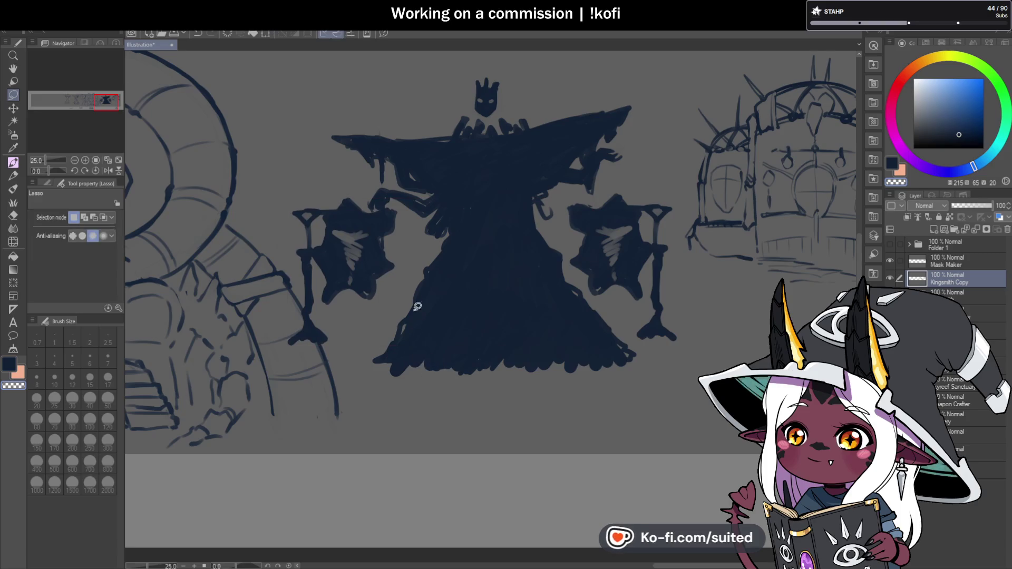
# Touch up the left lantern's top and edges, then merge it into the Kingsmith layer.
pyautogui.press('b')
pyautogui.scroll(1, 377, 206)
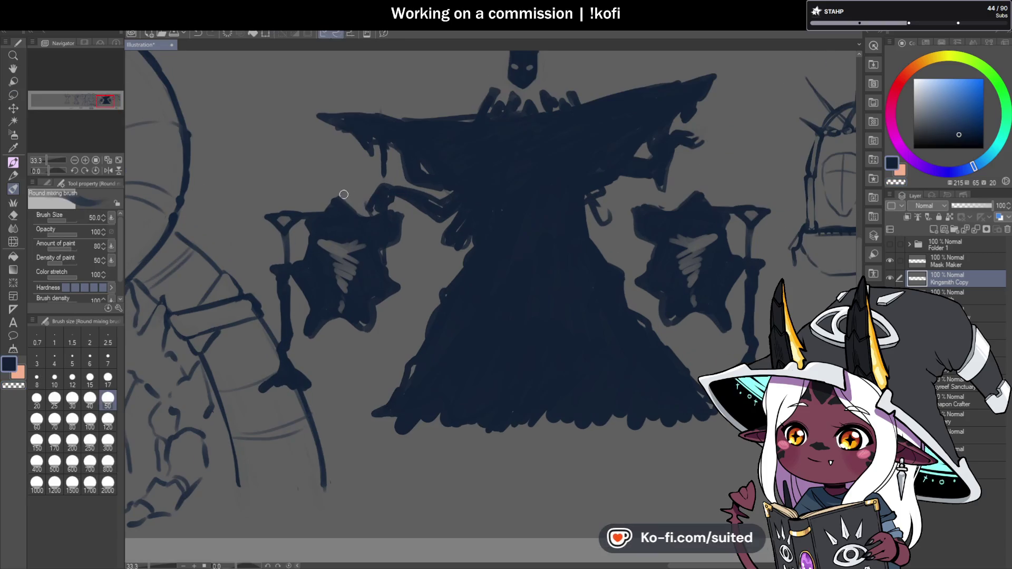
pyautogui.press('c')
pyautogui.moveTo(359, 211)
pyautogui.mouseDown()
pyautogui.moveTo(384, 223)
pyautogui.moveTo(378, 239)
pyautogui.mouseUp()
pyautogui.press('c')
pyautogui.moveTo(323, 215); pyautogui.dragTo(311, 243)
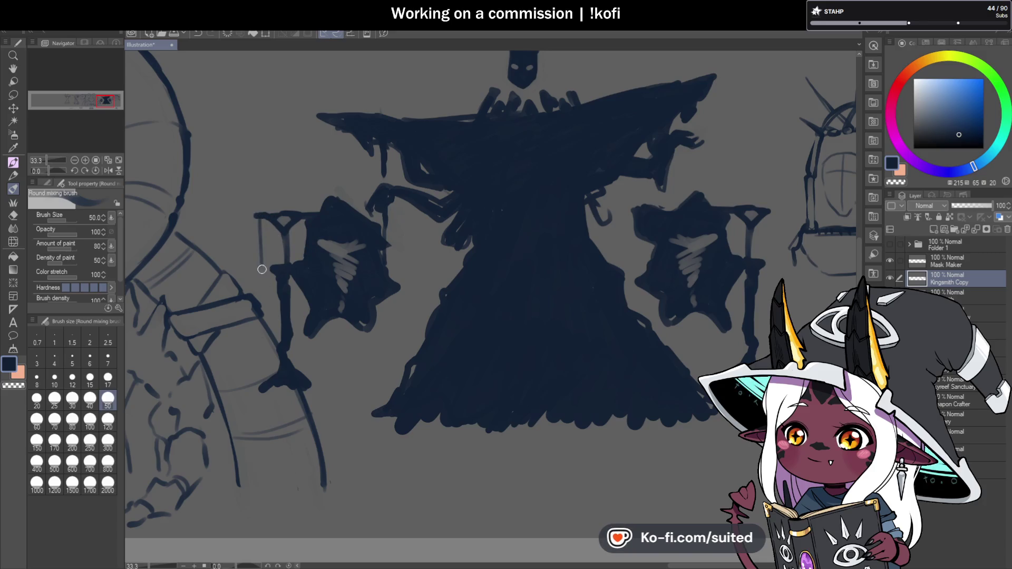
pyautogui.moveTo(262, 281); pyautogui.dragTo(267, 290)
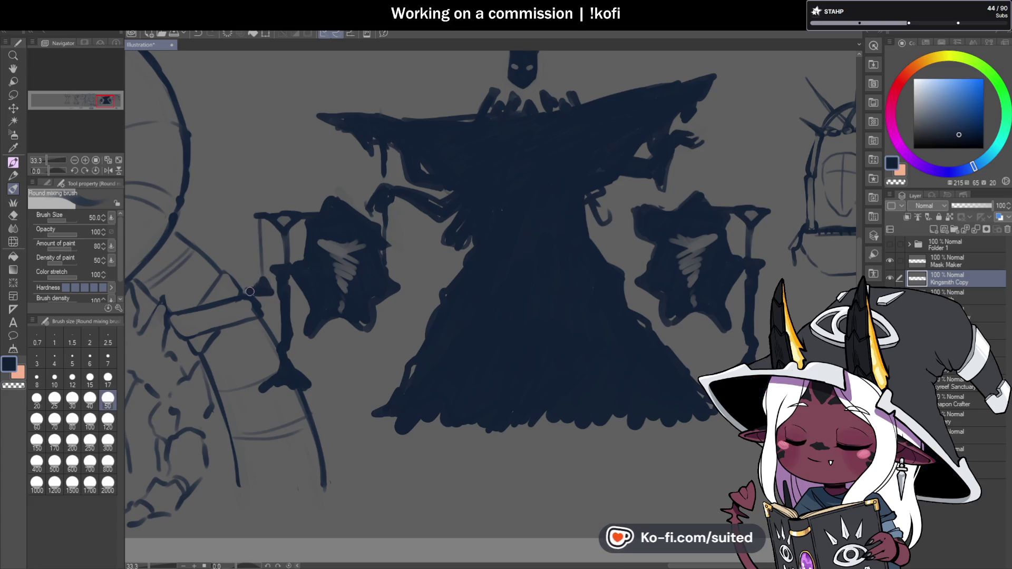
pyautogui.scroll(-3, 611, 273)
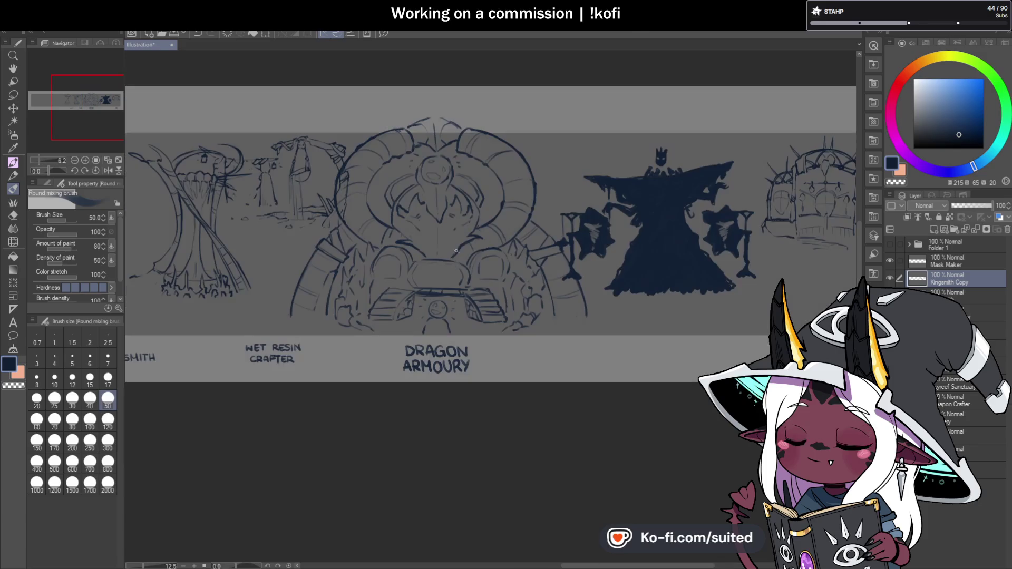
pyautogui.click(977, 228)
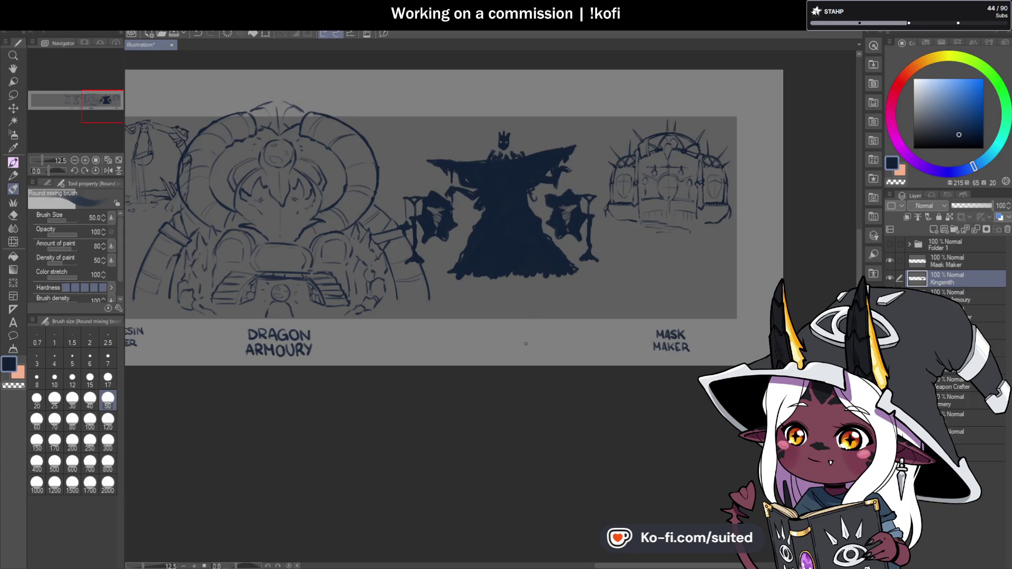
pyautogui.scroll(2, 517, 275)
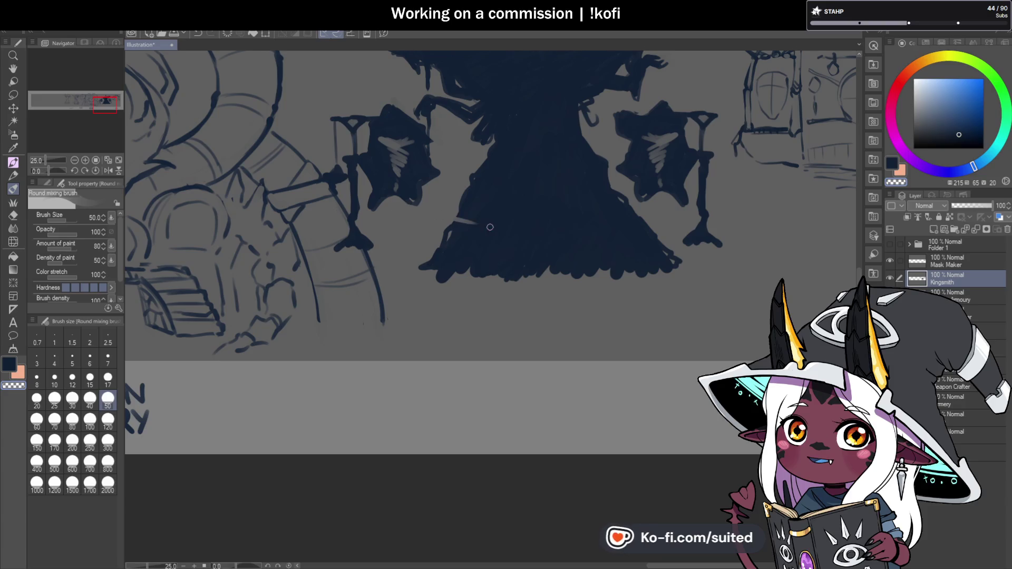
# Reshape the robe's bottom into a point with the brush size set to 50.
pyautogui.moveTo(659, 218)
pyautogui.mouseDown()
pyautogui.moveTo(567, 262)
pyautogui.moveTo(656, 245)
pyautogui.moveTo(674, 261)
pyautogui.mouseUp()
pyautogui.moveTo(560, 263)
pyautogui.mouseDown()
pyautogui.moveTo(452, 222)
pyautogui.moveTo(472, 270)
pyautogui.moveTo(514, 266)
pyautogui.moveTo(506, 248)
pyautogui.moveTo(527, 262)
pyautogui.moveTo(432, 262)
pyautogui.moveTo(515, 253)
pyautogui.moveTo(490, 262)
pyautogui.mouseUp()
pyautogui.press(']')
pyautogui.press(']')
pyautogui.press(']')
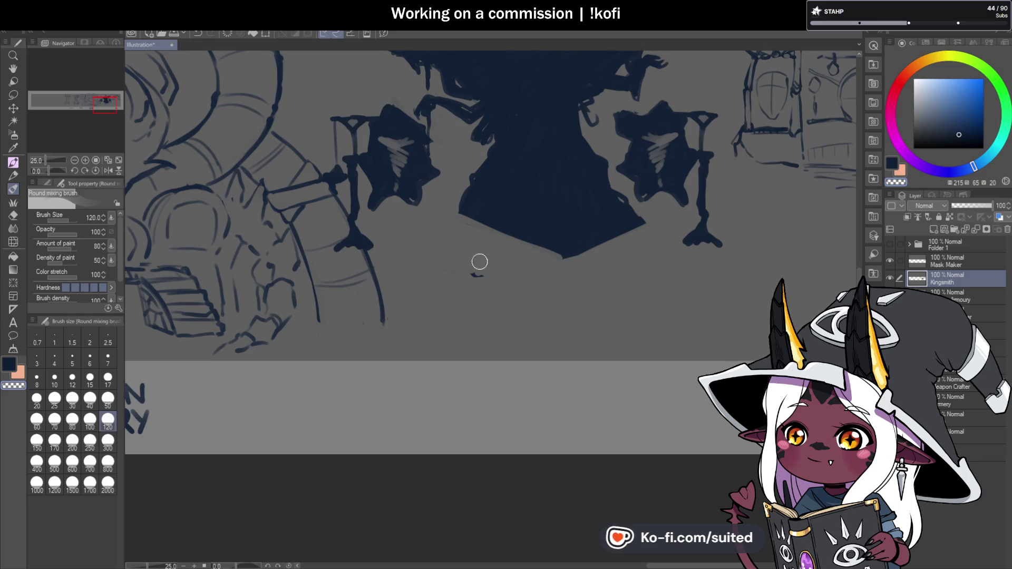
pyautogui.click(107, 399)
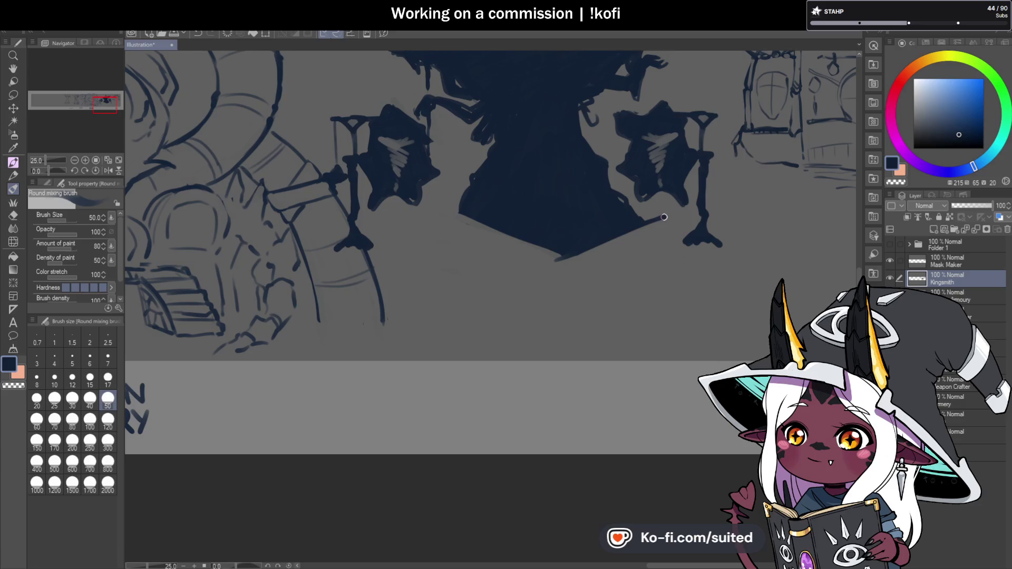
pyautogui.moveTo(564, 252)
pyautogui.mouseDown()
pyautogui.moveTo(567, 273)
pyautogui.moveTo(646, 224)
pyautogui.moveTo(565, 253)
pyautogui.moveTo(579, 254)
pyautogui.mouseUp()
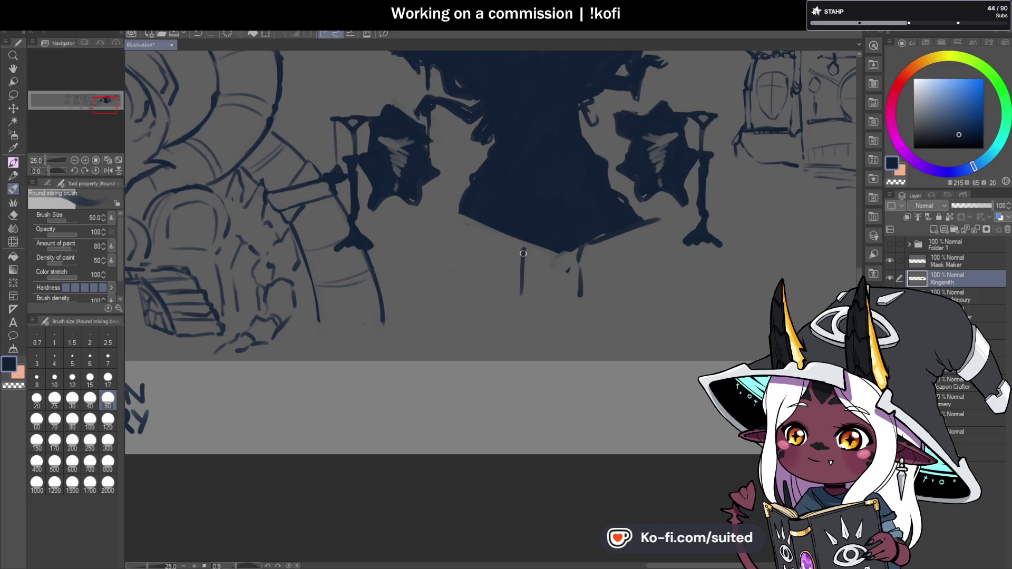
pyautogui.moveTo(501, 233); pyautogui.dragTo(427, 214)
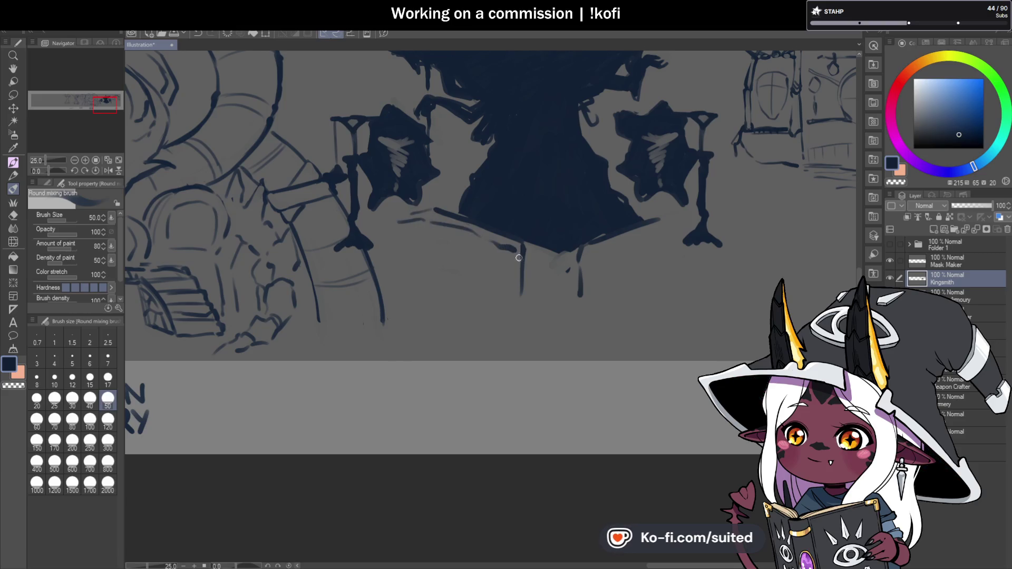
# Draw a vertical post and ledge line below the figure and smear the right lantern's base.
pyautogui.moveTo(522, 297); pyautogui.dragTo(515, 300)
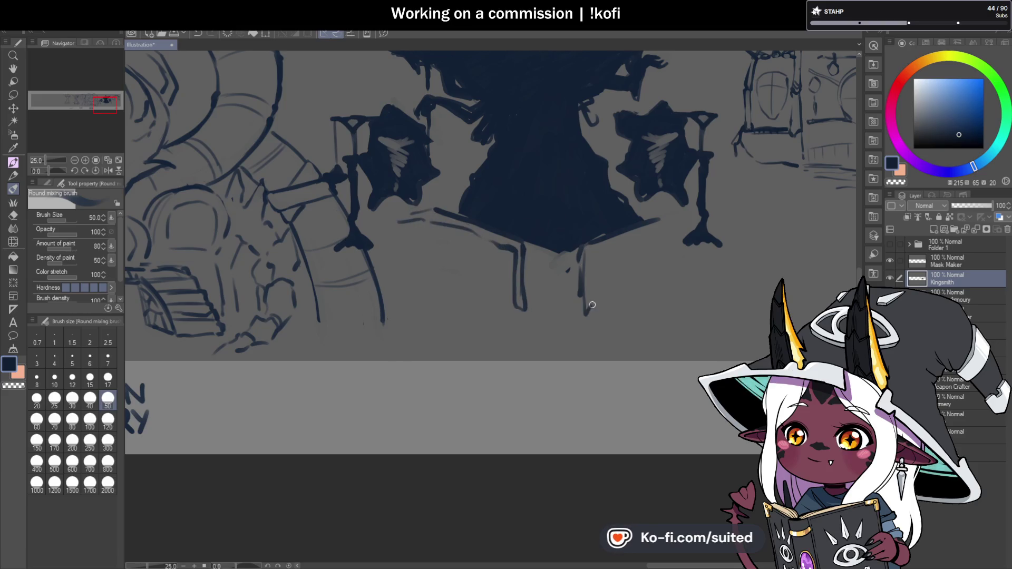
pyautogui.moveTo(593, 256); pyautogui.dragTo(690, 213)
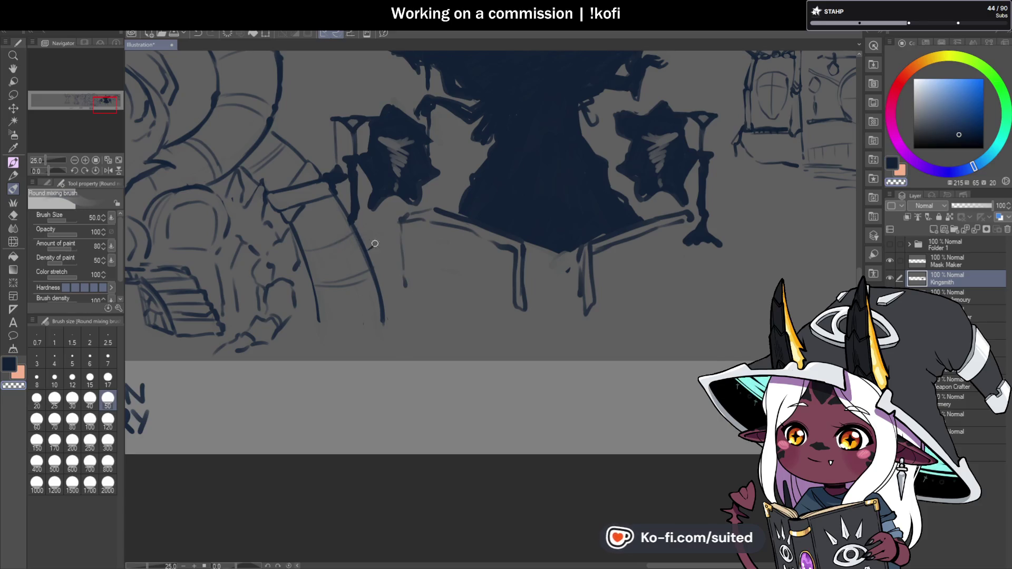
pyautogui.moveTo(696, 226); pyautogui.dragTo(724, 233)
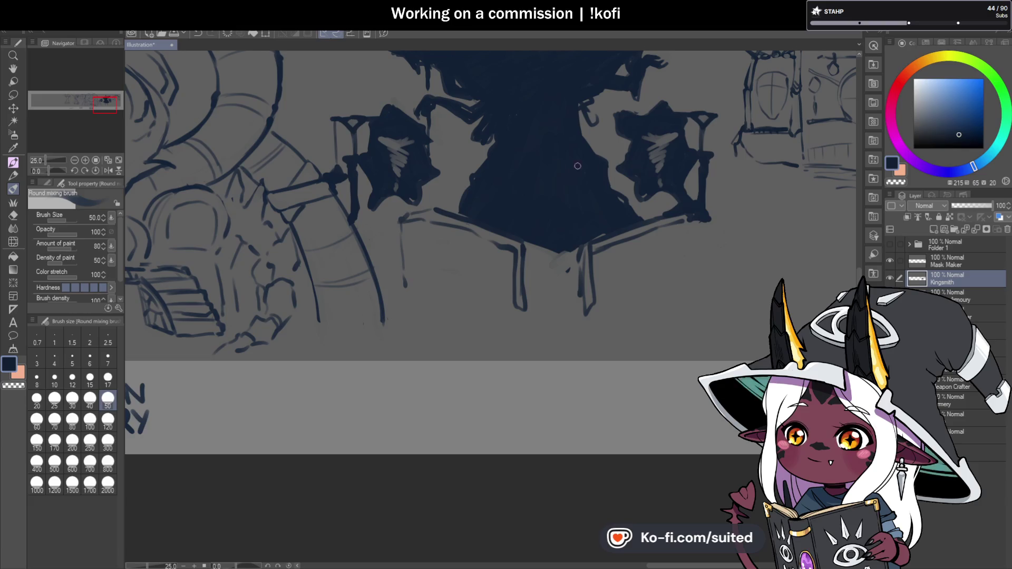
pyautogui.press('m')
pyautogui.moveTo(436, 152)
pyautogui.mouseDown()
pyautogui.moveTo(406, 100)
pyautogui.moveTo(458, 135)
pyautogui.mouseUp()
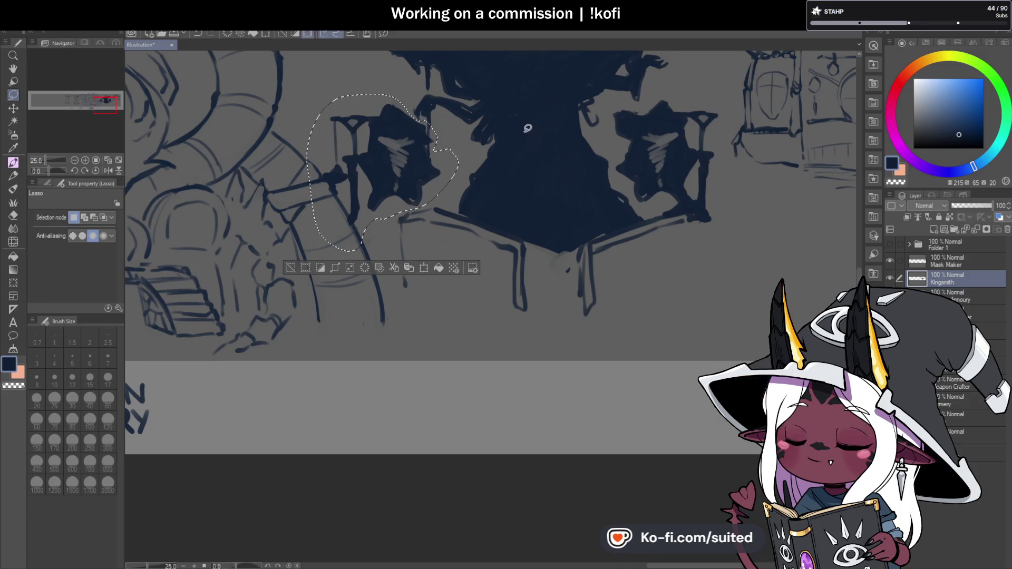
# Shift the lasso-selected left tower slightly to the right and deselect.
pyautogui.hotkey('ctrl', 't')
pyautogui.moveTo(441, 201); pyautogui.dragTo(445, 205)
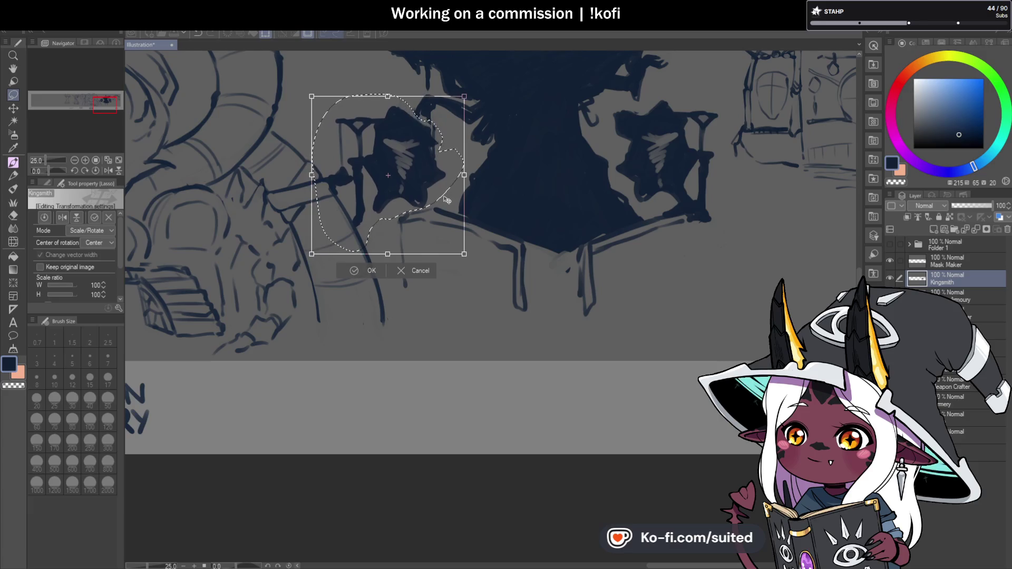
pyautogui.click(372, 271)
pyautogui.hotkey('ctrl', 'd')
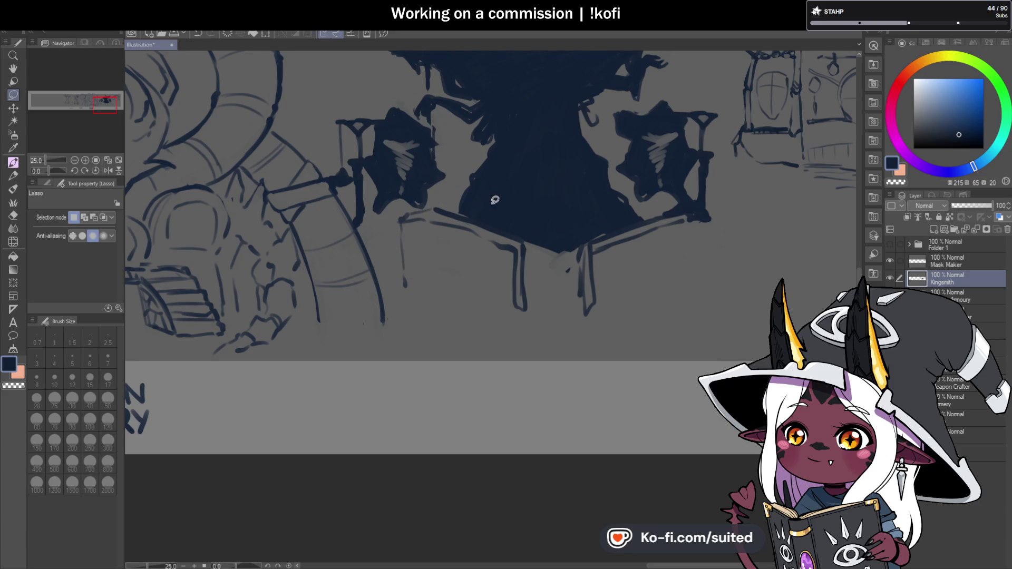
# Draw small pointed windows along the wall beneath the caped figure.
pyautogui.press('b')
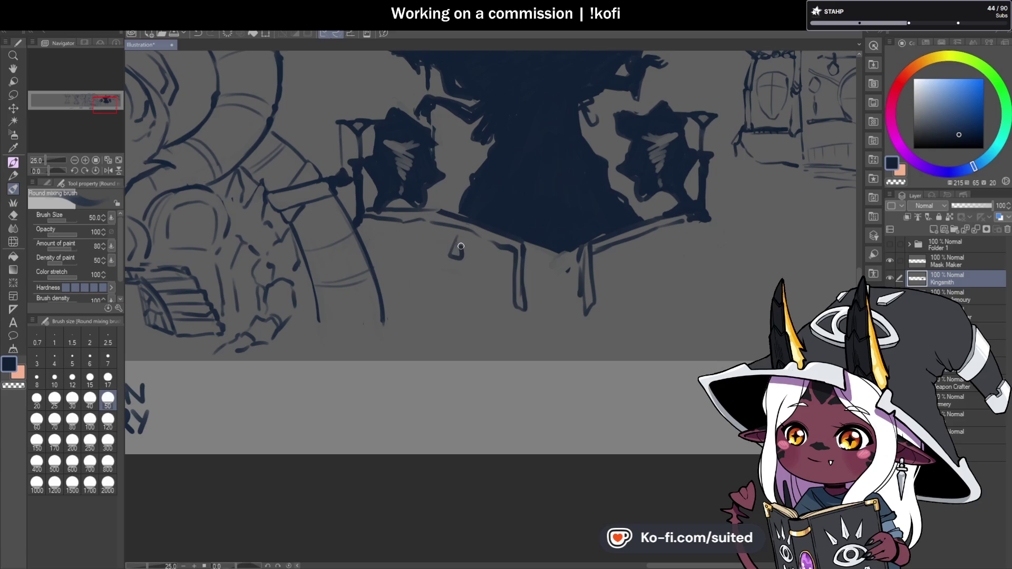
pyautogui.moveTo(456, 242); pyautogui.dragTo(457, 260)
pyautogui.hotkey('ctrl', 'z')
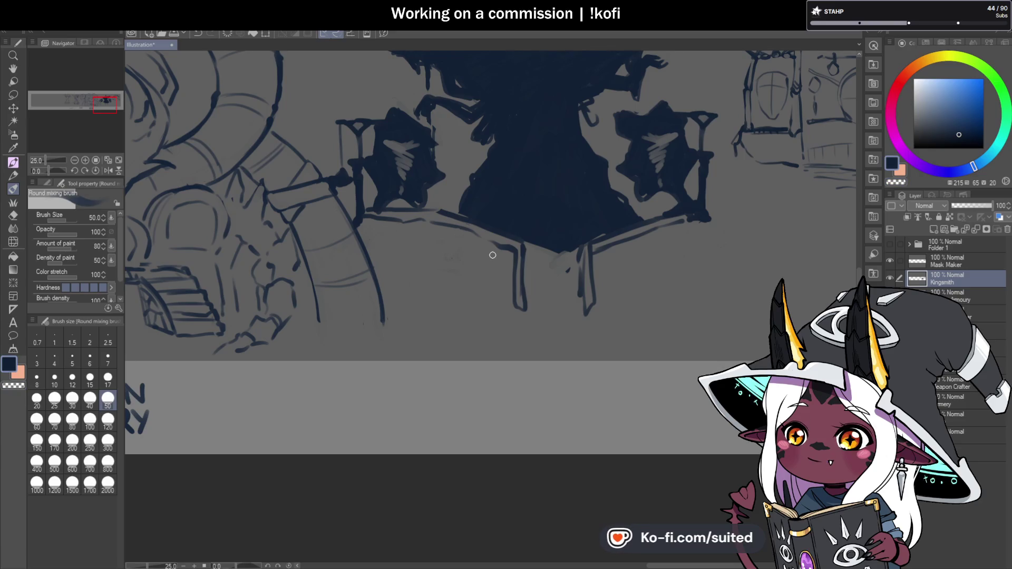
pyautogui.moveTo(486, 275); pyautogui.dragTo(494, 257)
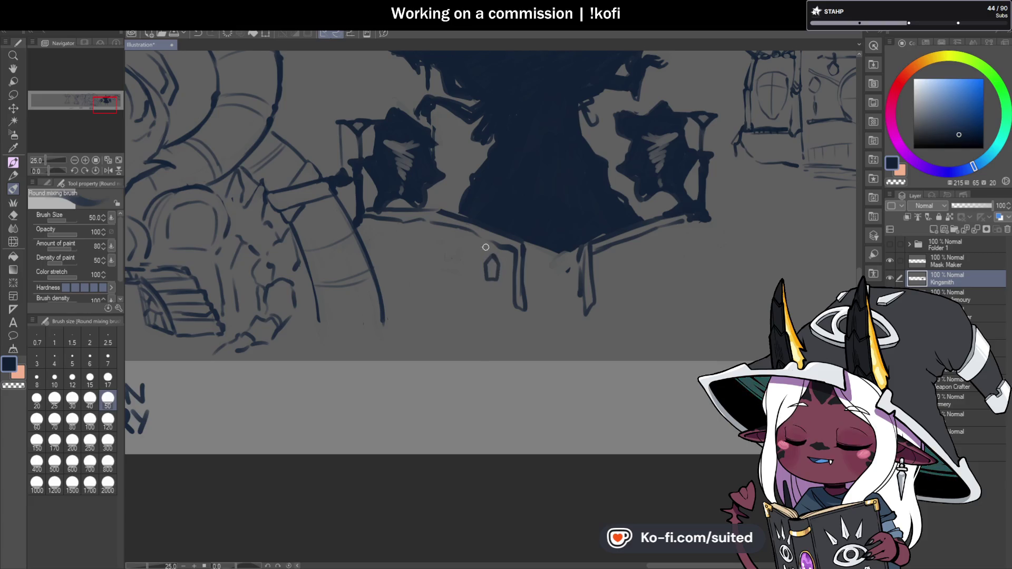
pyautogui.moveTo(438, 238)
pyautogui.mouseDown()
pyautogui.moveTo(434, 259)
pyautogui.moveTo(448, 266)
pyautogui.mouseUp()
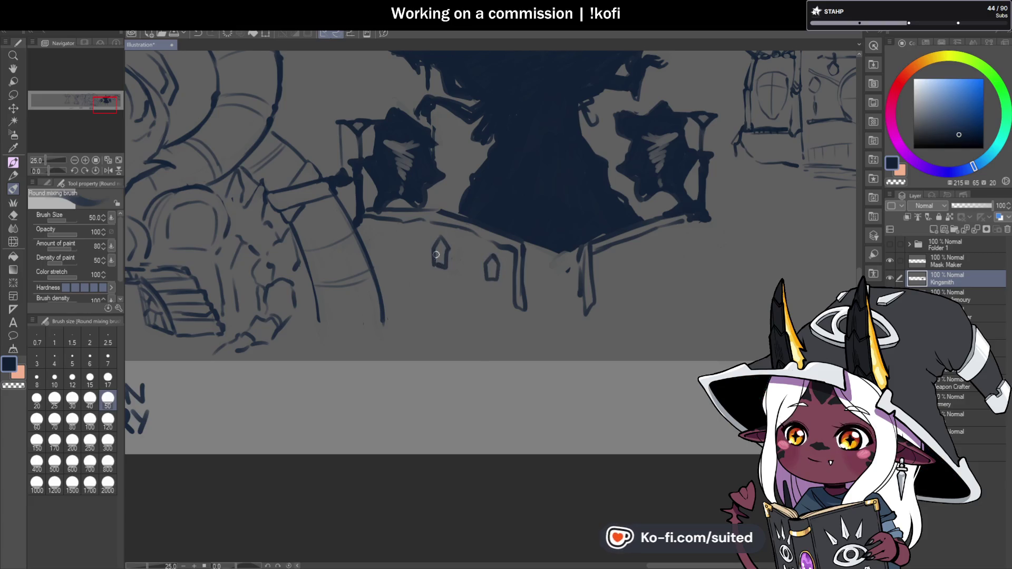
pyautogui.moveTo(381, 230); pyautogui.dragTo(377, 257)
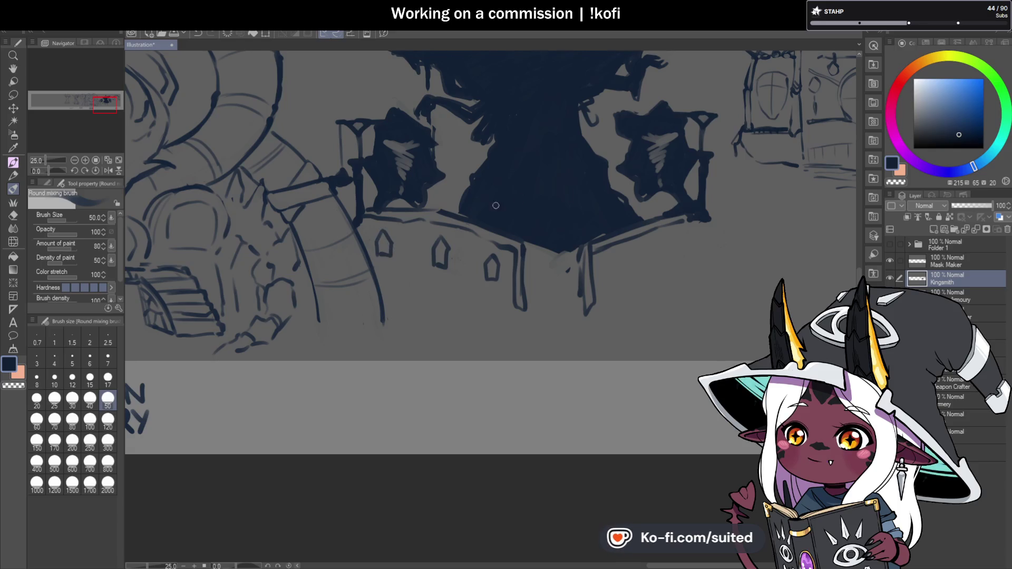
pyautogui.moveTo(612, 275)
pyautogui.mouseDown()
pyautogui.moveTo(617, 253)
pyautogui.moveTo(625, 273)
pyautogui.moveTo(659, 260)
pyautogui.mouseUp()
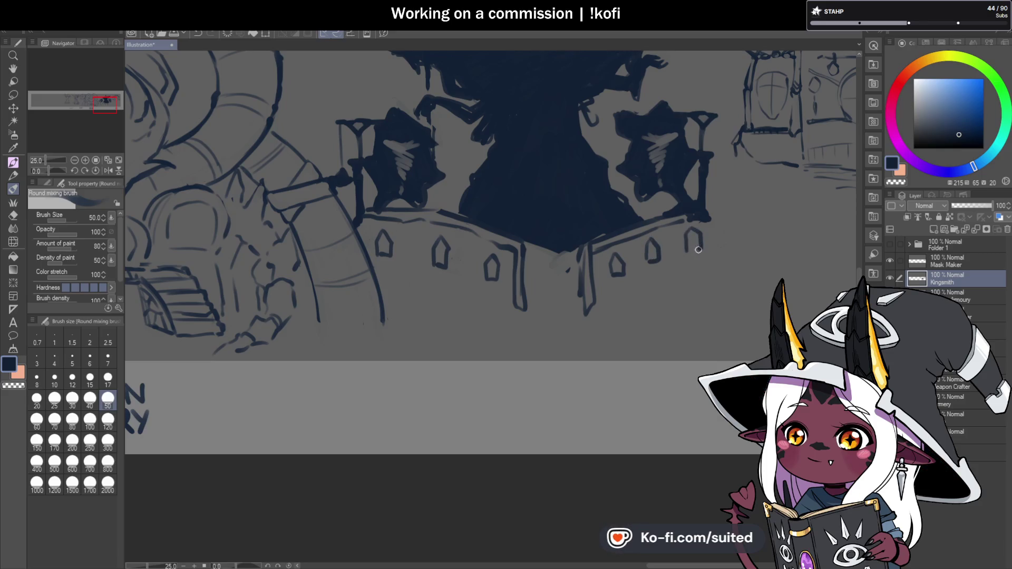
# Add vertical lines running down the wall.
pyautogui.moveTo(472, 231); pyautogui.dragTo(473, 307)
pyautogui.moveTo(413, 224); pyautogui.dragTo(414, 248)
pyautogui.moveTo(414, 270); pyautogui.dragTo(416, 302)
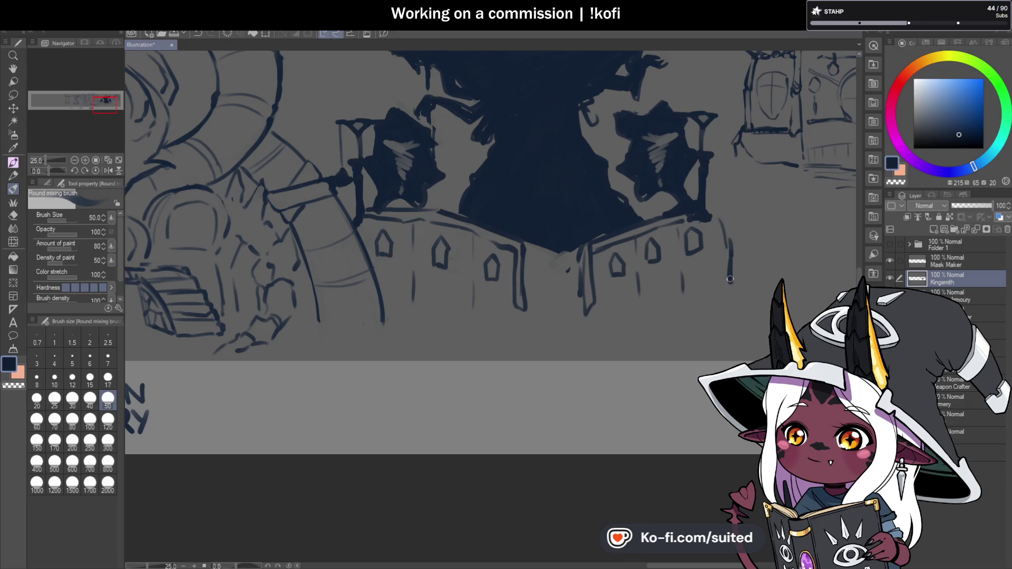
pyautogui.scroll(-5, 571, 288)
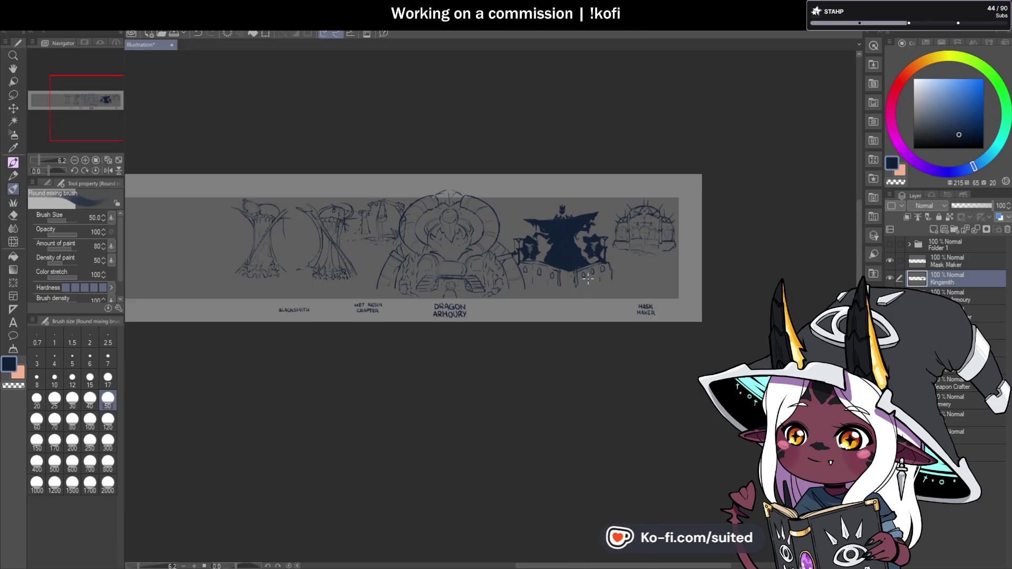
pyautogui.scroll(2, 571, 295)
pyautogui.scroll(3, 570, 296)
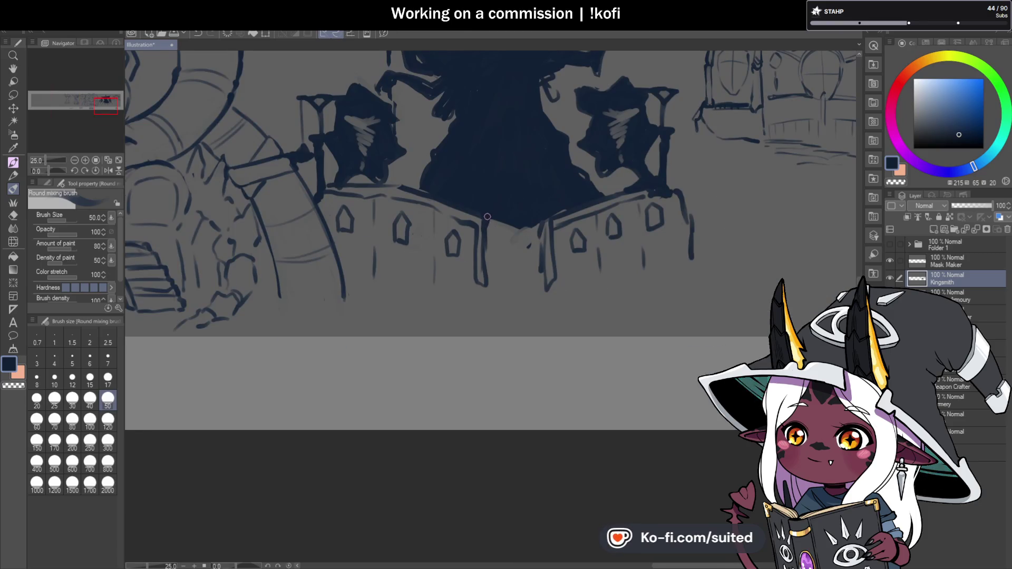
# Add a dark and a light vertical stroke to the crenellated wall.
pyautogui.moveTo(482, 195); pyautogui.dragTo(480, 225)
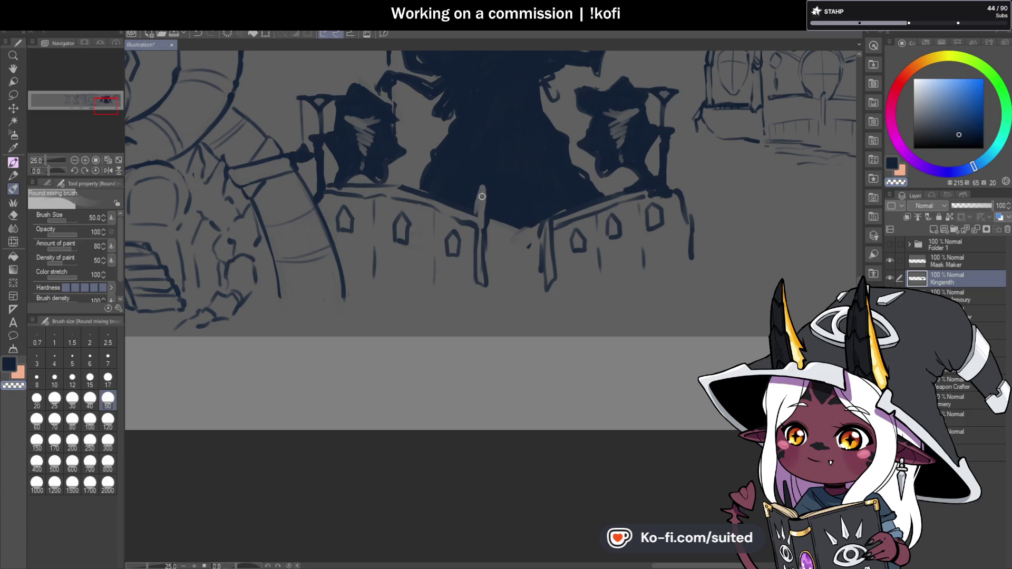
pyautogui.moveTo(544, 237); pyautogui.dragTo(541, 210)
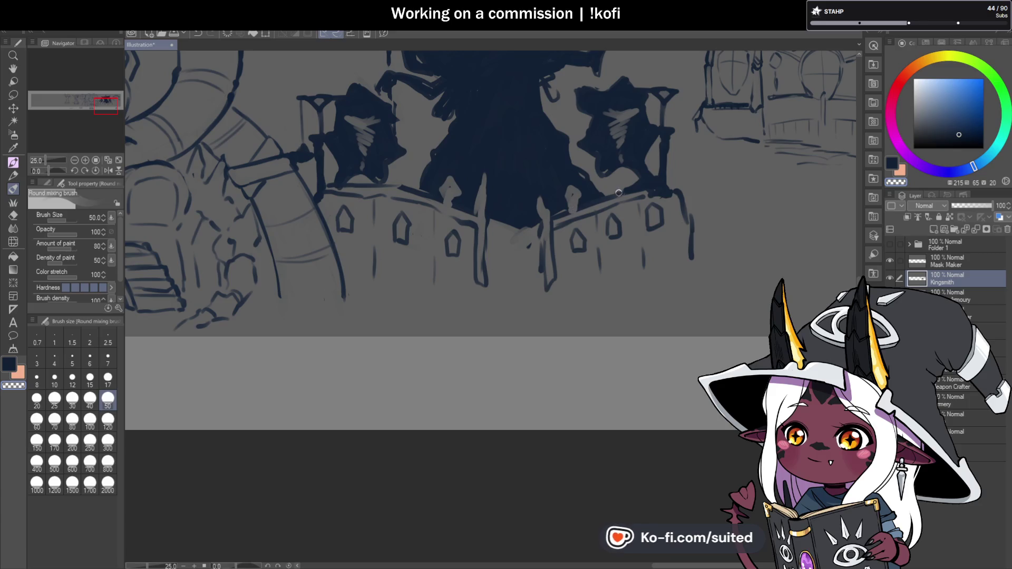
pyautogui.scroll(-5, 654, 270)
pyautogui.scroll(6, 580, 226)
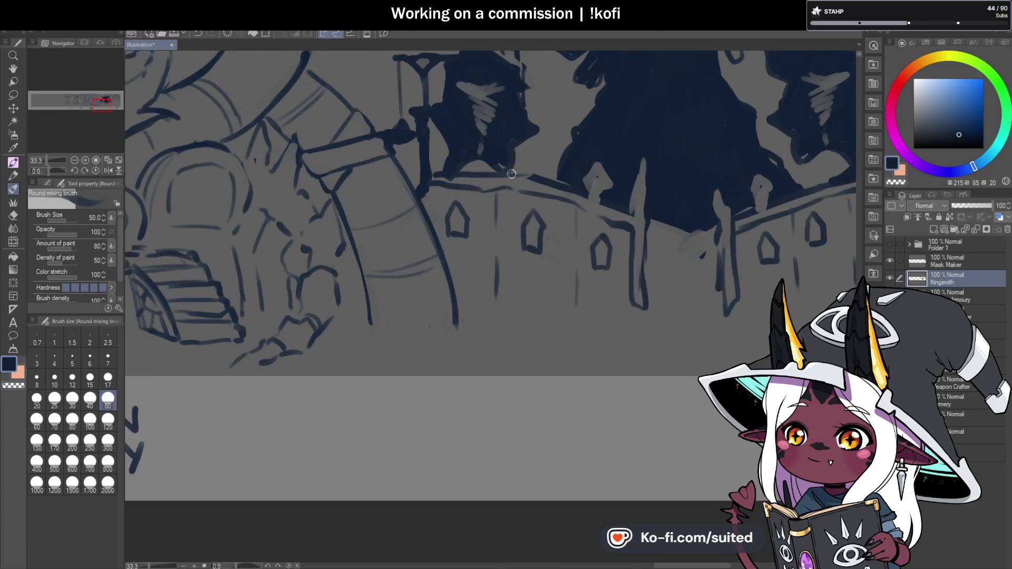
# Erase a stray dark patch on the wall and review the result at several zoom levels.
pyautogui.press('c')
pyautogui.moveTo(516, 159); pyautogui.dragTo(513, 174)
pyautogui.press('c')
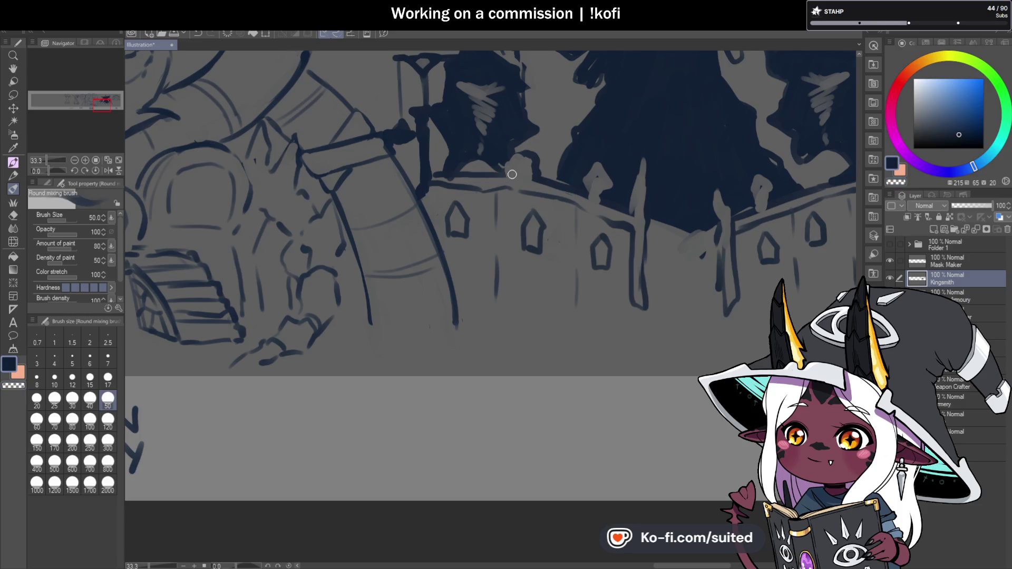
pyautogui.scroll(-3, 501, 179)
pyautogui.scroll(2, 632, 198)
pyautogui.scroll(1, 586, 198)
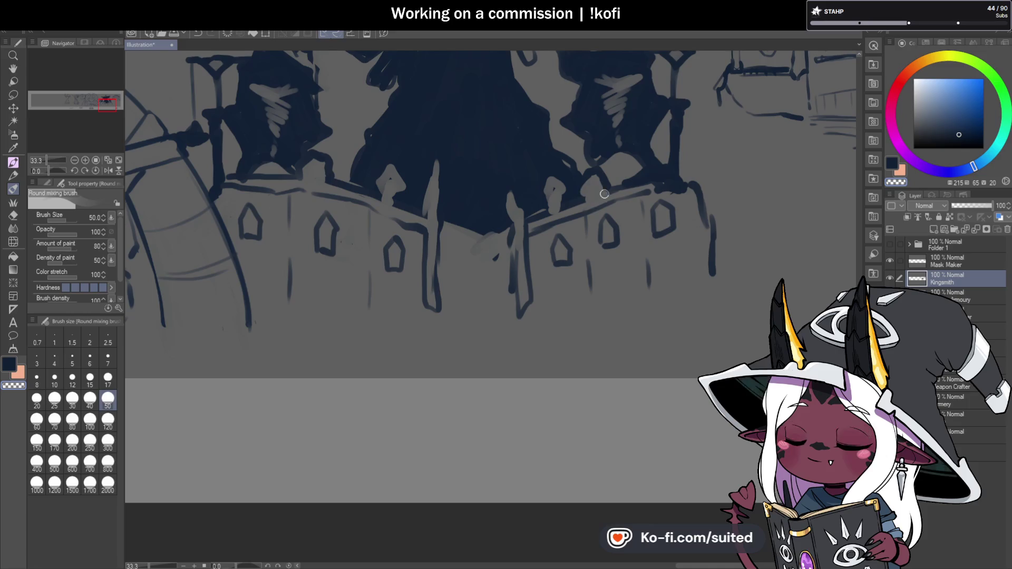
pyautogui.scroll(-1, 592, 215)
pyautogui.scroll(-2, 592, 215)
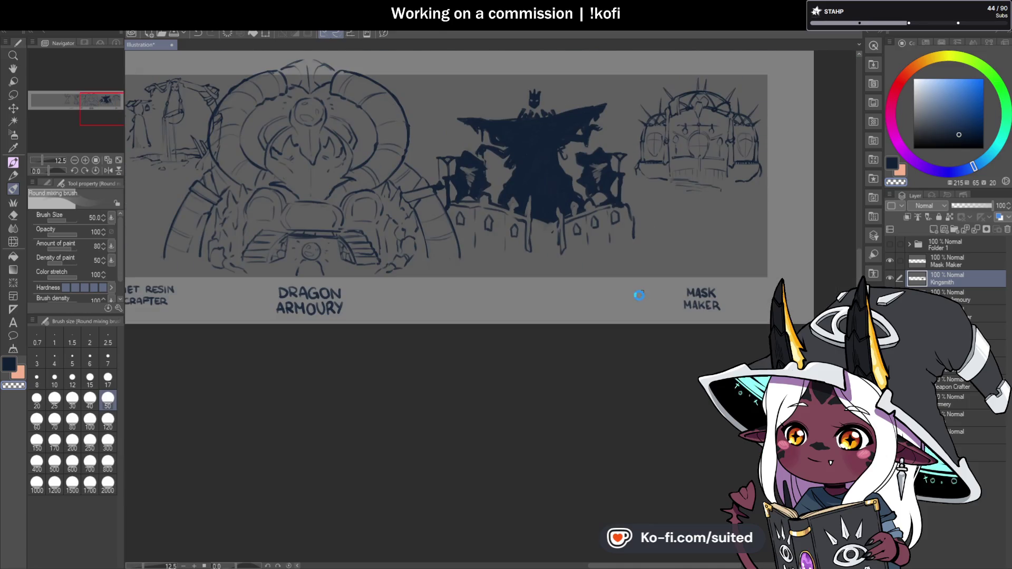
pyautogui.scroll(-2, 656, 233)
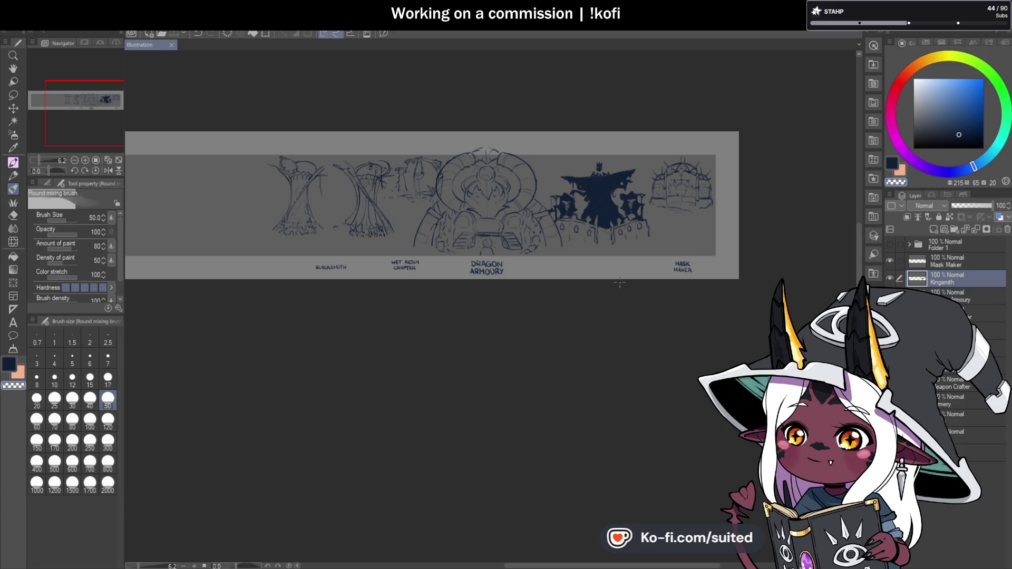
pyautogui.scroll(4, 617, 202)
pyautogui.scroll(4, 606, 190)
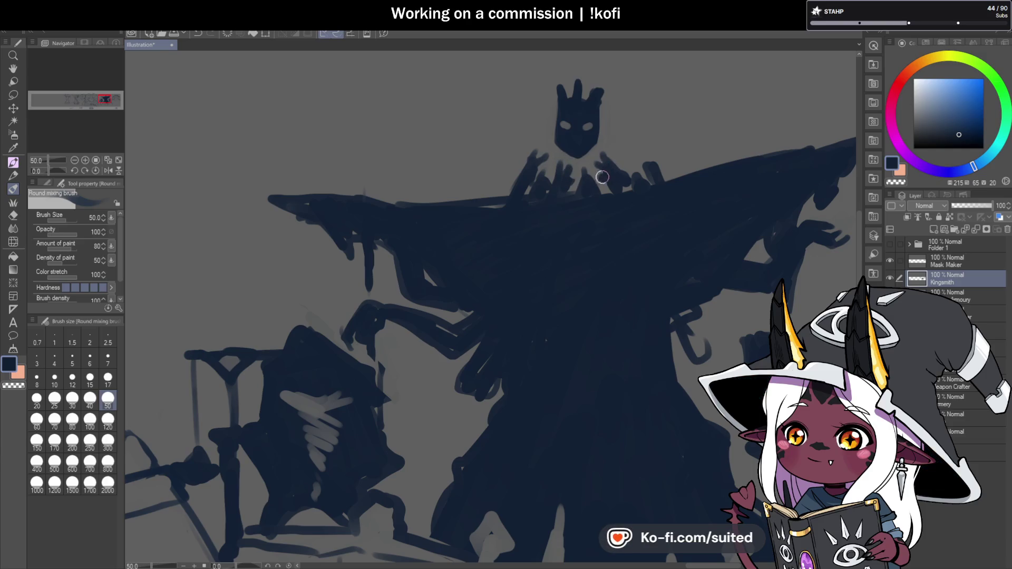
pyautogui.scroll(-4, 637, 153)
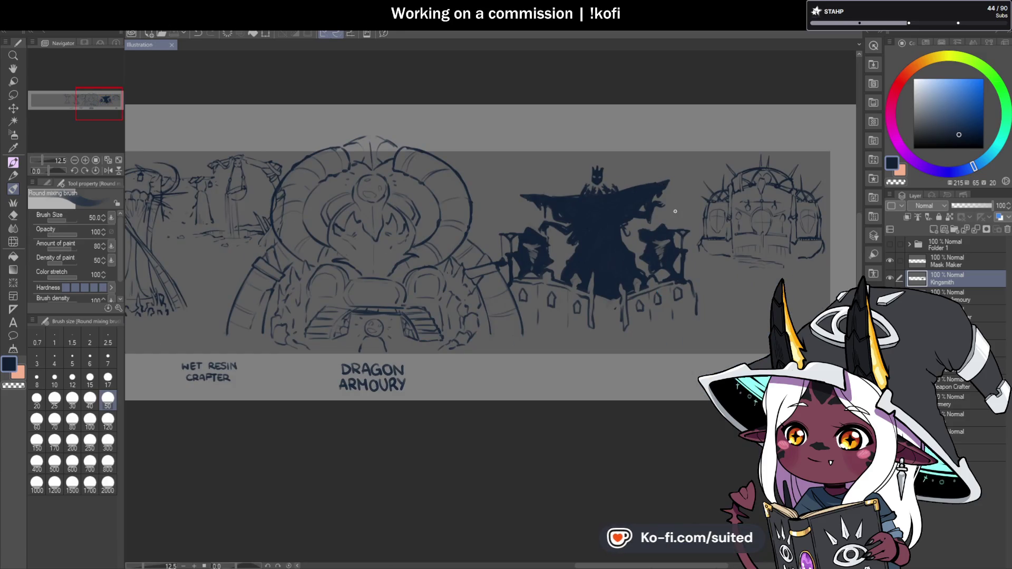
pyautogui.scroll(-1, 634, 353)
pyautogui.scroll(3, 617, 299)
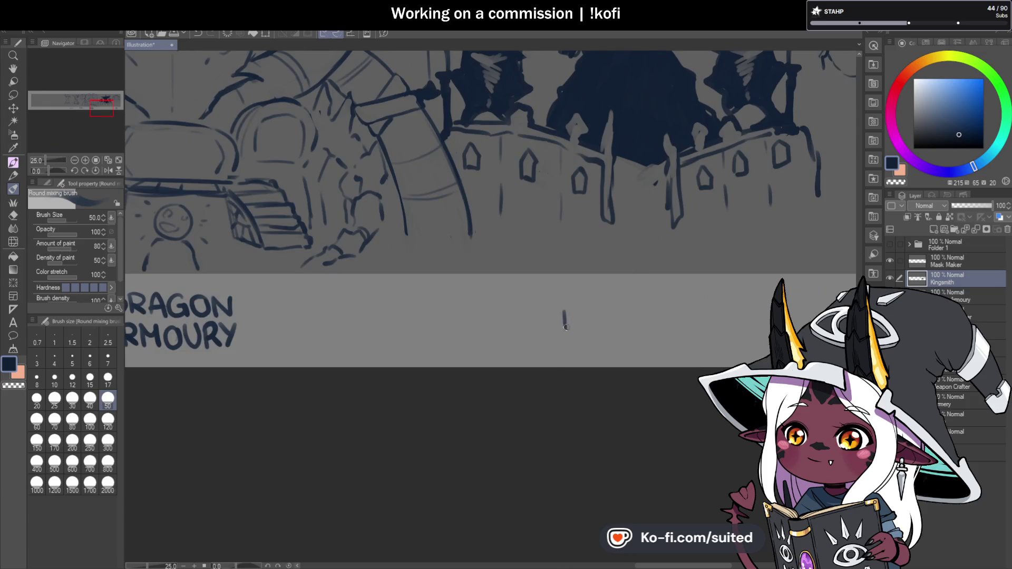
# Hand-letter KINGSMITH in the label strip beneath the castle wall.
pyautogui.scroll(1, 579, 329)
pyautogui.moveTo(580, 306)
pyautogui.mouseDown()
pyautogui.moveTo(579, 331)
pyautogui.moveTo(591, 331)
pyautogui.mouseUp()
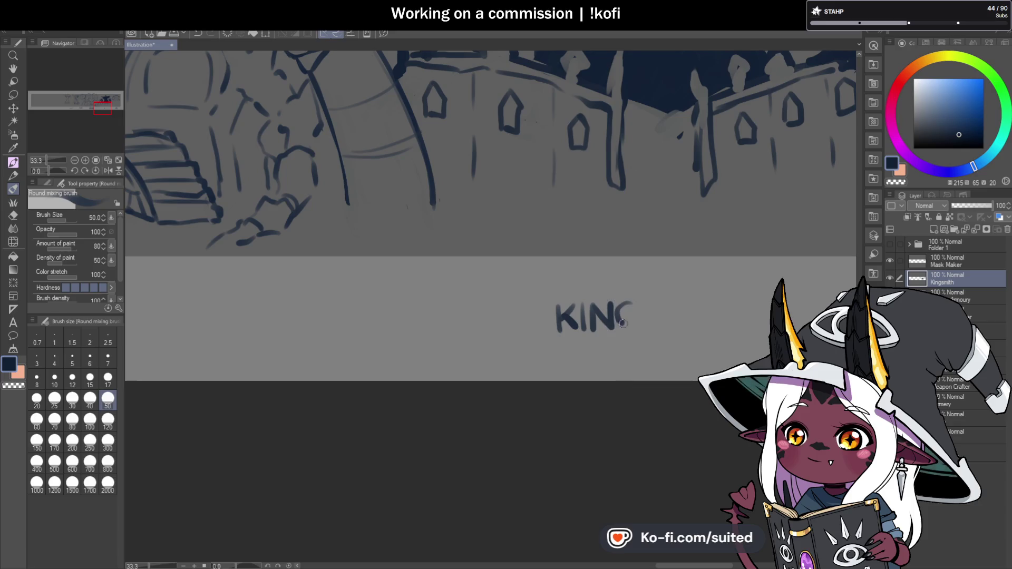
pyautogui.scroll(-1, 634, 314)
pyautogui.scroll(1, 639, 295)
pyautogui.moveTo(636, 290)
pyautogui.mouseDown()
pyautogui.moveTo(619, 314)
pyautogui.moveTo(665, 289)
pyautogui.moveTo(668, 316)
pyautogui.moveTo(702, 288)
pyautogui.moveTo(693, 312)
pyautogui.moveTo(719, 304)
pyautogui.mouseUp()
# Paint along the bottom of the caped figure to extend its dark fill.
pyautogui.scroll(-2, 529, 241)
pyautogui.scroll(-2, 529, 242)
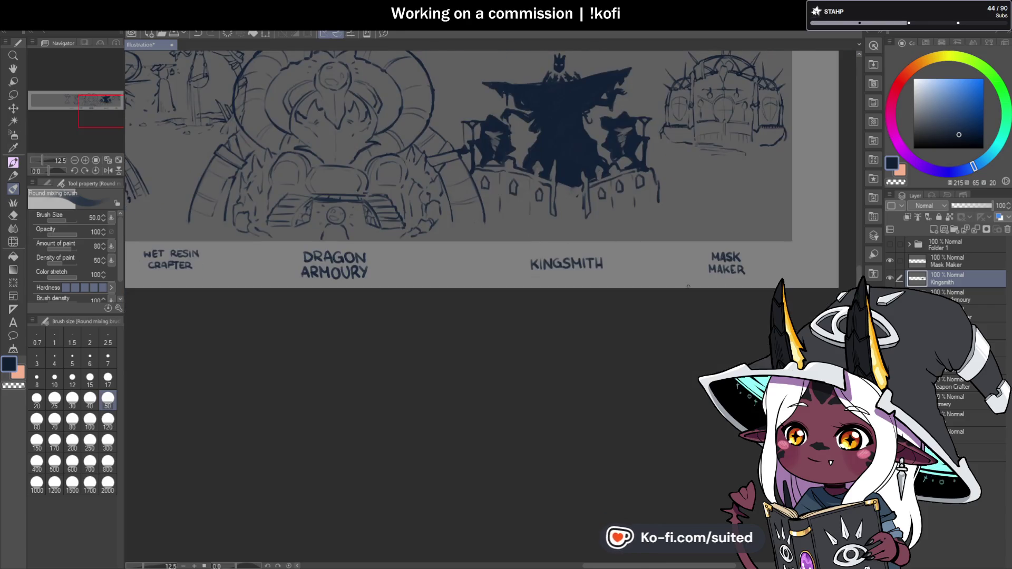
pyautogui.scroll(1, 583, 341)
pyautogui.scroll(1, 559, 290)
pyautogui.scroll(1, 538, 235)
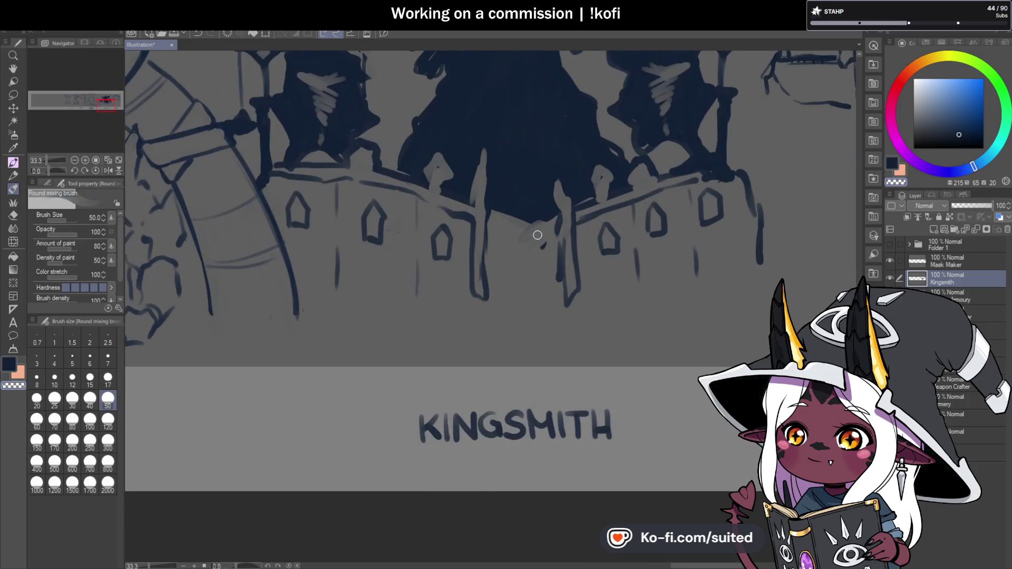
pyautogui.moveTo(490, 213); pyautogui.dragTo(540, 229)
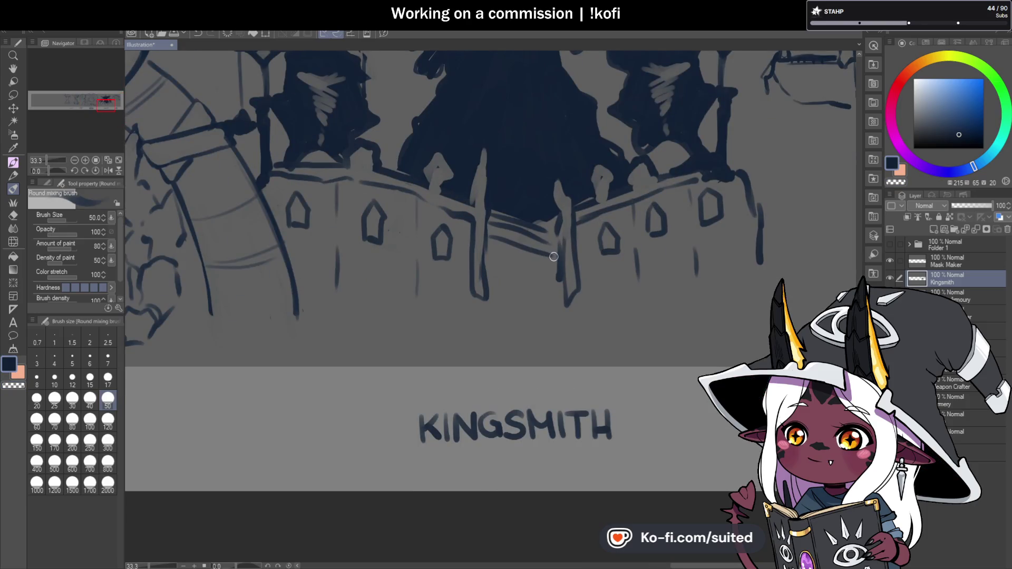
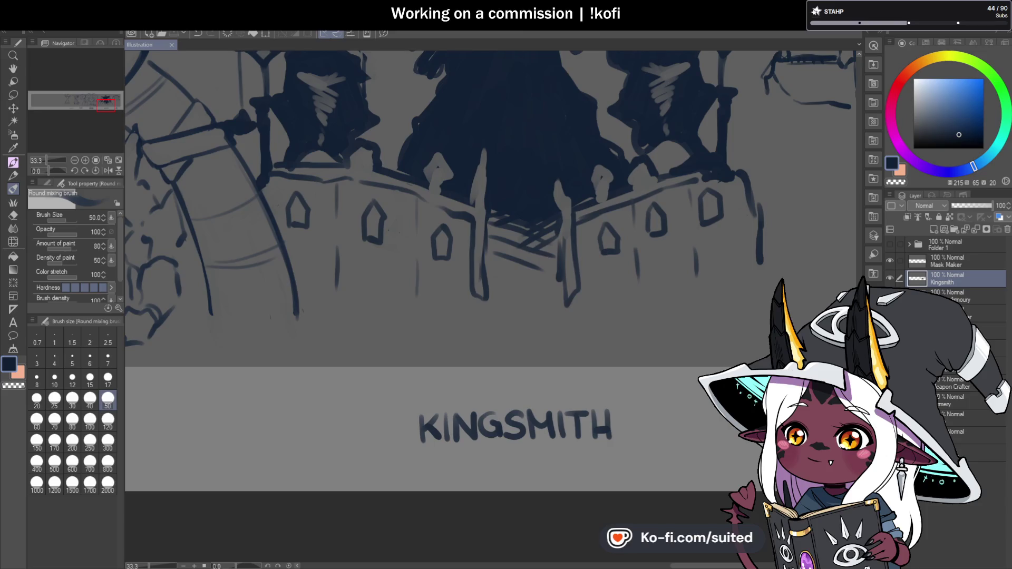
# Undo the last change while zooming around the Kingsmith area.
pyautogui.scroll(-4, 564, 393)
pyautogui.scroll(-1, 564, 393)
pyautogui.scroll(1, 597, 348)
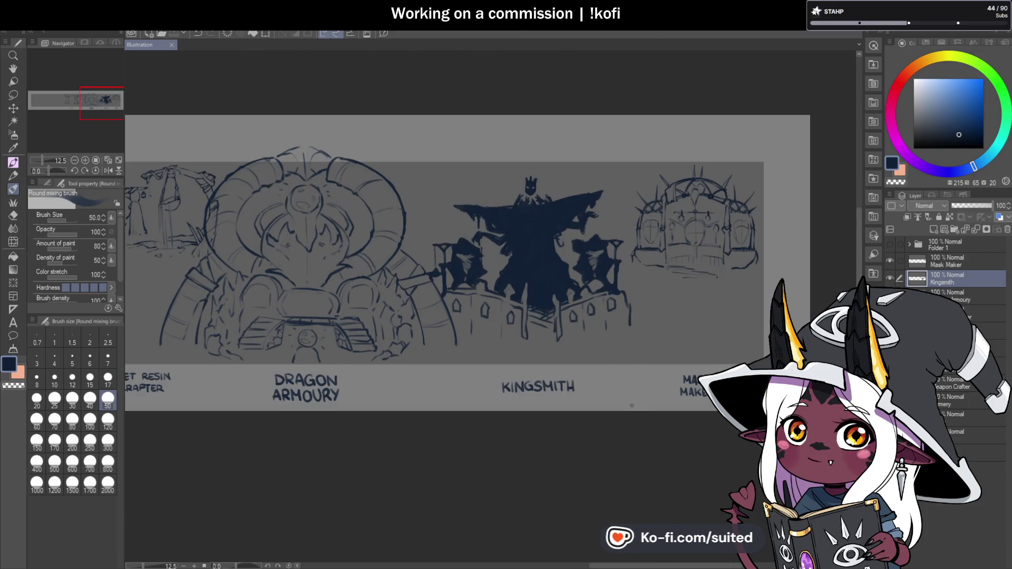
pyautogui.hotkey('ctrl', 'z')
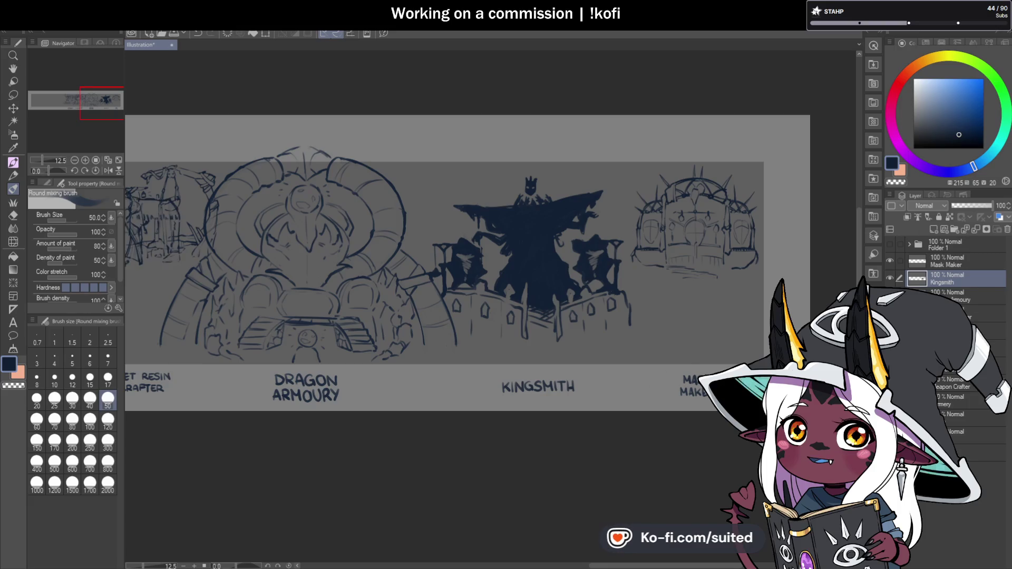
pyautogui.scroll(-1, 670, 246)
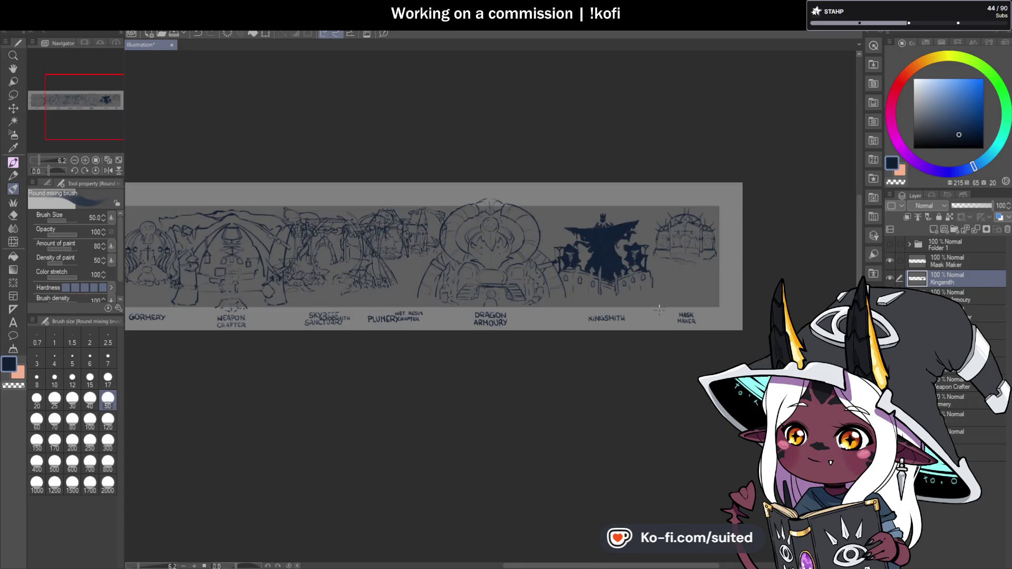
pyautogui.scroll(-2, 670, 246)
pyautogui.scroll(4, 640, 311)
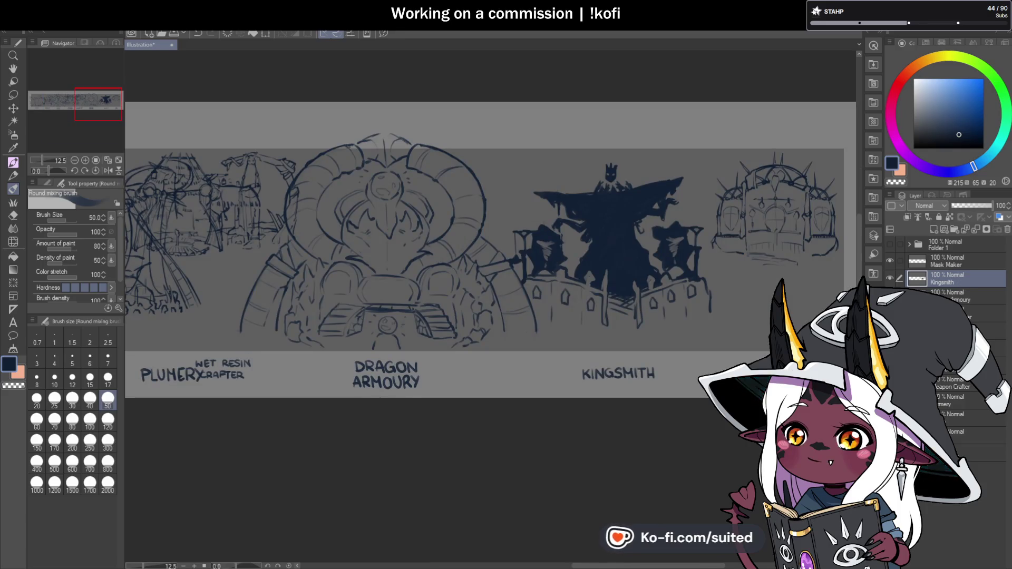
# Scale Kingsmith and its label to about 89% and shift them right toward Mask Maker.
pyautogui.hotkey('ctrl', 't')
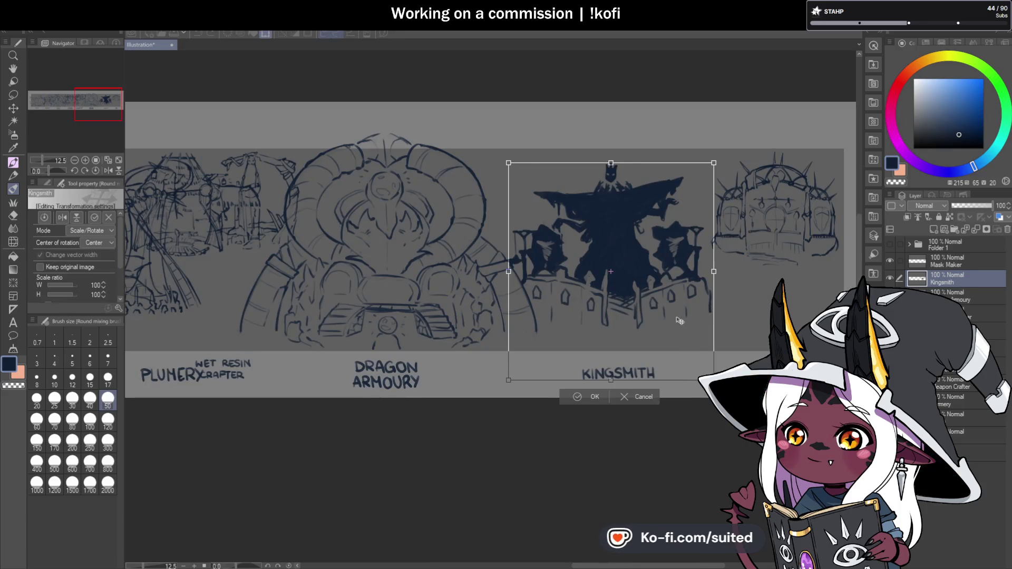
pyautogui.moveTo(680, 319); pyautogui.dragTo(706, 321)
pyautogui.moveTo(741, 161); pyautogui.dragTo(719, 184)
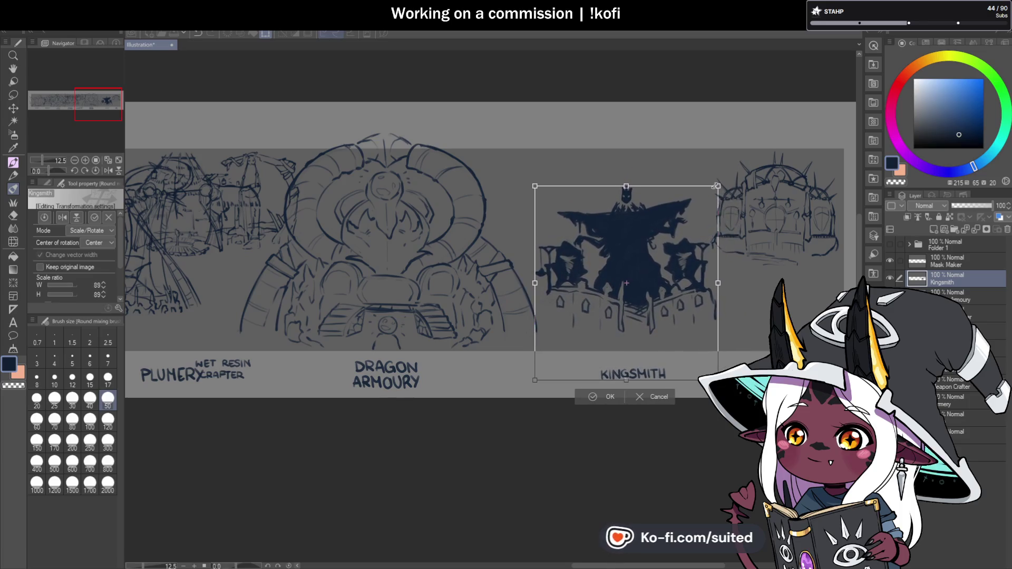
pyautogui.moveTo(692, 311); pyautogui.dragTo(728, 289)
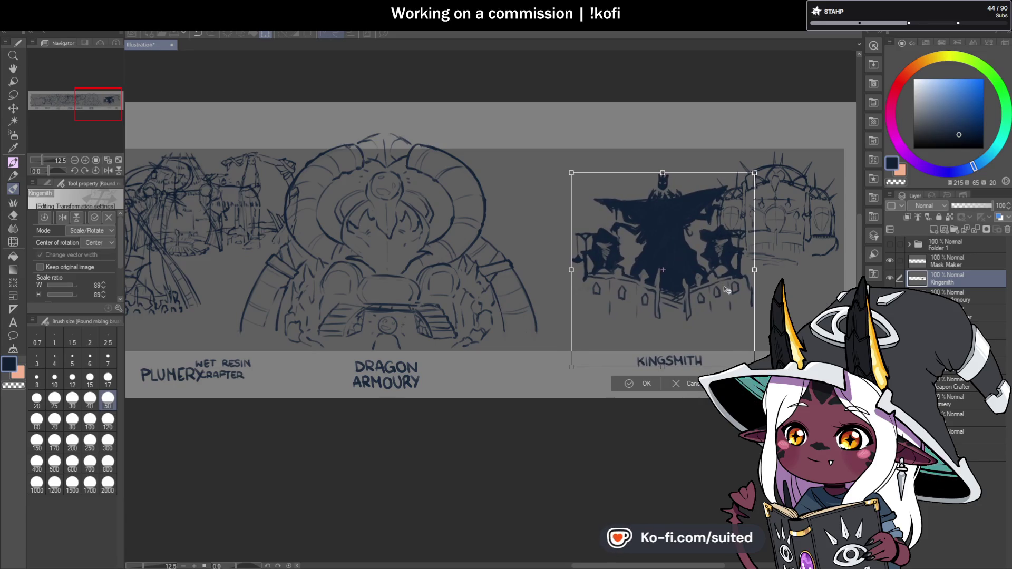
pyautogui.press('Down')
pyautogui.press('Down')
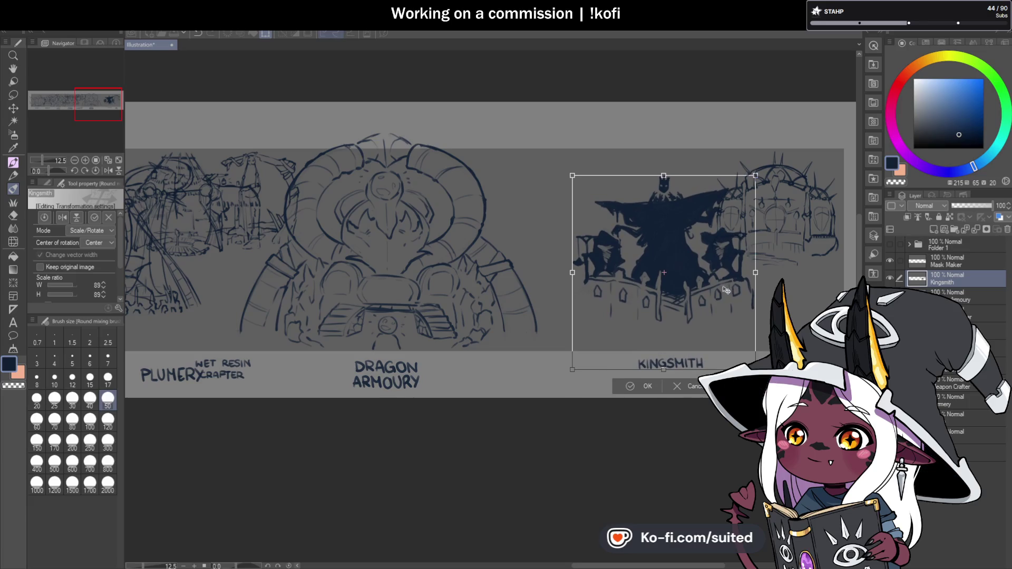
pyautogui.moveTo(726, 289); pyautogui.dragTo(729, 292)
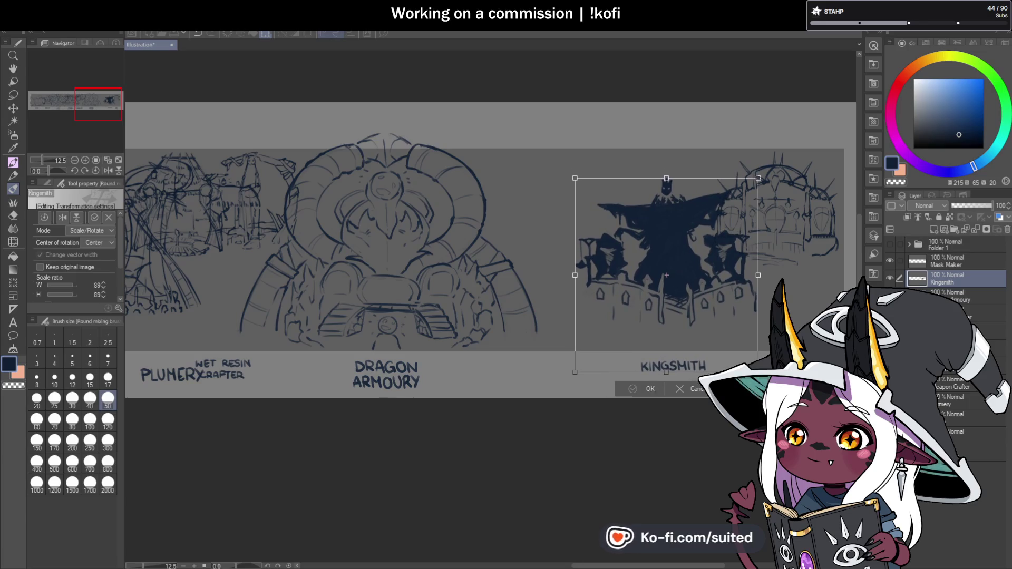
pyautogui.click(644, 388)
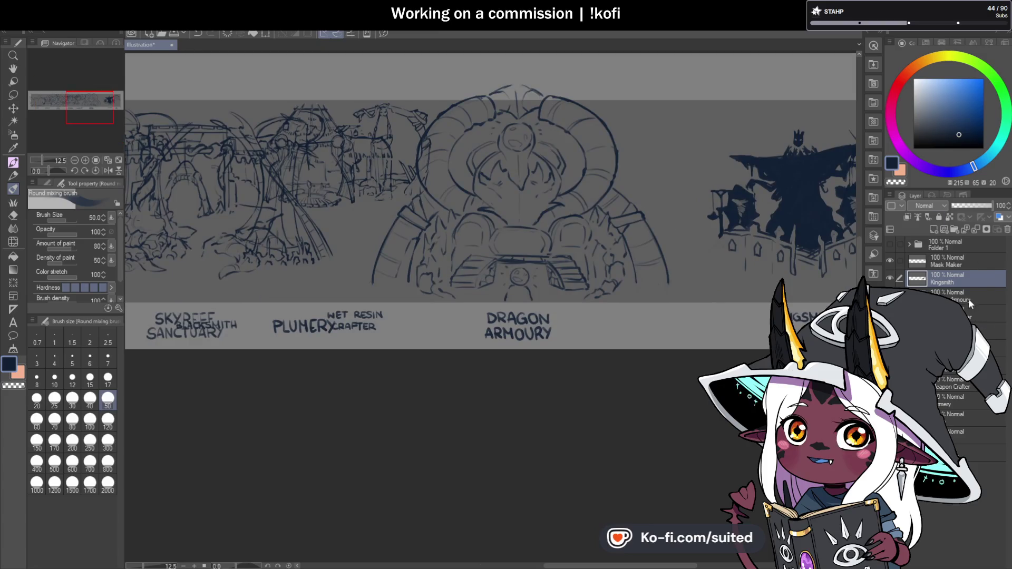
# Shrink Dragon Armoury to 92% and move it right.
pyautogui.click(969, 298)
pyautogui.hotkey('ctrl', 't')
pyautogui.moveTo(639, 285); pyautogui.dragTo(749, 285)
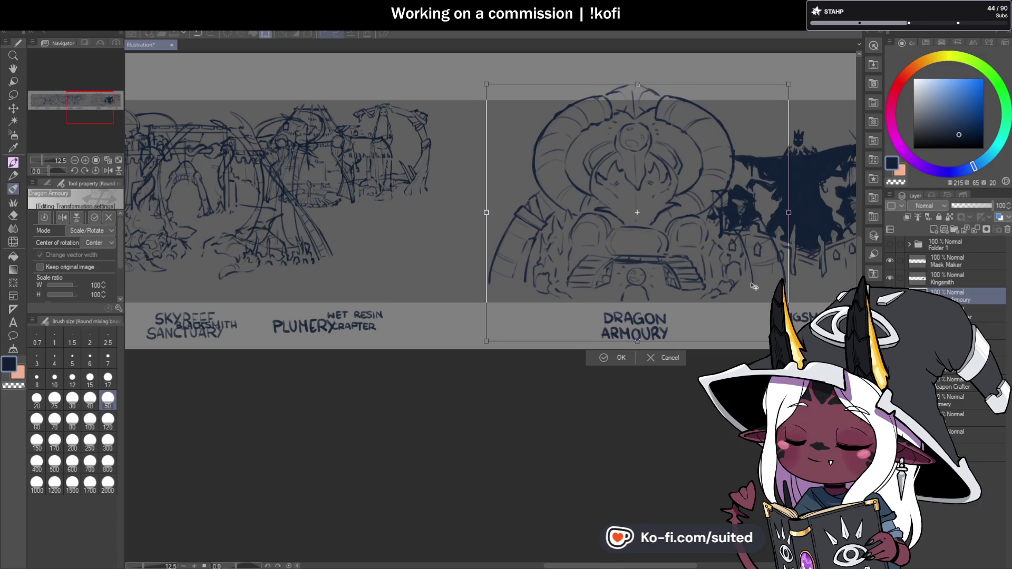
pyautogui.scroll(-2, 667, 285)
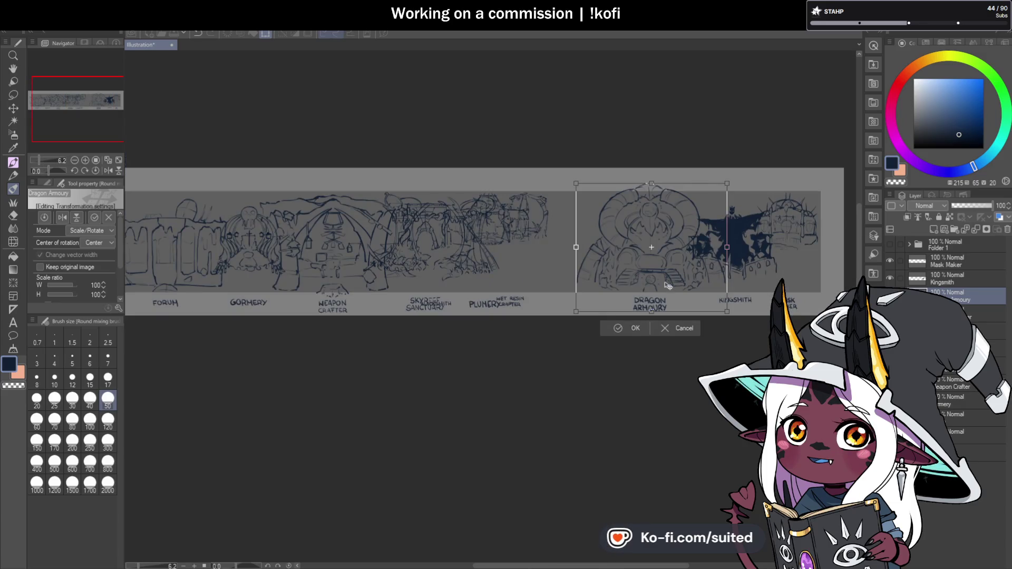
pyautogui.scroll(2, 765, 275)
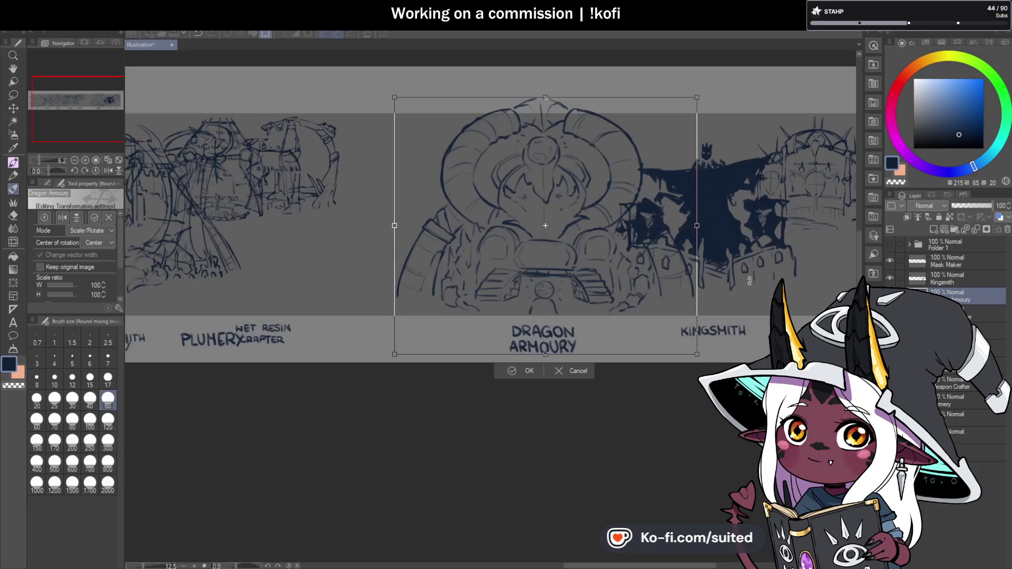
pyautogui.moveTo(698, 96); pyautogui.dragTo(671, 120)
pyautogui.moveTo(645, 295); pyautogui.dragTo(674, 290)
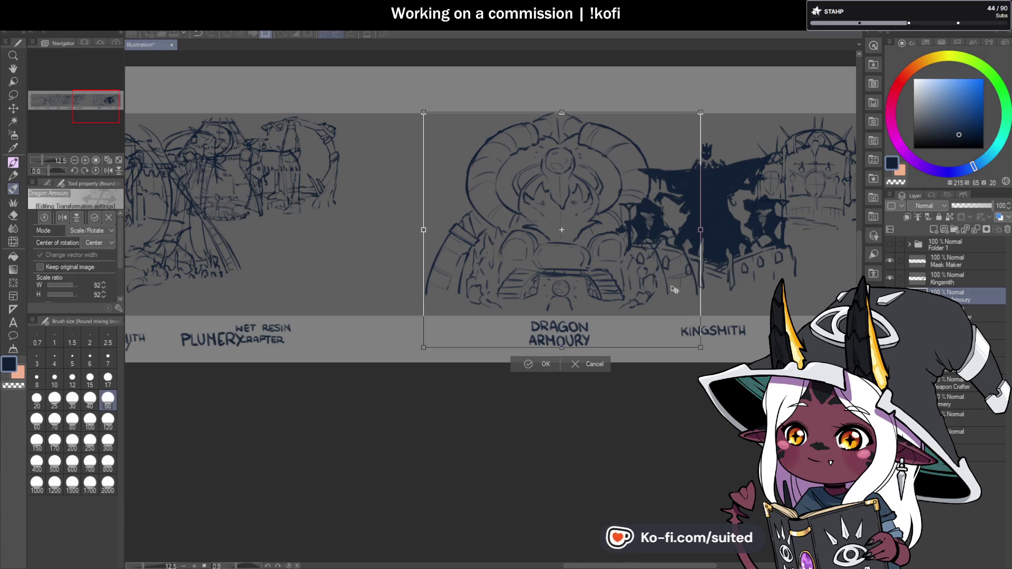
pyautogui.click(545, 365)
# Move Wet Resin Crafter right so it sits beside Dragon Armoury.
pyautogui.scroll(-2, 789, 243)
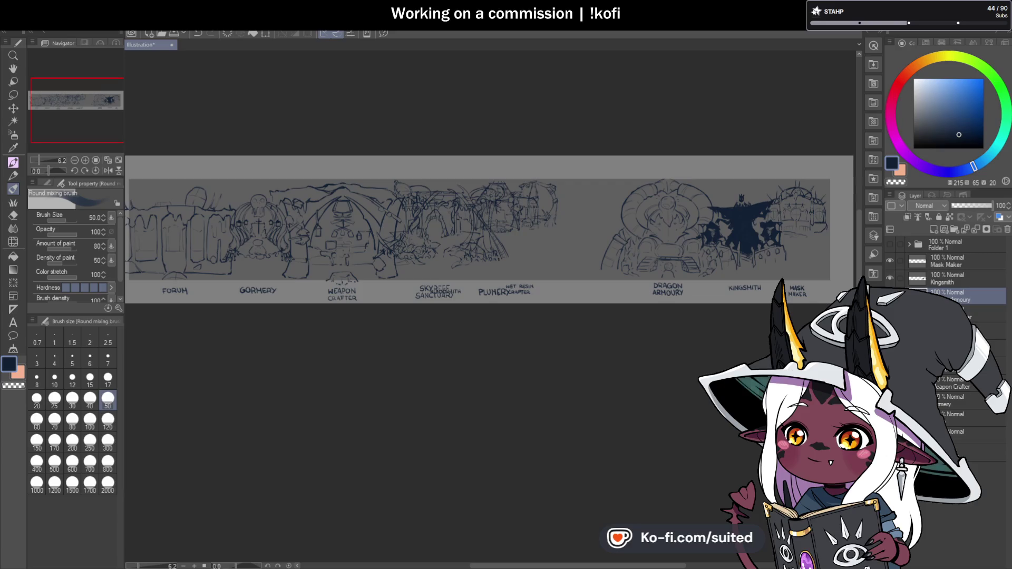
pyautogui.hotkey('ctrl', 't')
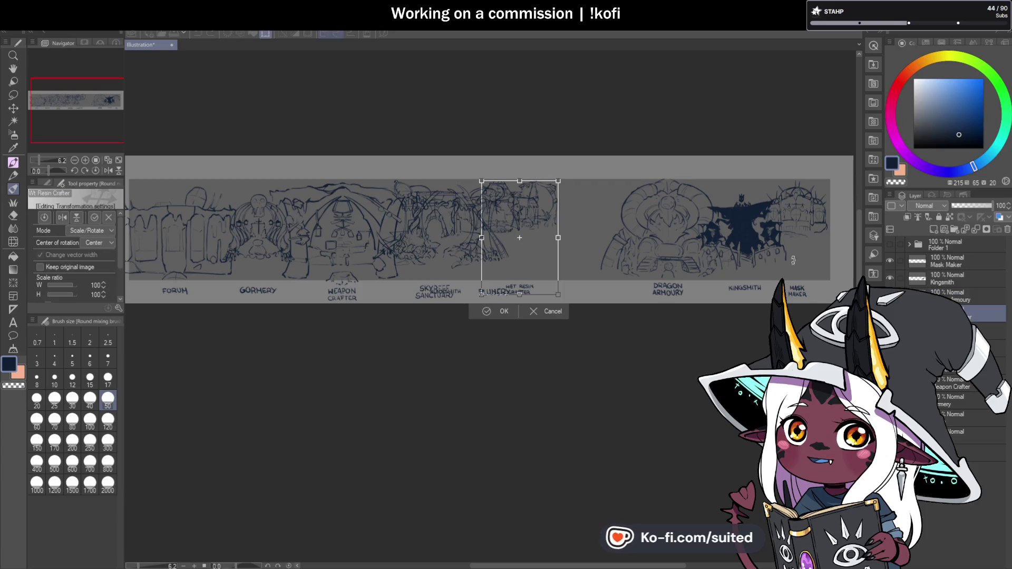
pyautogui.moveTo(538, 261); pyautogui.dragTo(616, 278)
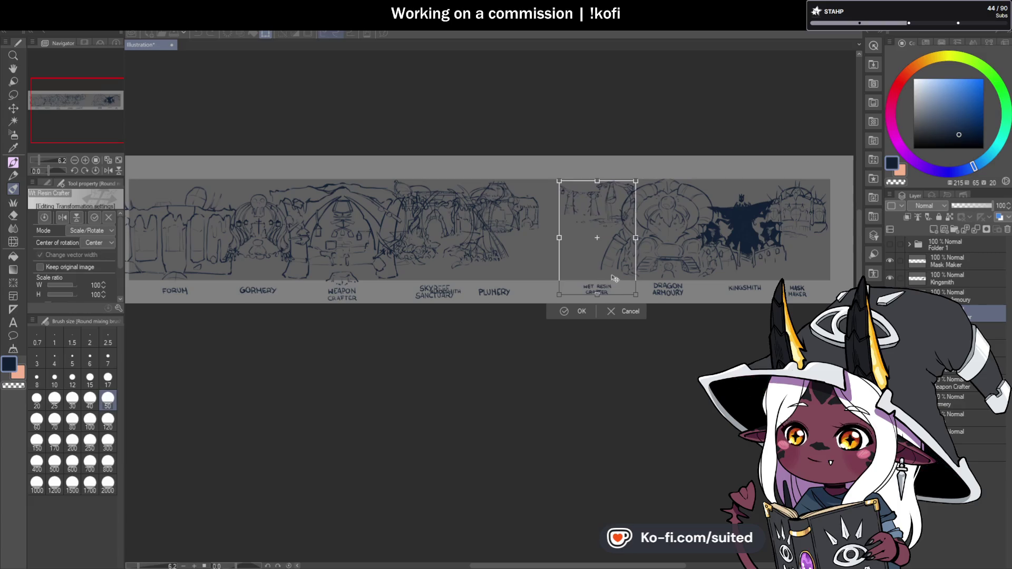
pyautogui.click(582, 311)
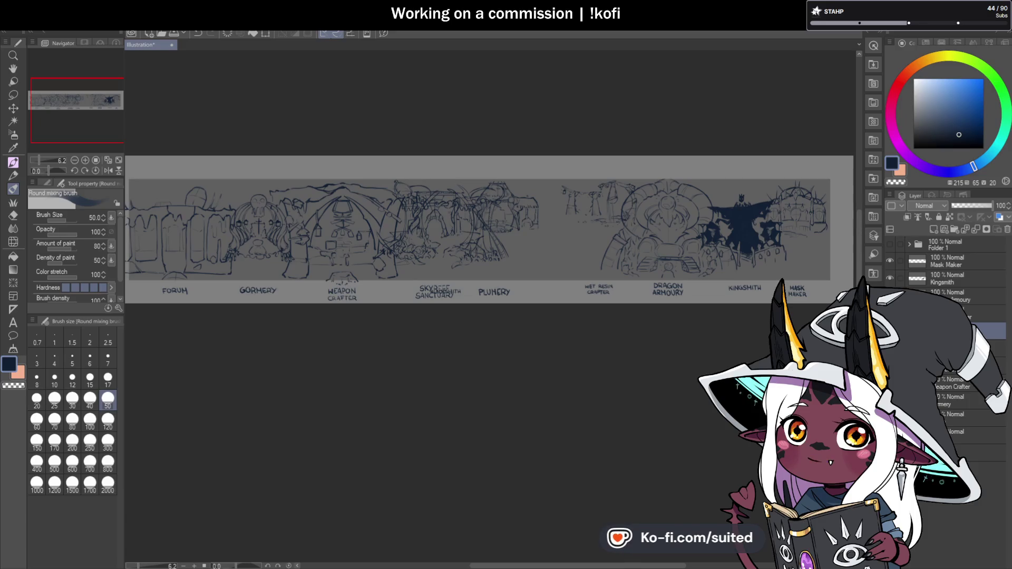
pyautogui.hotkey('ctrl', 't')
# Move Blacksmith right beside Plumery and shift Plumery left toward Skyreef Sanctuary.
pyautogui.moveTo(479, 272)
pyautogui.mouseDown()
pyautogui.moveTo(583, 273)
pyautogui.moveTo(566, 274)
pyautogui.mouseUp()
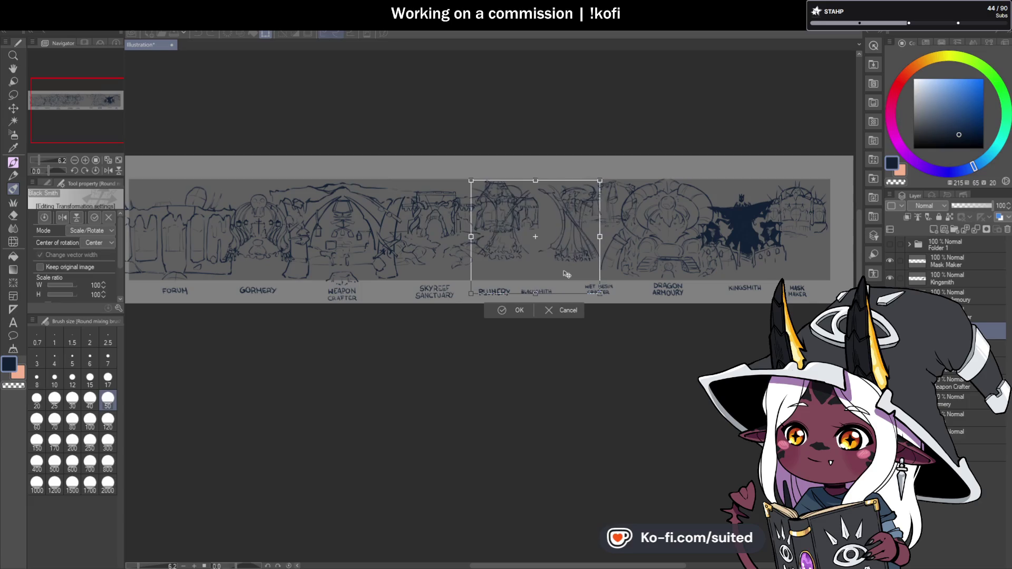
pyautogui.click(518, 310)
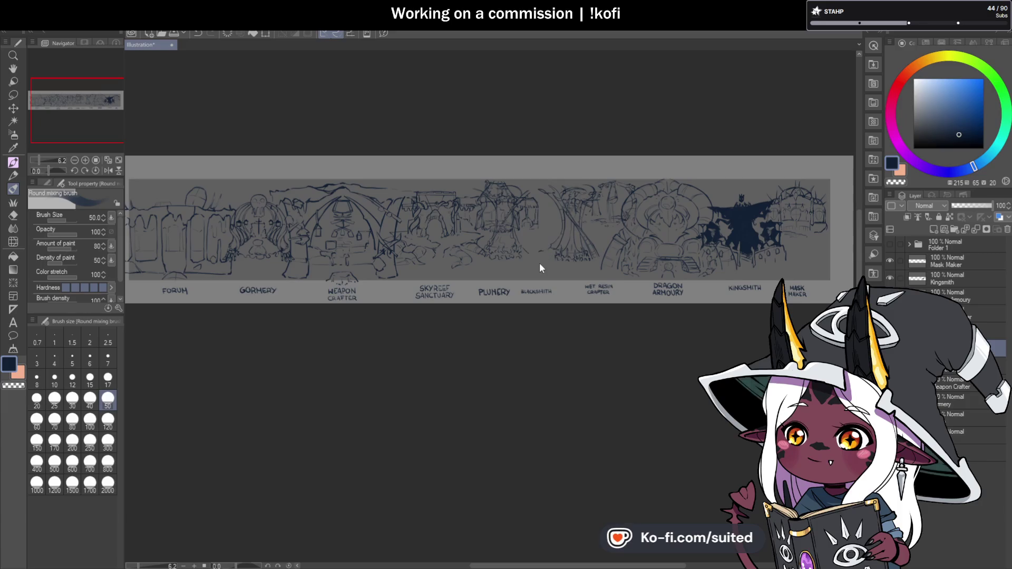
pyautogui.hotkey('ctrl', 't')
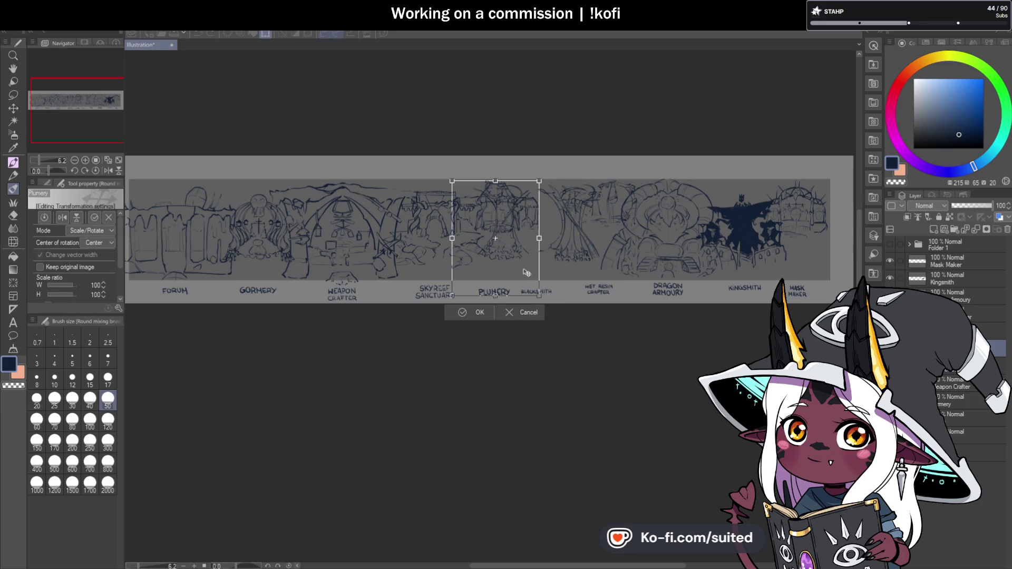
pyautogui.moveTo(525, 278); pyautogui.dragTo(494, 282)
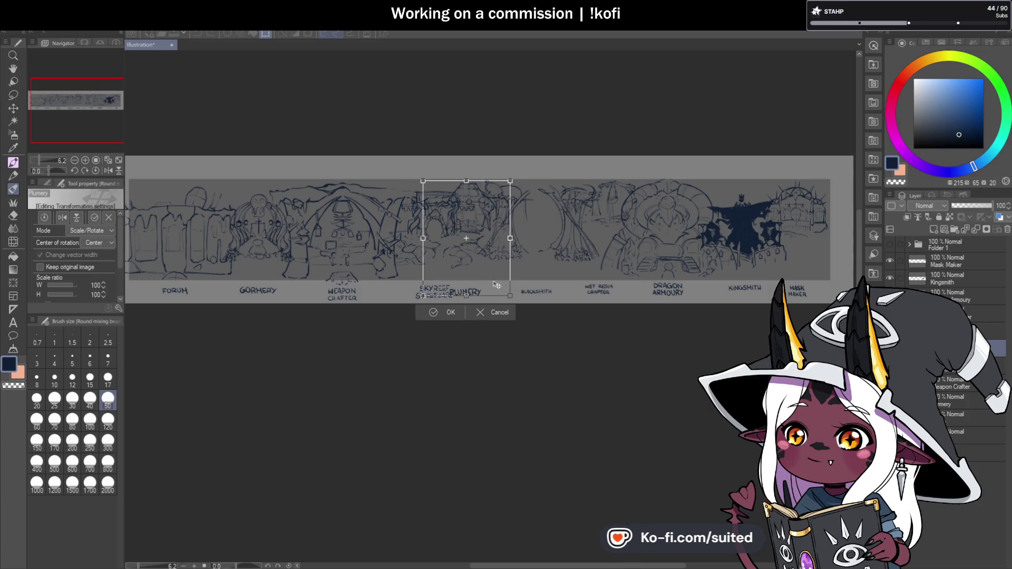
pyautogui.click(451, 312)
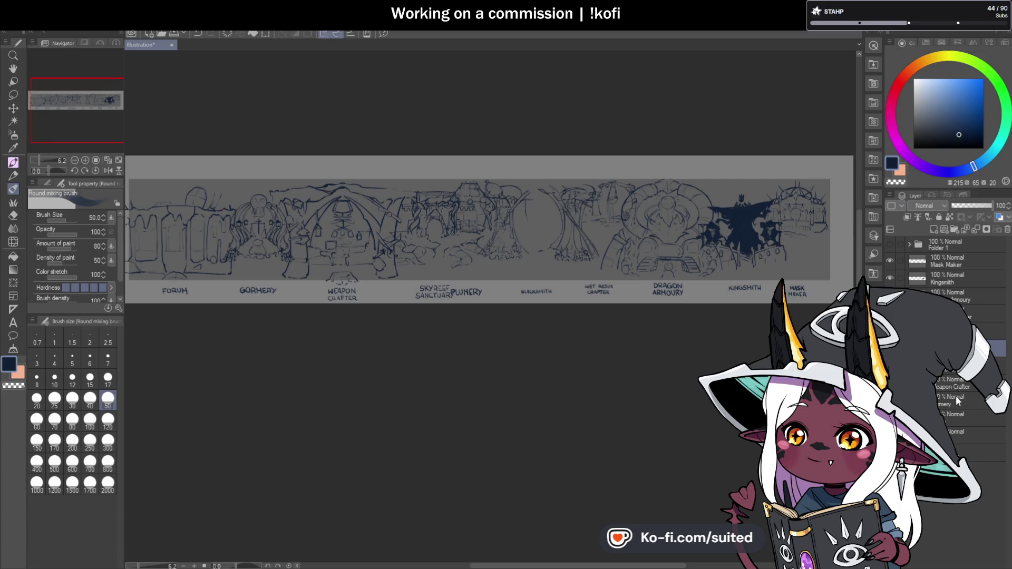
# Shrink Weapon Crafter to about 84% and shift it slightly right.
pyautogui.hotkey('ctrl', 't')
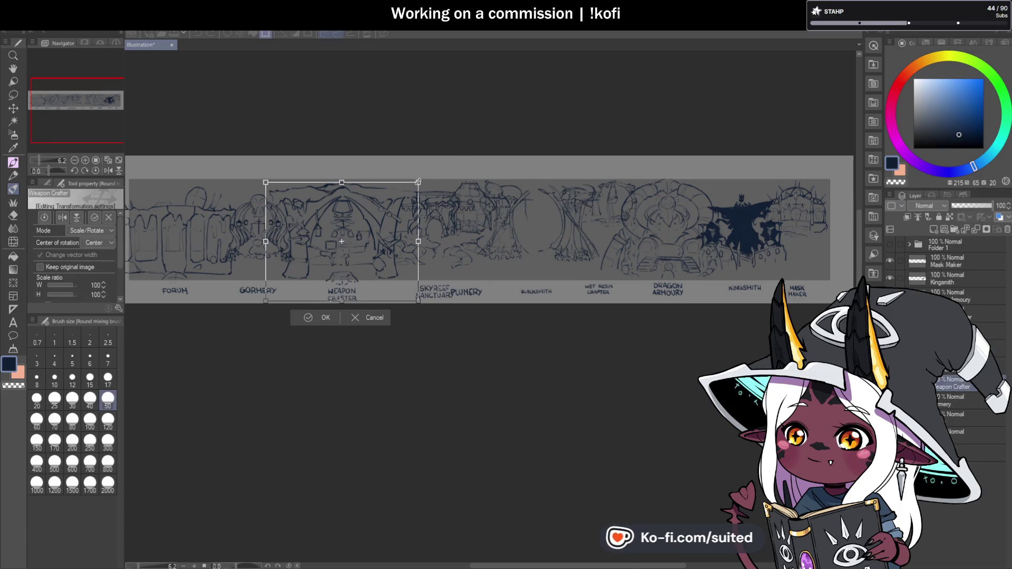
pyautogui.moveTo(411, 187); pyautogui.dragTo(394, 201)
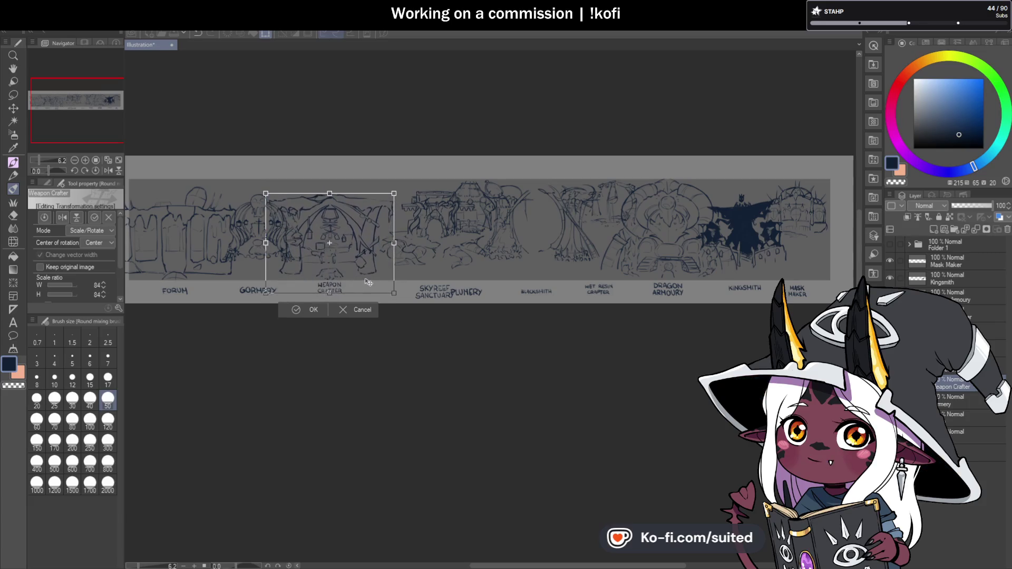
pyautogui.moveTo(376, 276); pyautogui.dragTo(372, 282)
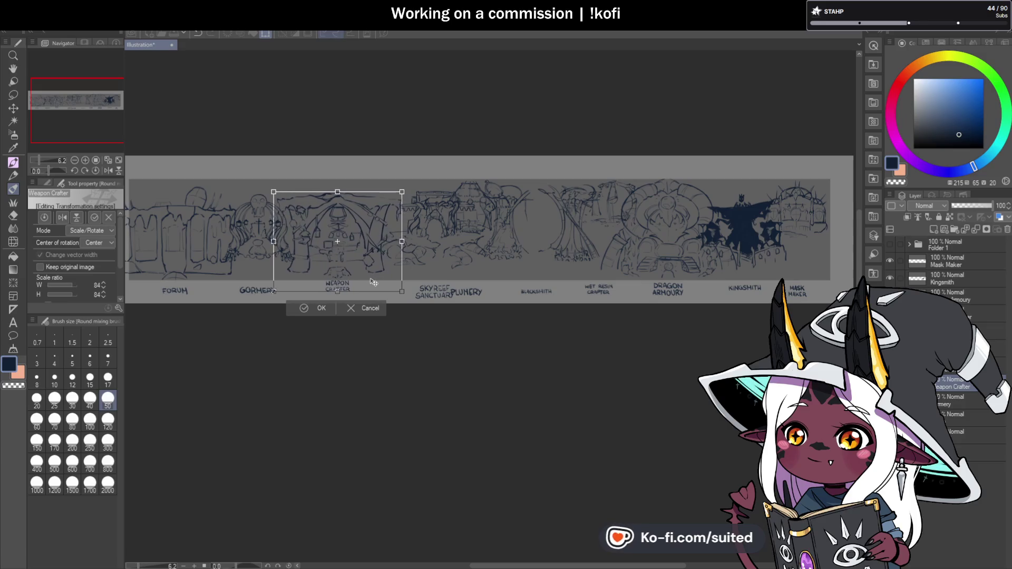
pyautogui.click(319, 311)
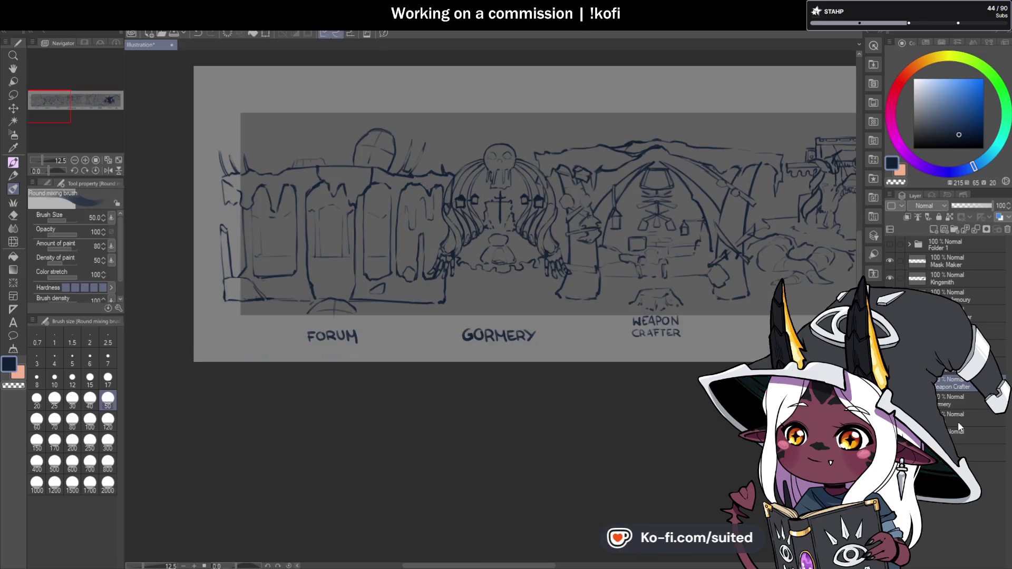
pyautogui.click(957, 422)
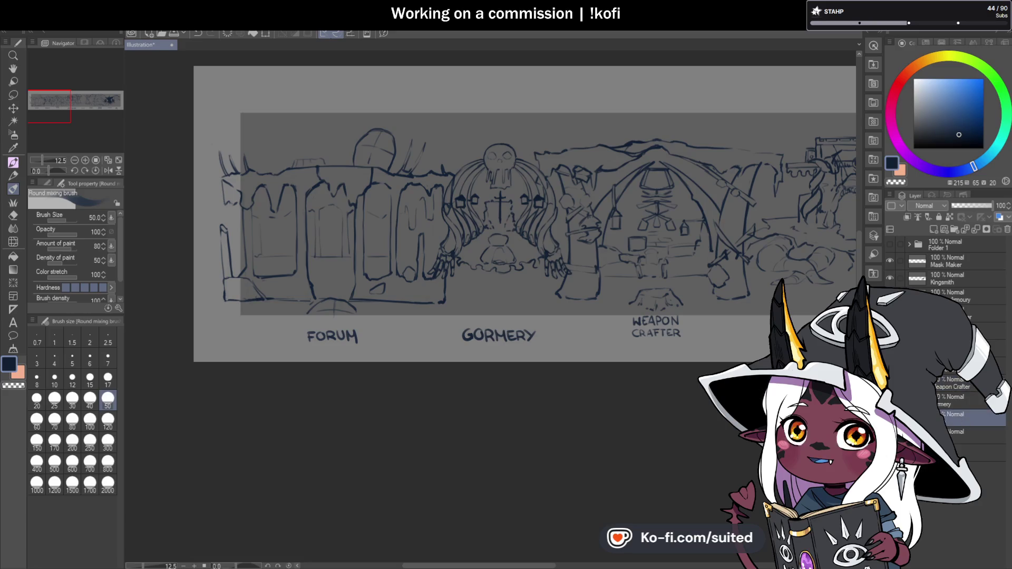
# Cancel a pending transform, zoom out, and draw then clear a freehand selection around the middle sections.
pyautogui.hotkey('ctrl', 't')
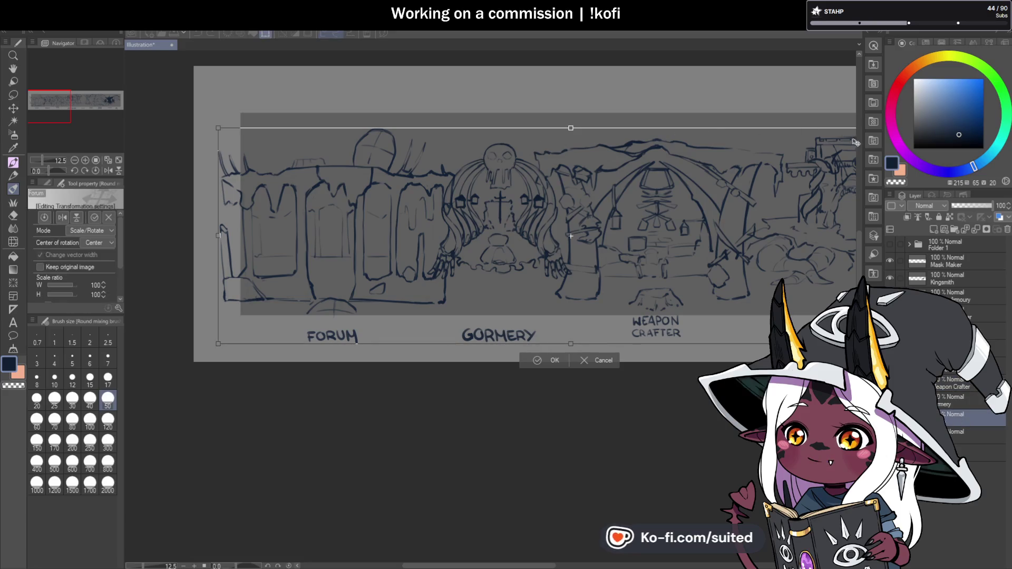
pyautogui.press('Return')
pyautogui.hotkey('ctrl', '-')
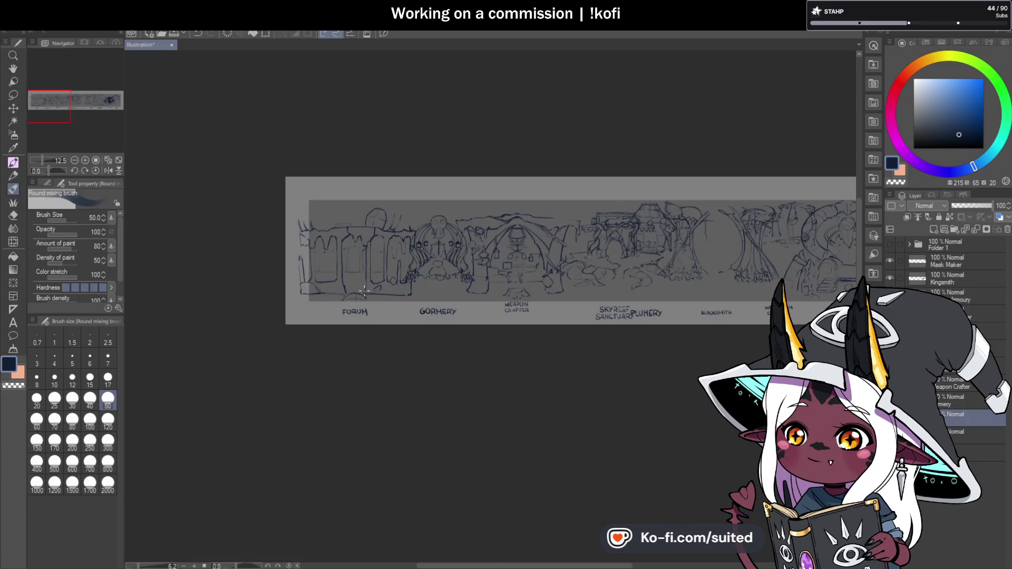
pyautogui.press('m')
pyautogui.moveTo(638, 151)
pyautogui.mouseDown()
pyautogui.moveTo(762, 137)
pyautogui.moveTo(748, 138)
pyautogui.mouseUp()
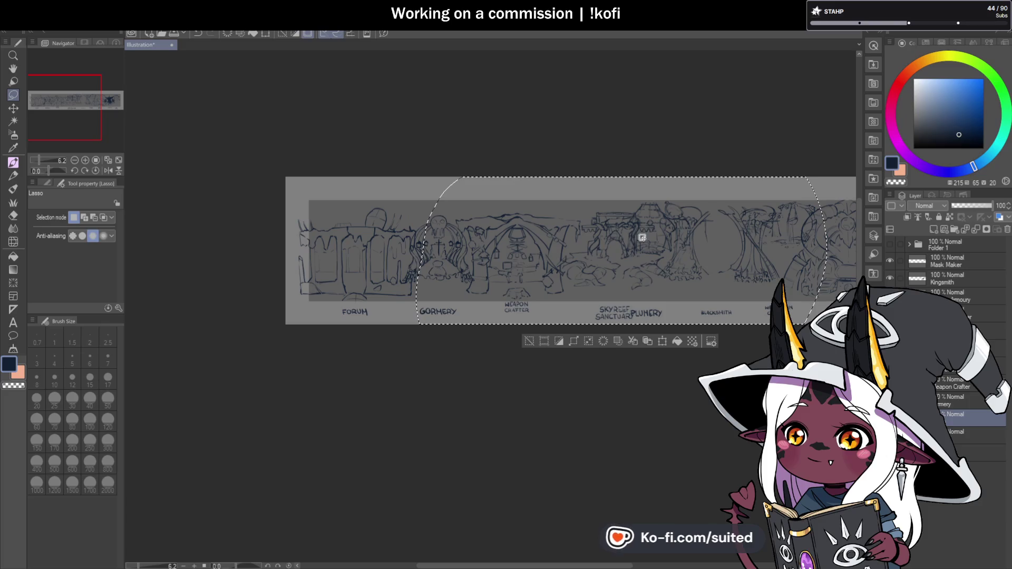
pyautogui.hotkey('ctrl', 'd')
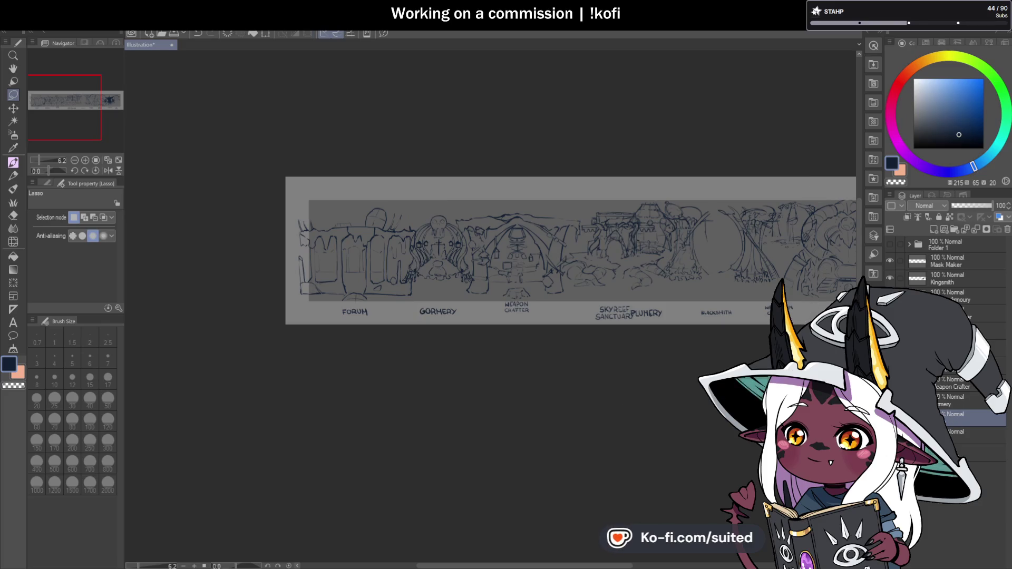
# Shrink the Forum section to about 86% and move it slightly right.
pyautogui.hotkey('ctrl', 't')
pyautogui.moveTo(418, 207); pyautogui.dragTo(400, 223)
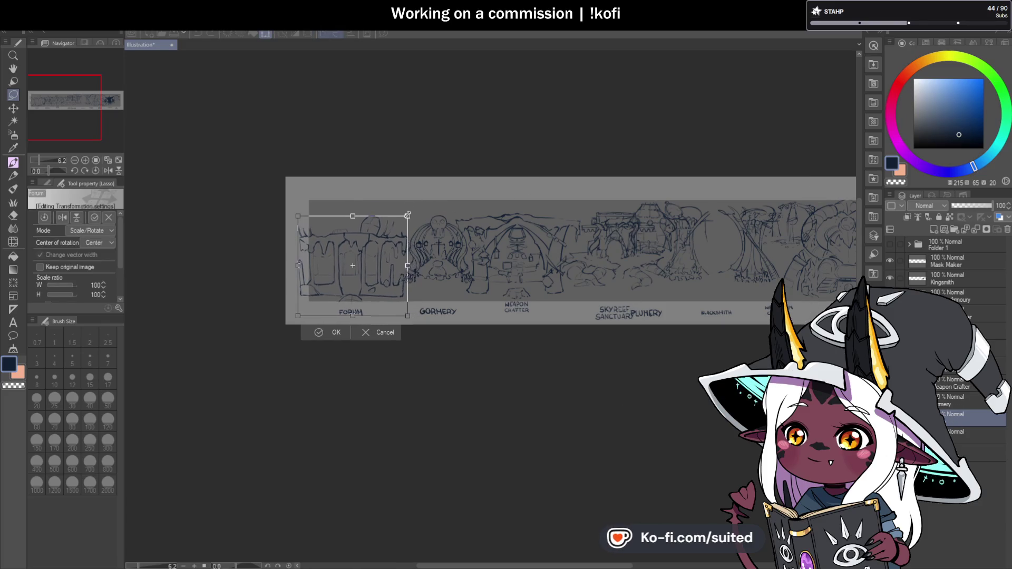
pyautogui.scroll(3, 377, 287)
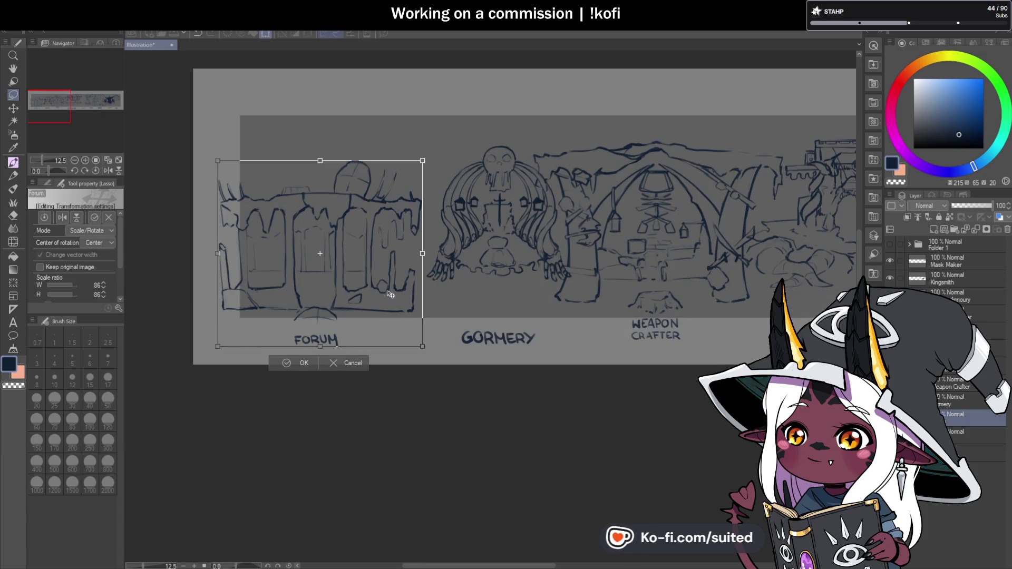
pyautogui.moveTo(395, 306); pyautogui.dragTo(419, 306)
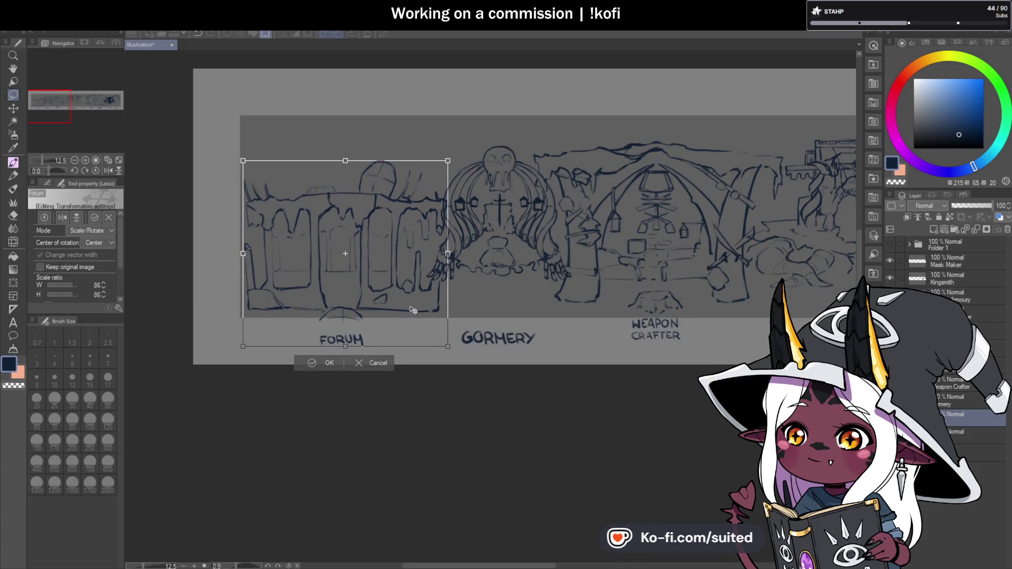
pyautogui.click(330, 363)
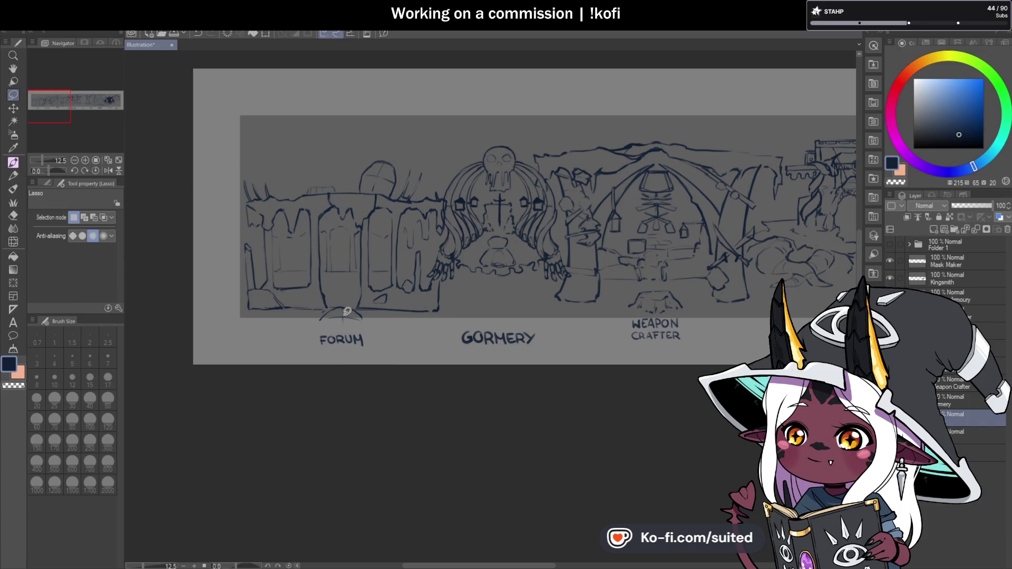
pyautogui.scroll(-3, 309, 239)
pyautogui.scroll(3, 621, 219)
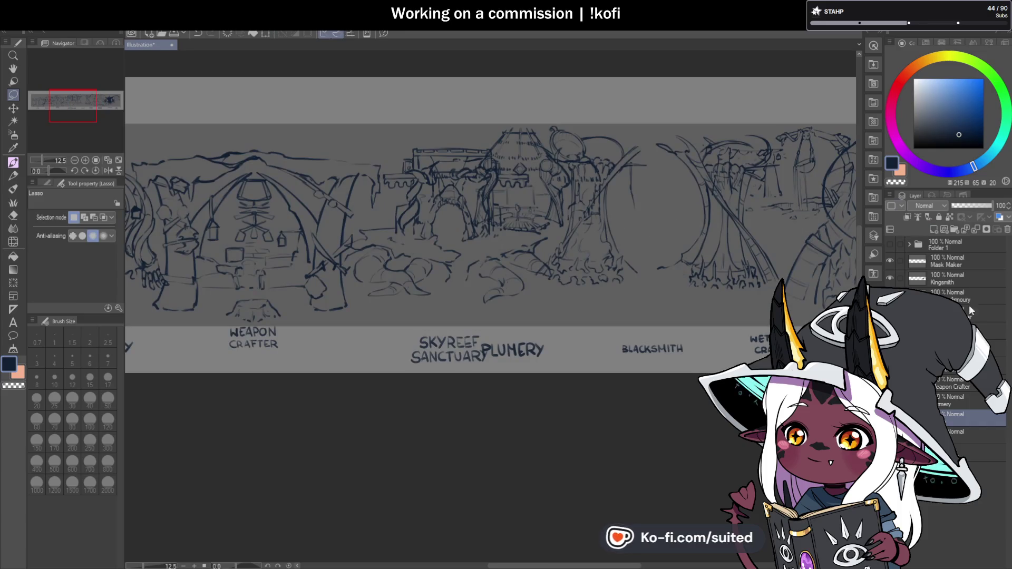
# Nudge Skyreef Sanctuary slightly left, then open and close Weapon Crafter's transform unchanged.
pyautogui.click(970, 367)
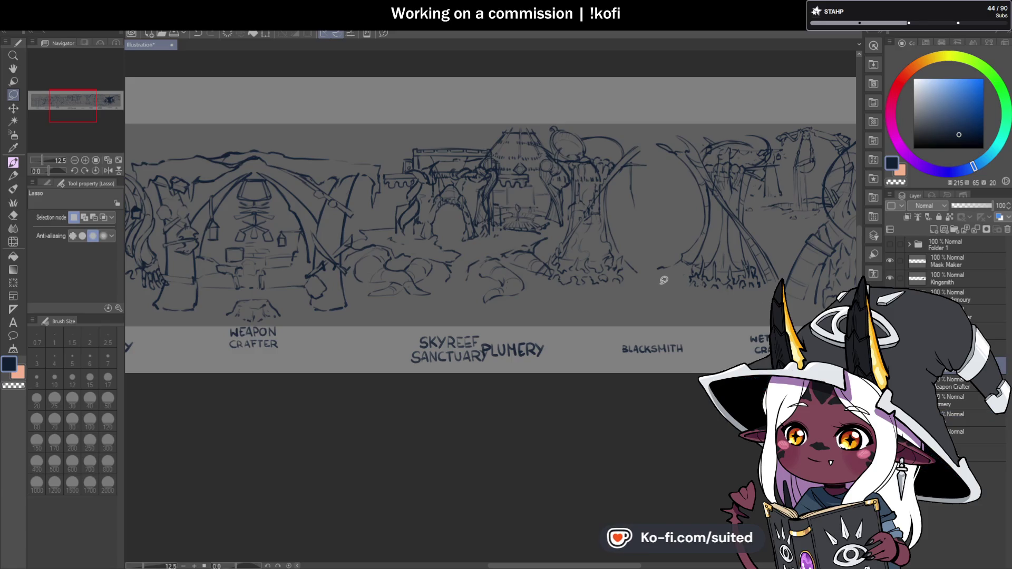
pyautogui.hotkey('ctrl', 't')
pyautogui.moveTo(529, 288); pyautogui.dragTo(510, 287)
pyautogui.press('Return')
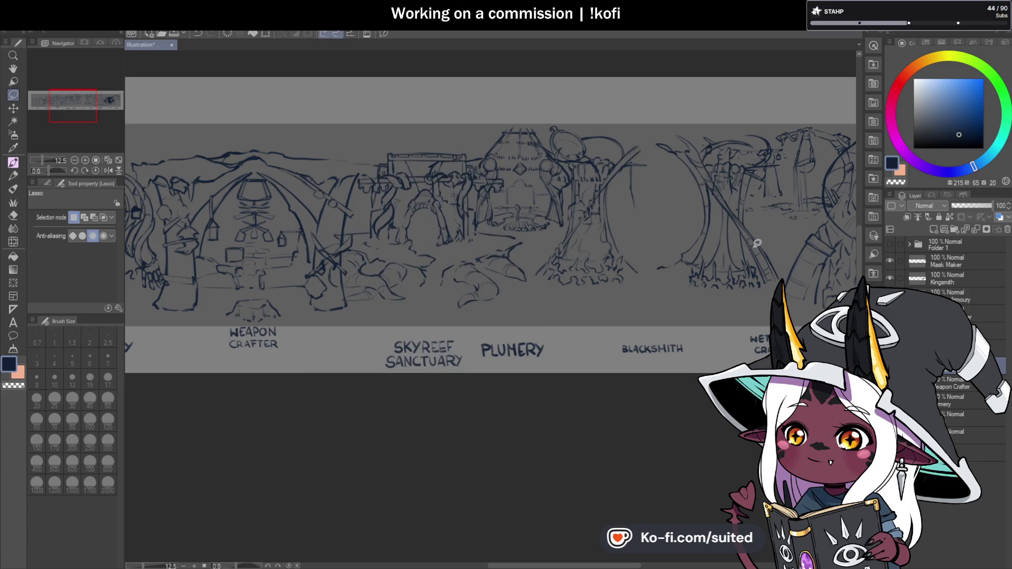
pyautogui.scroll(-3, 487, 245)
pyautogui.scroll(3, 487, 245)
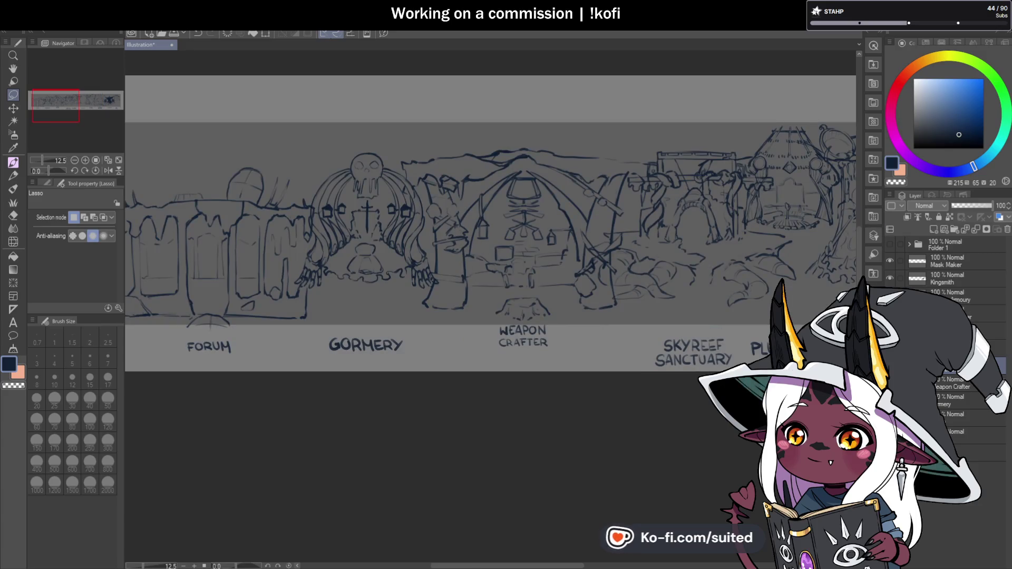
pyautogui.hotkey('alt', '[')
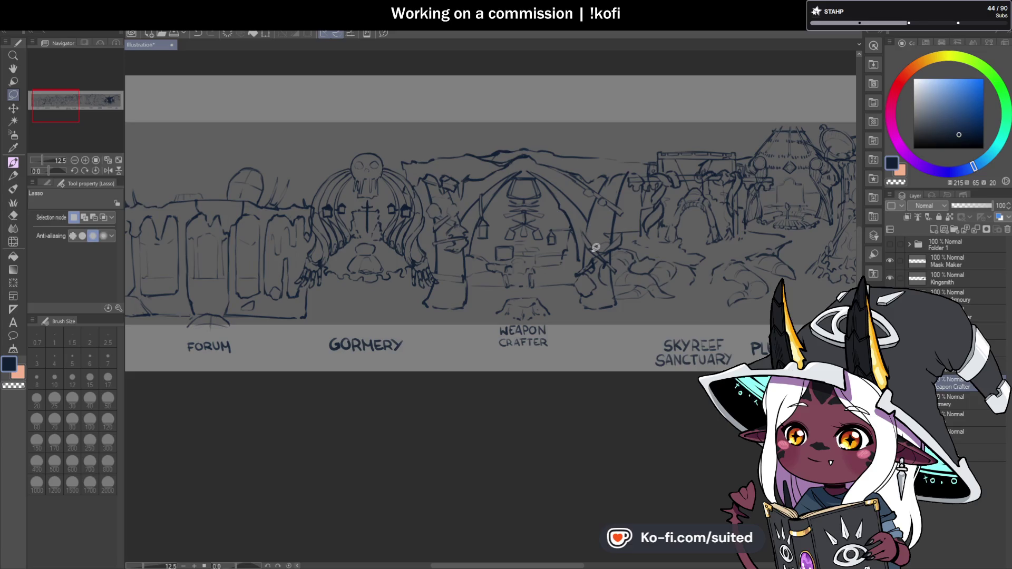
pyautogui.hotkey('ctrl', 't')
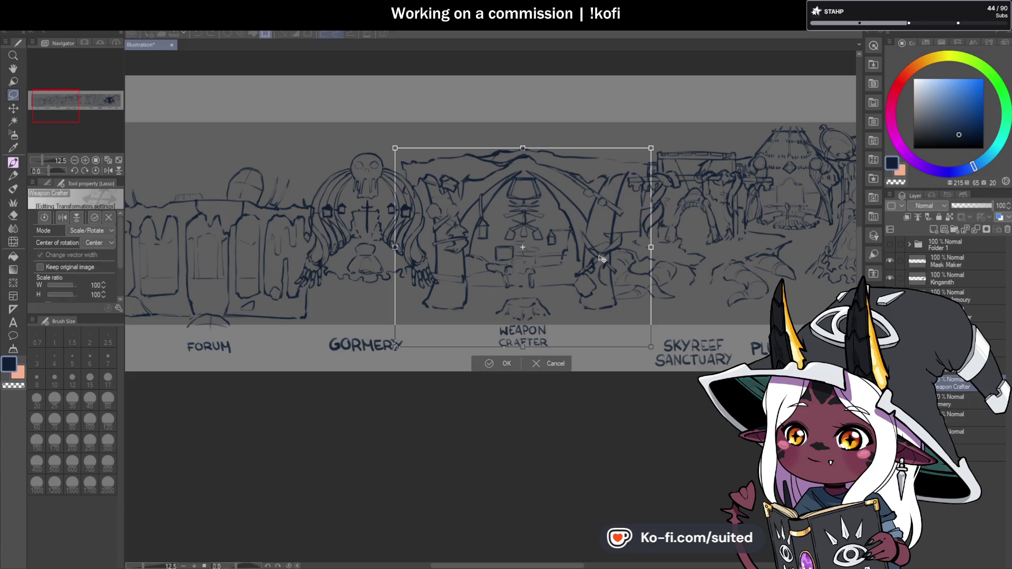
pyautogui.click(504, 365)
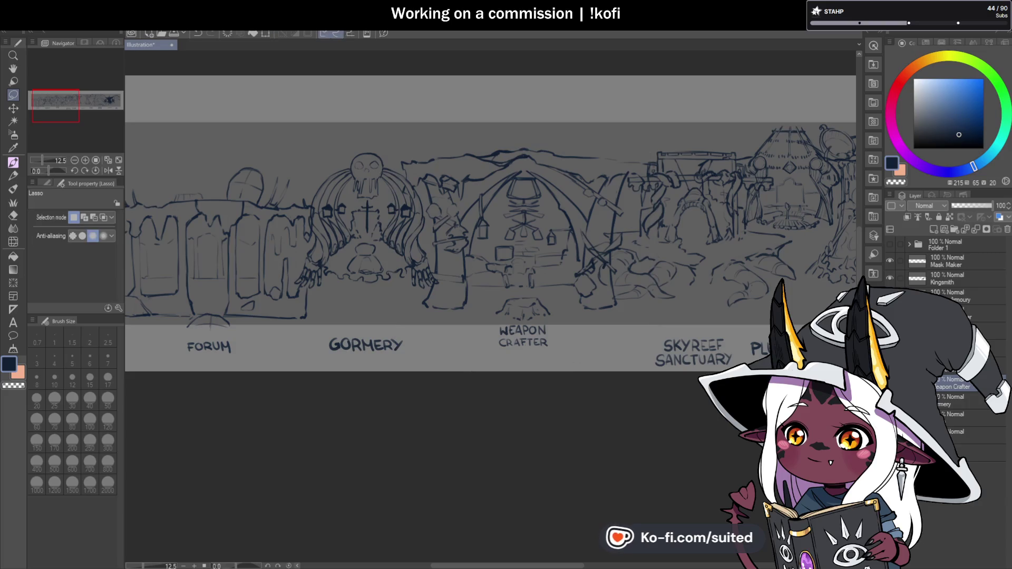
# Shift Gormery left toward the Forum and shrink it slightly to 97%.
pyautogui.click(963, 403)
pyautogui.hotkey('ctrl', 't')
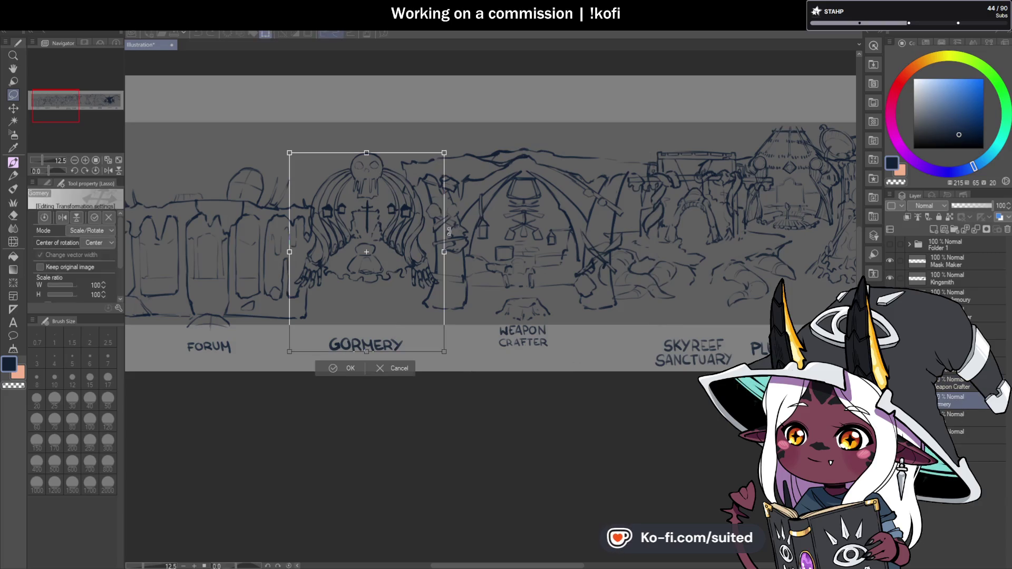
pyautogui.moveTo(417, 287); pyautogui.dragTo(403, 289)
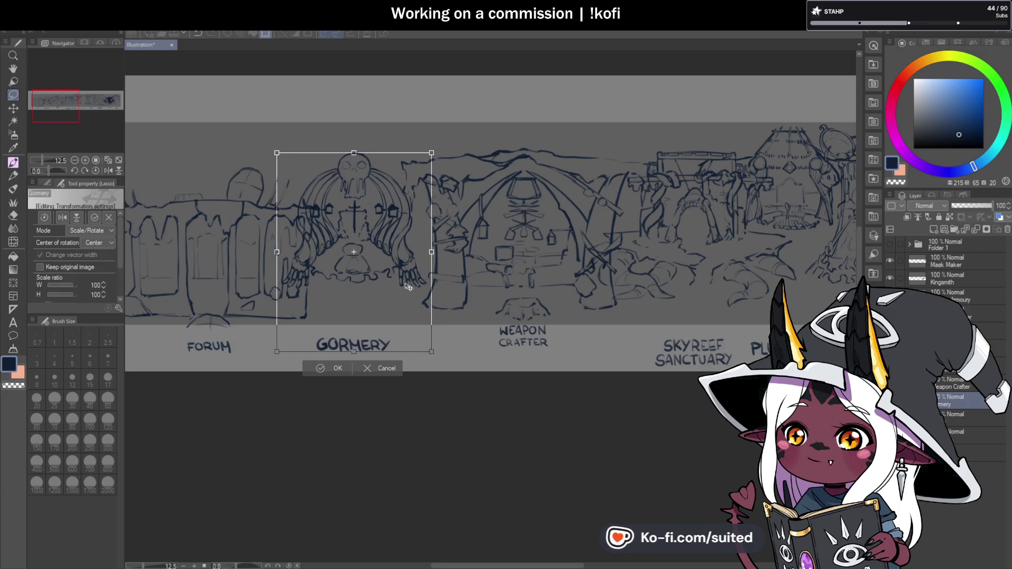
pyautogui.moveTo(432, 153); pyautogui.dragTo(427, 158)
pyautogui.moveTo(400, 250); pyautogui.dragTo(399, 250)
pyautogui.click(338, 369)
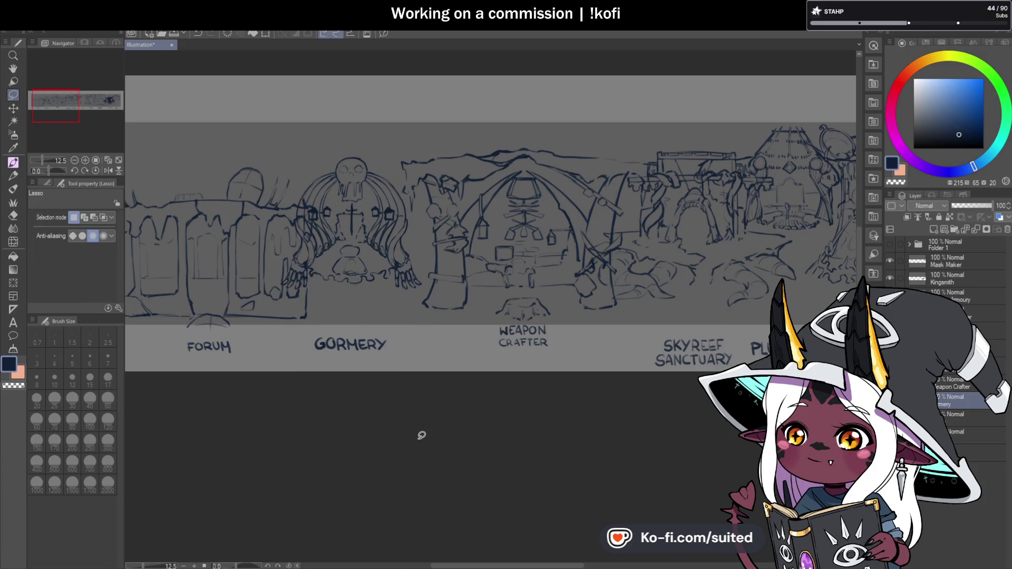
pyautogui.scroll(-3, 452, 215)
pyautogui.scroll(-2, 548, 232)
pyautogui.scroll(2, 548, 232)
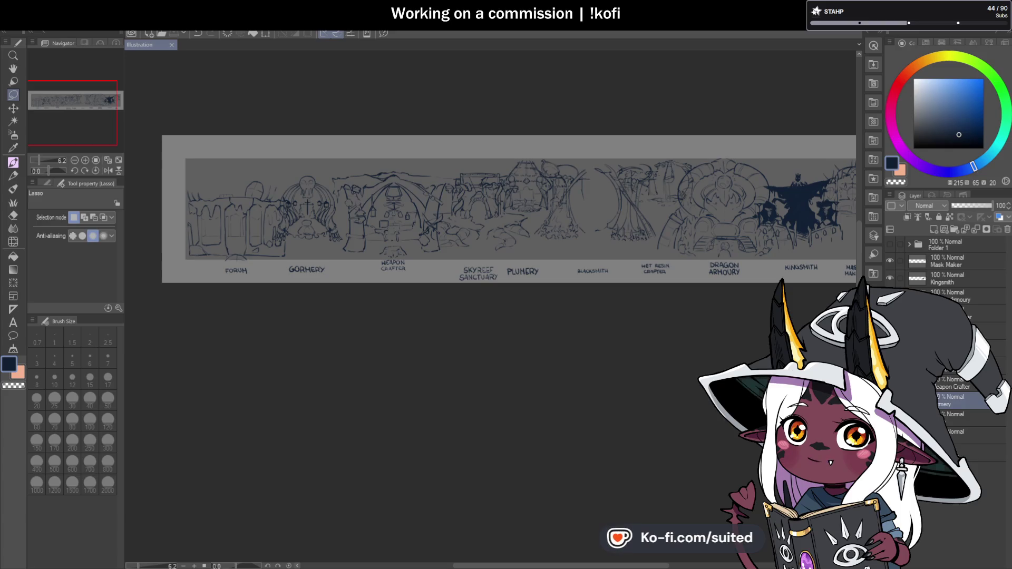
# Hide the Forum building-and-label layer and add a new empty raster layer.
pyautogui.scroll(2, 222, 214)
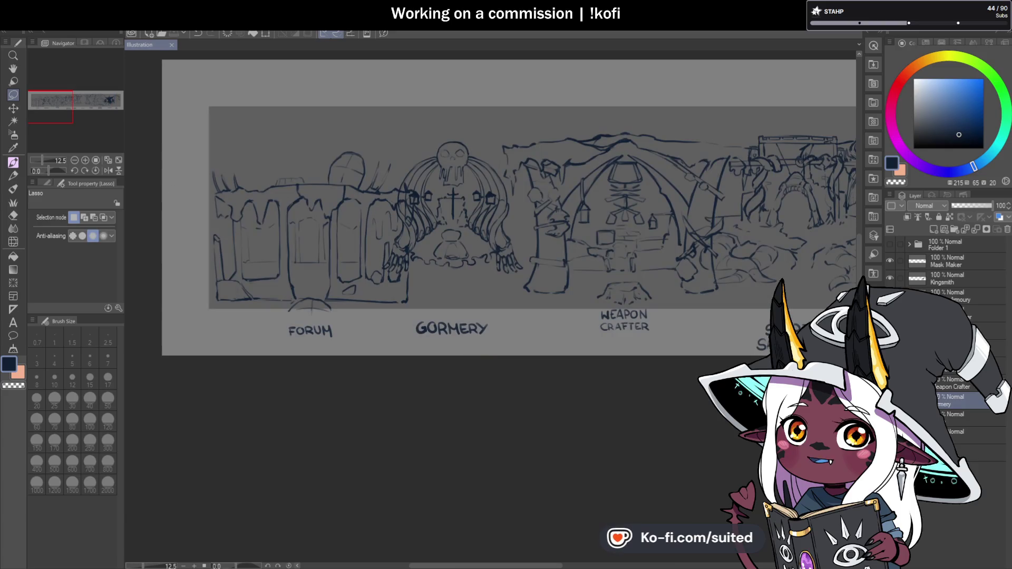
pyautogui.click(890, 432)
pyautogui.click(964, 435)
pyautogui.click(942, 229)
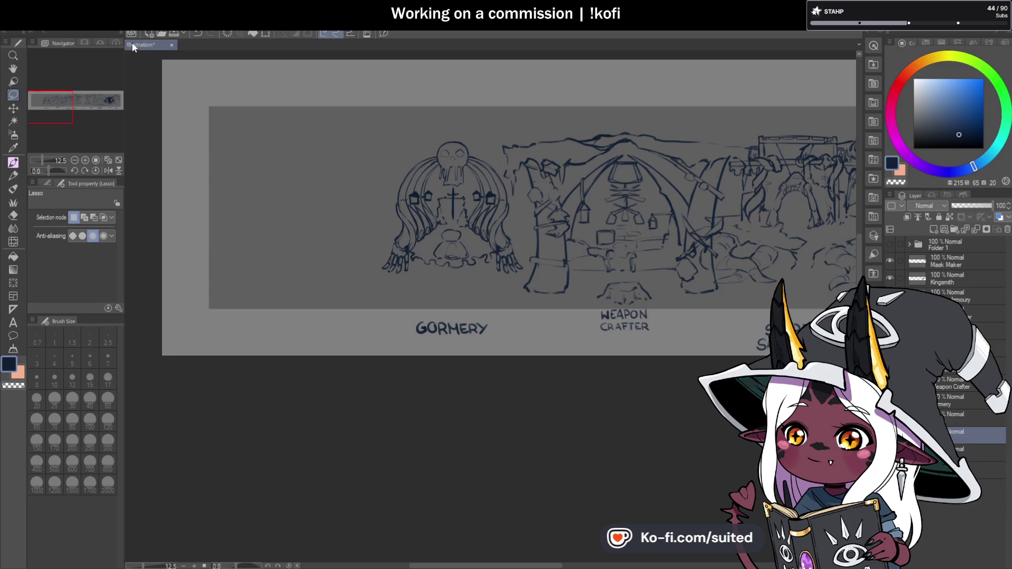
pyautogui.scroll(-2, 574, 230)
# With the Round mixing brush on the Mask Maker layer, draw the stall beam's first line.
pyautogui.scroll(3, 427, 198)
pyautogui.scroll(2, 435, 204)
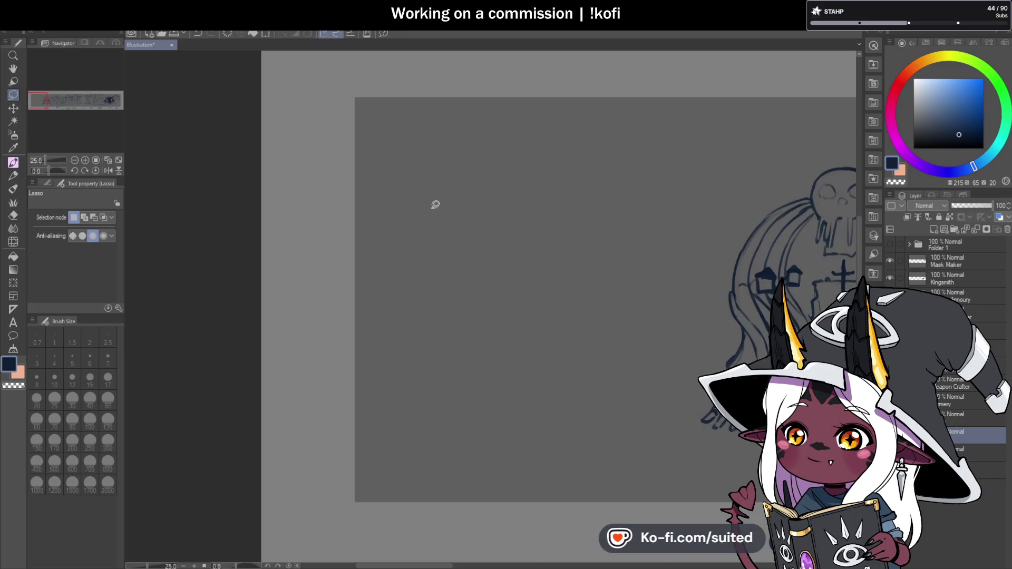
pyautogui.press('b')
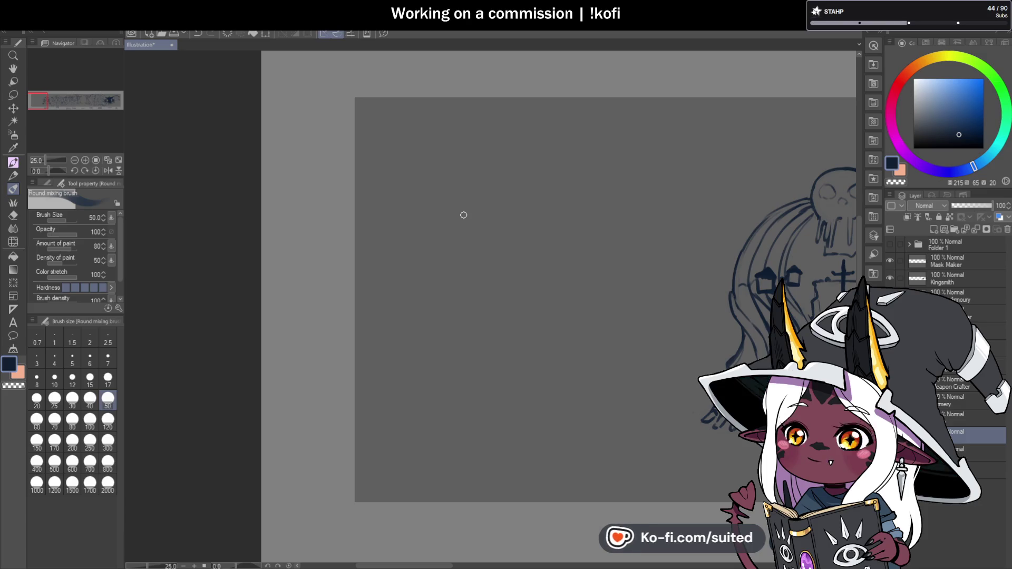
pyautogui.click(960, 260)
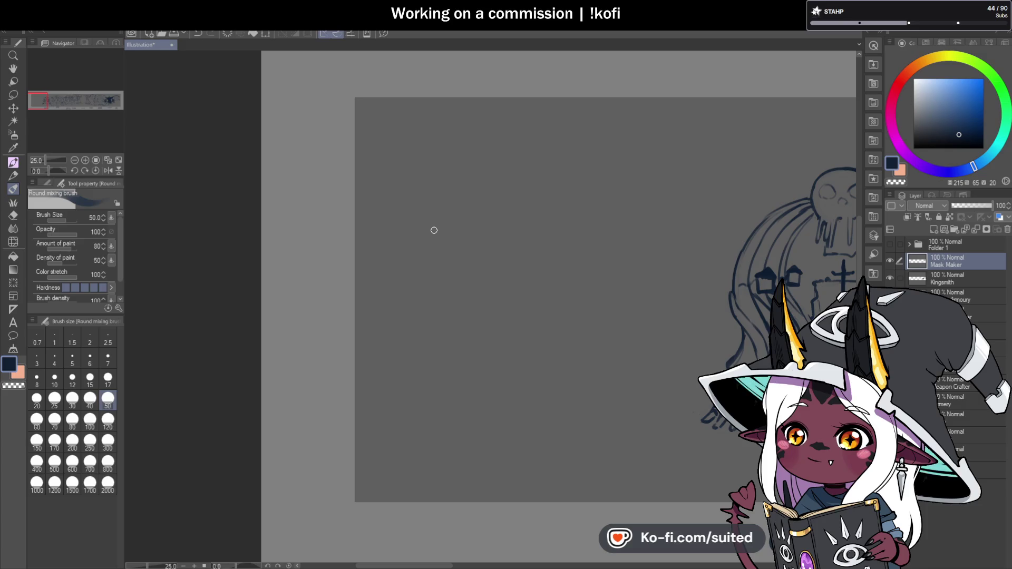
pyautogui.moveTo(400, 194); pyautogui.dragTo(498, 222)
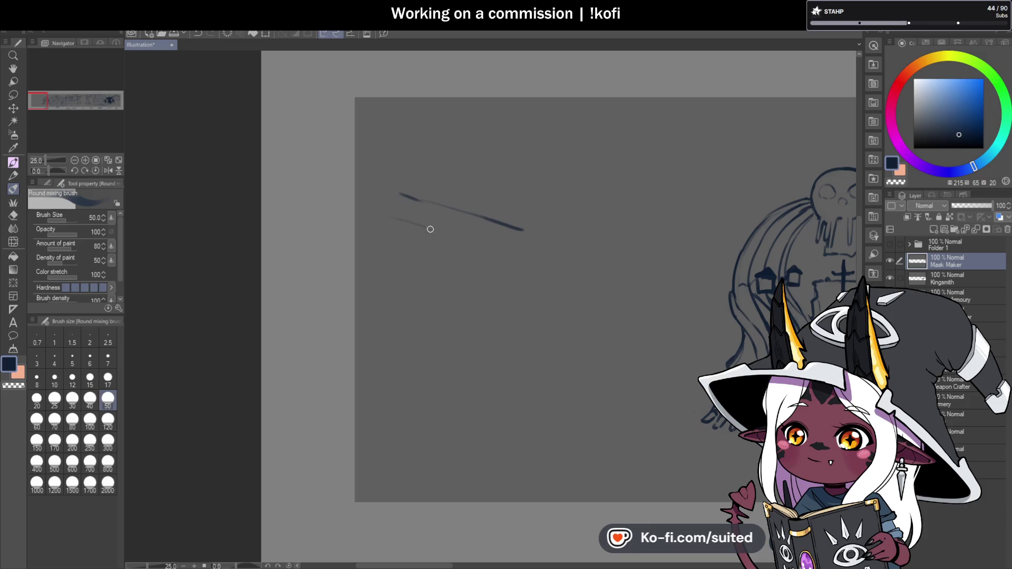
# Close off the beam's right end and sketch the right post beneath it.
pyautogui.moveTo(510, 248); pyautogui.dragTo(516, 249)
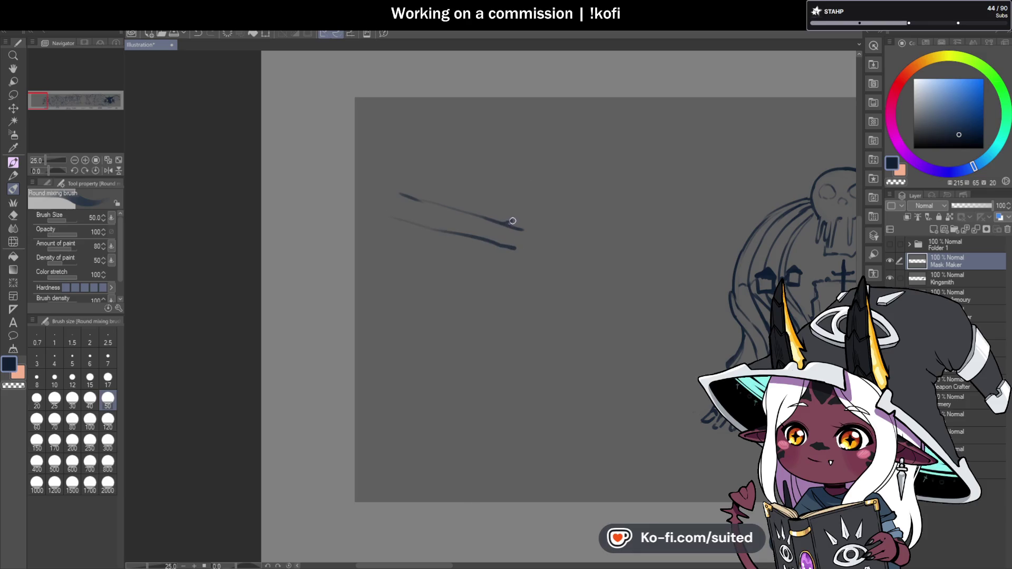
pyautogui.moveTo(535, 214)
pyautogui.mouseDown()
pyautogui.moveTo(543, 232)
pyautogui.moveTo(507, 246)
pyautogui.moveTo(529, 254)
pyautogui.mouseUp()
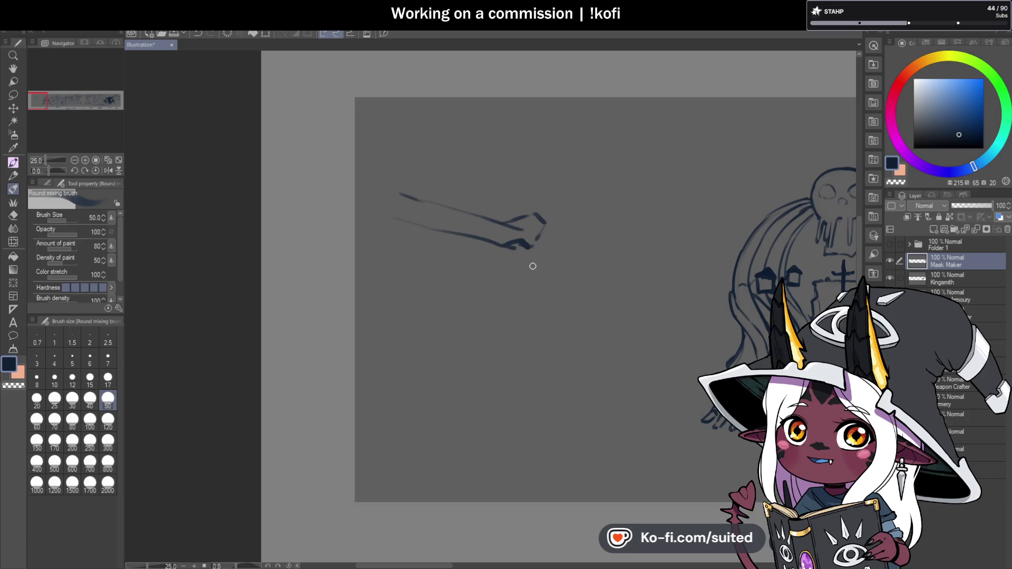
pyautogui.moveTo(506, 252)
pyautogui.mouseDown()
pyautogui.moveTo(514, 312)
pyautogui.moveTo(549, 316)
pyautogui.moveTo(551, 369)
pyautogui.mouseUp()
pyautogui.moveTo(515, 324); pyautogui.dragTo(517, 373)
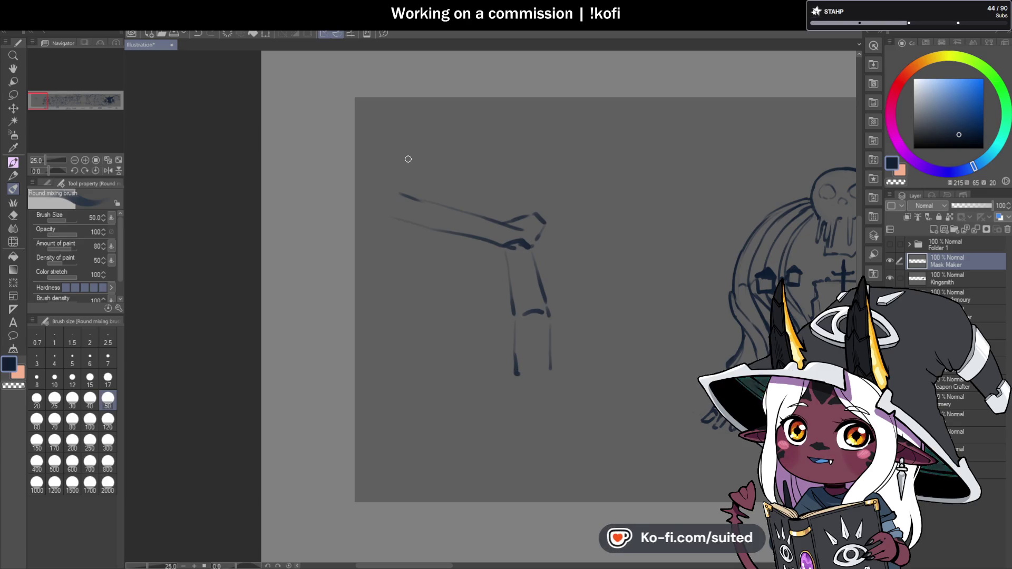
pyautogui.moveTo(462, 209); pyautogui.dragTo(466, 203)
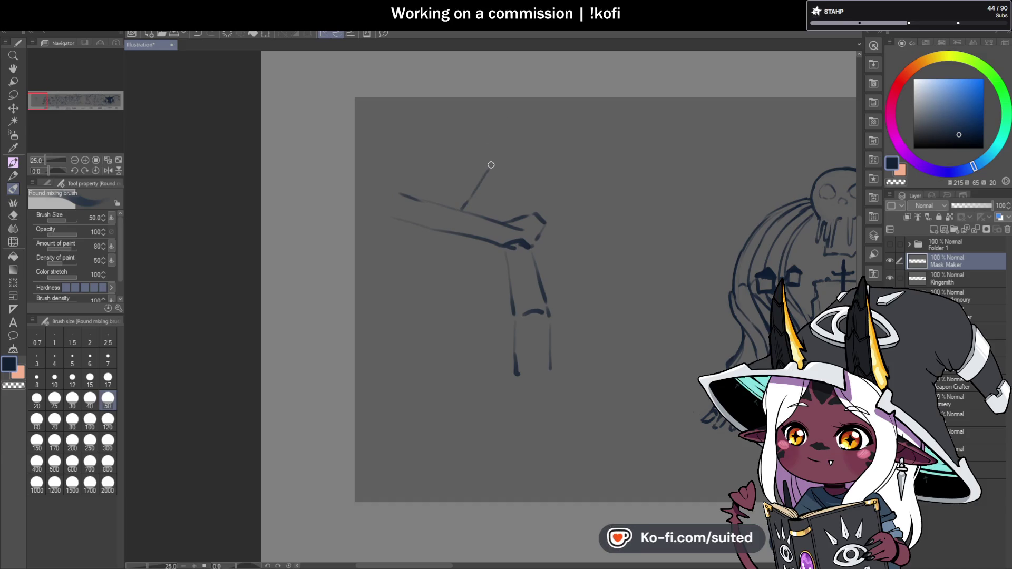
pyautogui.moveTo(493, 162); pyautogui.dragTo(500, 168)
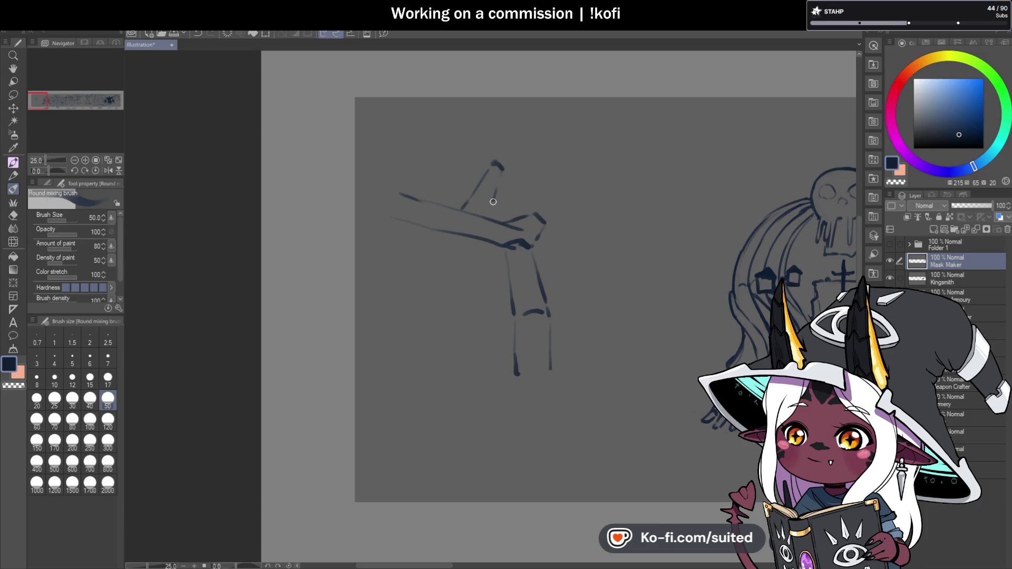
# Sketch the crossbeam's left end, the left post, and both posts' feet, undoing a stray diagonal.
pyautogui.moveTo(451, 210); pyautogui.dragTo(386, 182)
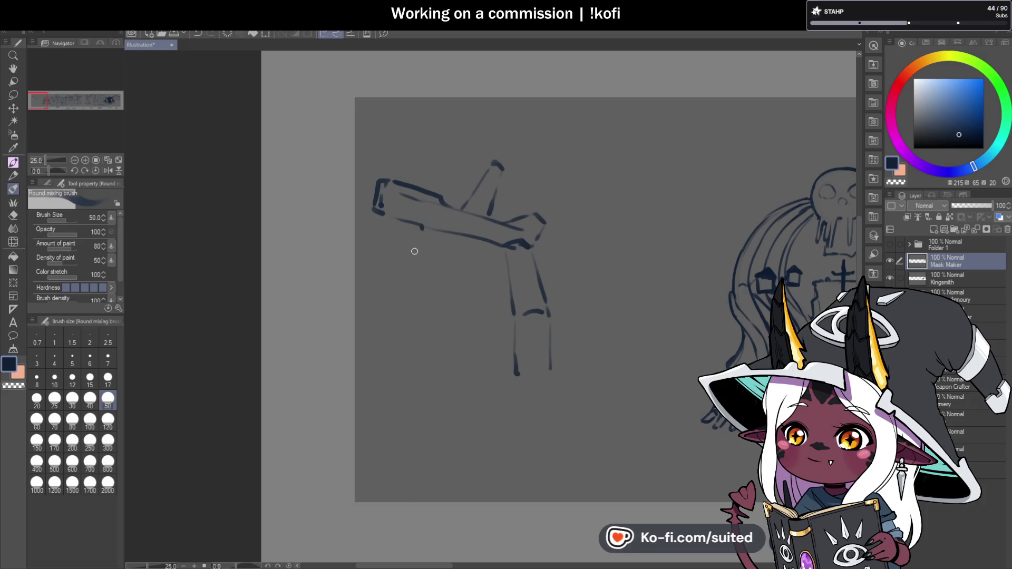
pyautogui.moveTo(423, 226); pyautogui.dragTo(419, 253)
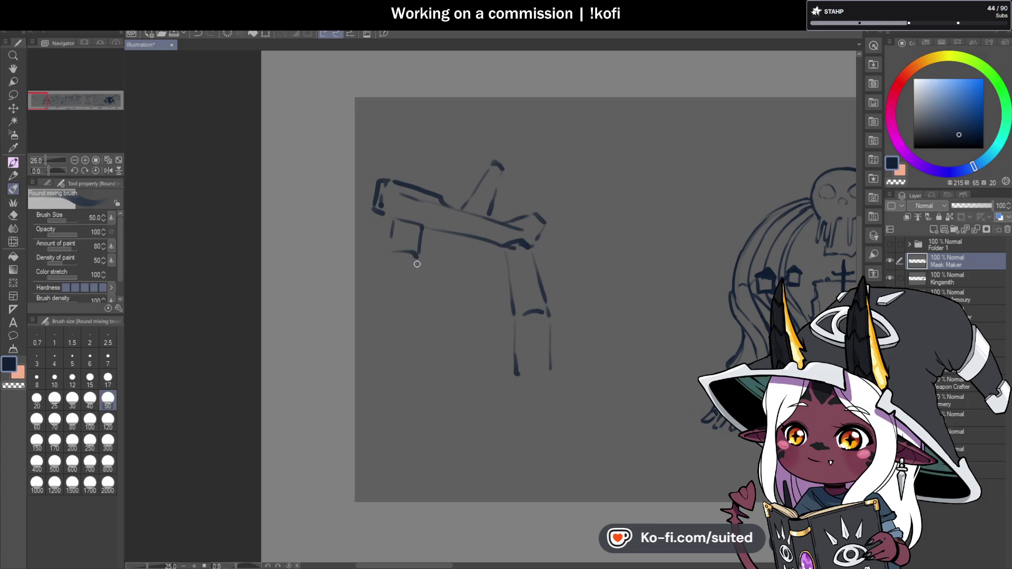
pyautogui.moveTo(418, 287); pyautogui.dragTo(401, 359)
pyautogui.moveTo(380, 296); pyautogui.dragTo(371, 331)
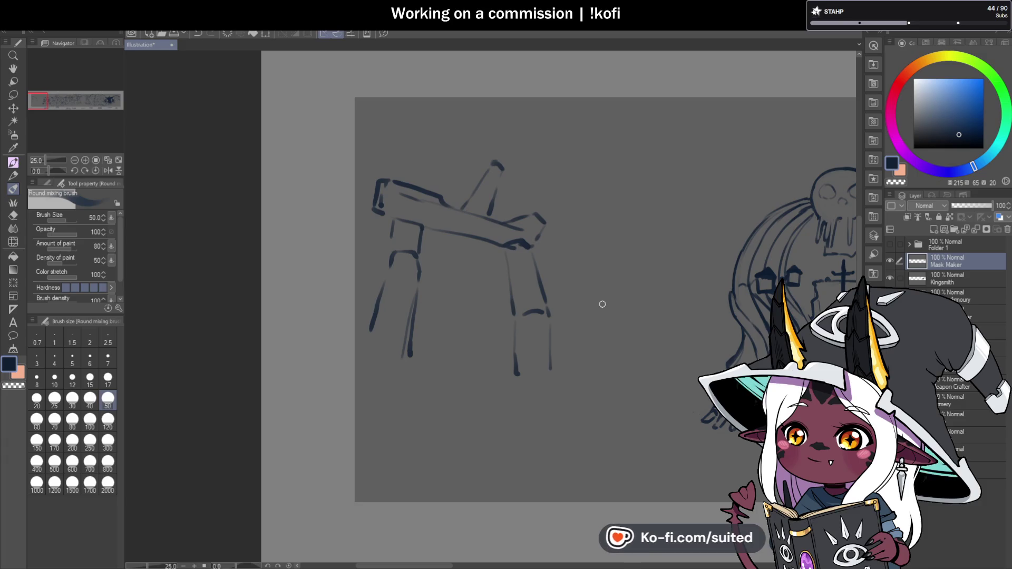
pyautogui.moveTo(493, 384); pyautogui.dragTo(518, 375)
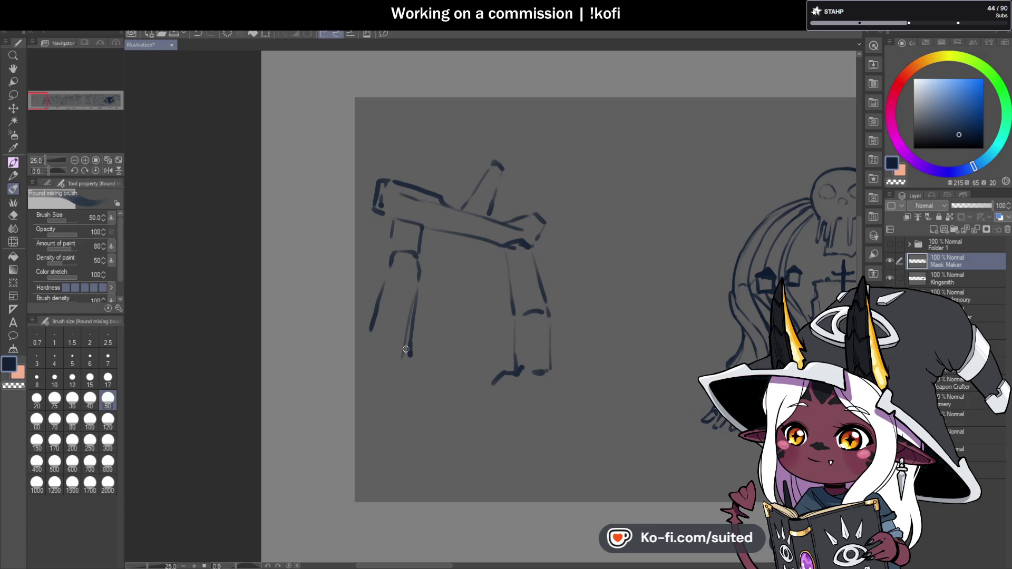
pyautogui.moveTo(387, 346); pyautogui.dragTo(424, 365)
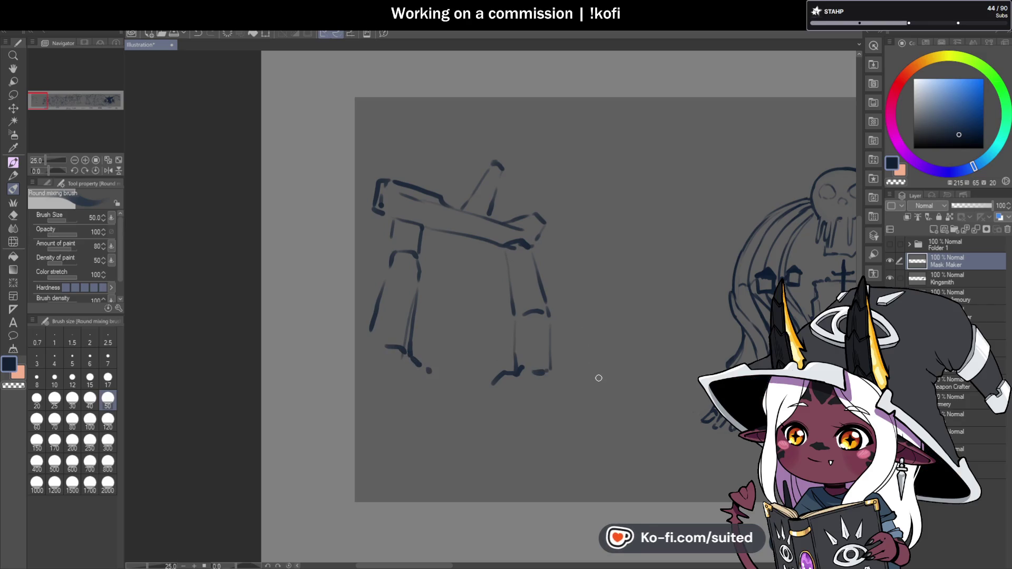
pyautogui.moveTo(603, 374); pyautogui.dragTo(595, 358)
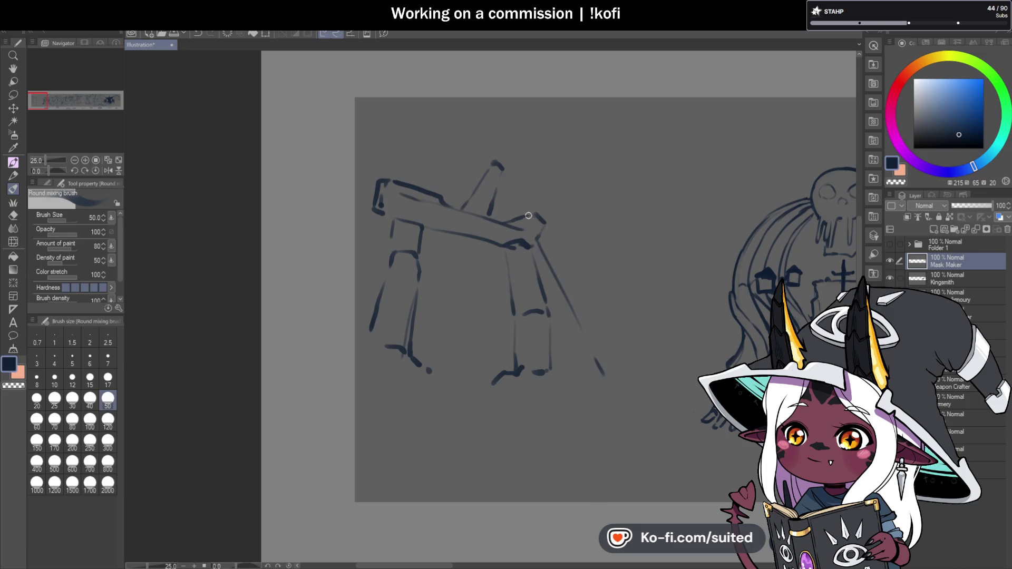
pyautogui.hotkey('ctrl', 'z')
pyautogui.hotkey('ctrl', 'z')
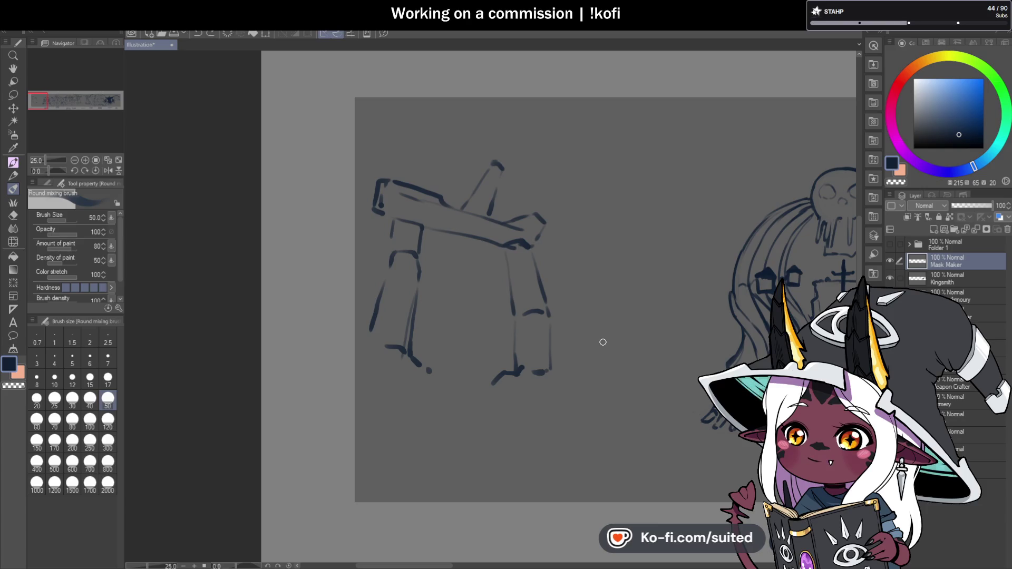
# In the dark colour, reinforce the right post and refine the crossbeam's ends.
pyautogui.moveTo(548, 368); pyautogui.dragTo(556, 364)
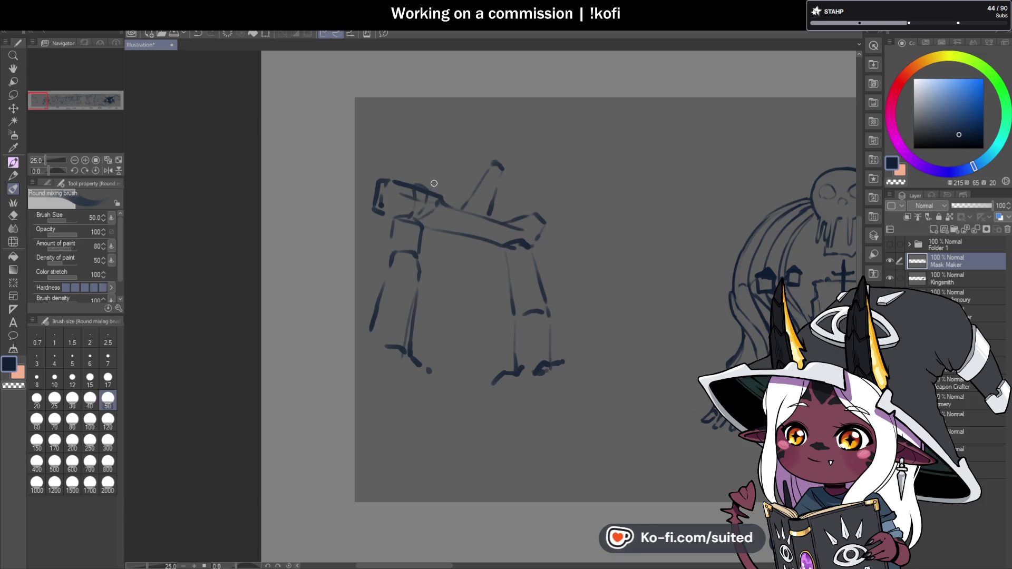
pyautogui.press('c')
pyautogui.moveTo(413, 207)
pyautogui.mouseDown()
pyautogui.moveTo(423, 188)
pyautogui.moveTo(411, 222)
pyautogui.moveTo(442, 198)
pyautogui.mouseUp()
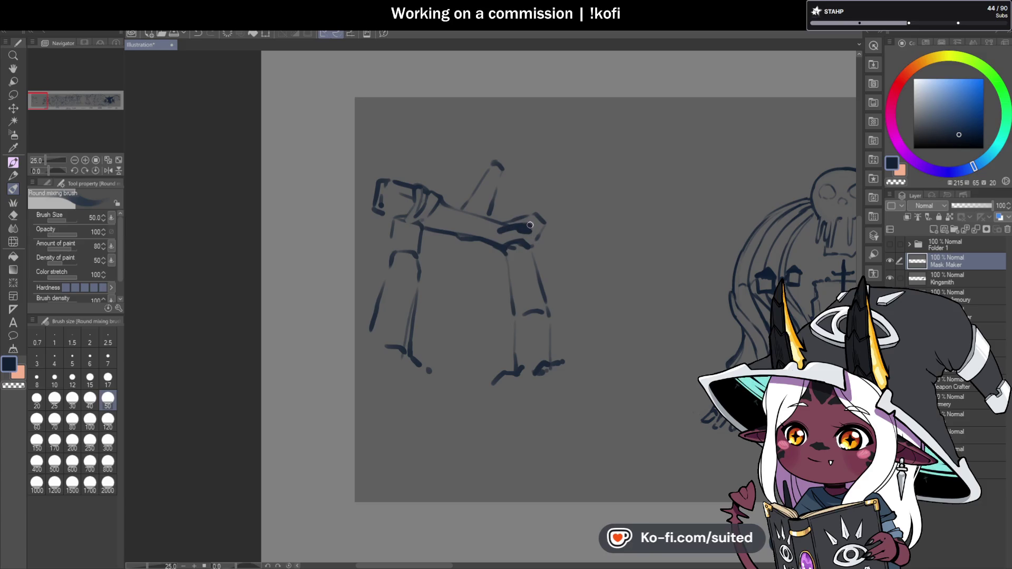
pyautogui.moveTo(530, 225); pyautogui.dragTo(496, 232)
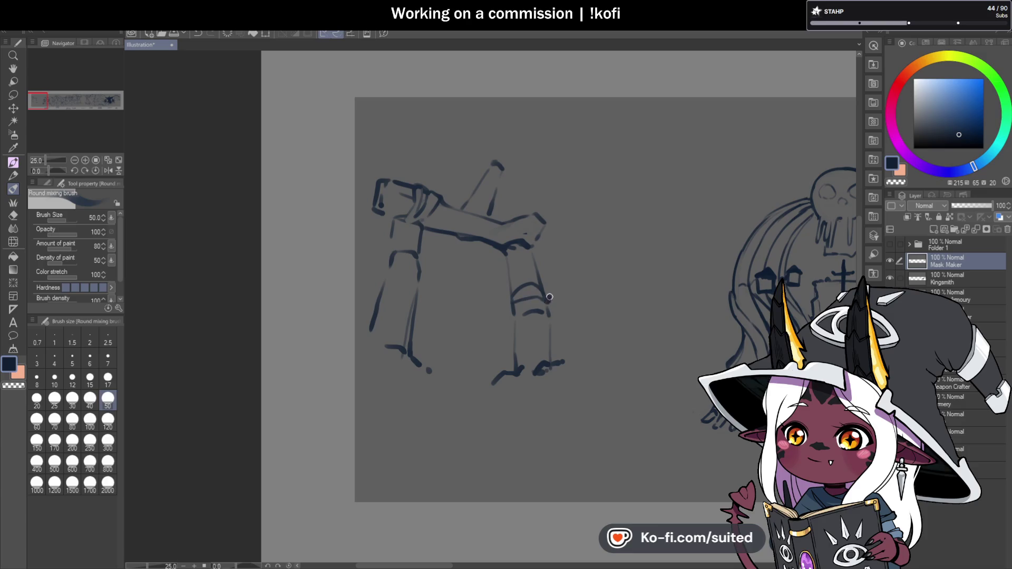
pyautogui.moveTo(510, 294)
pyautogui.mouseDown()
pyautogui.moveTo(524, 318)
pyautogui.moveTo(512, 370)
pyautogui.mouseUp()
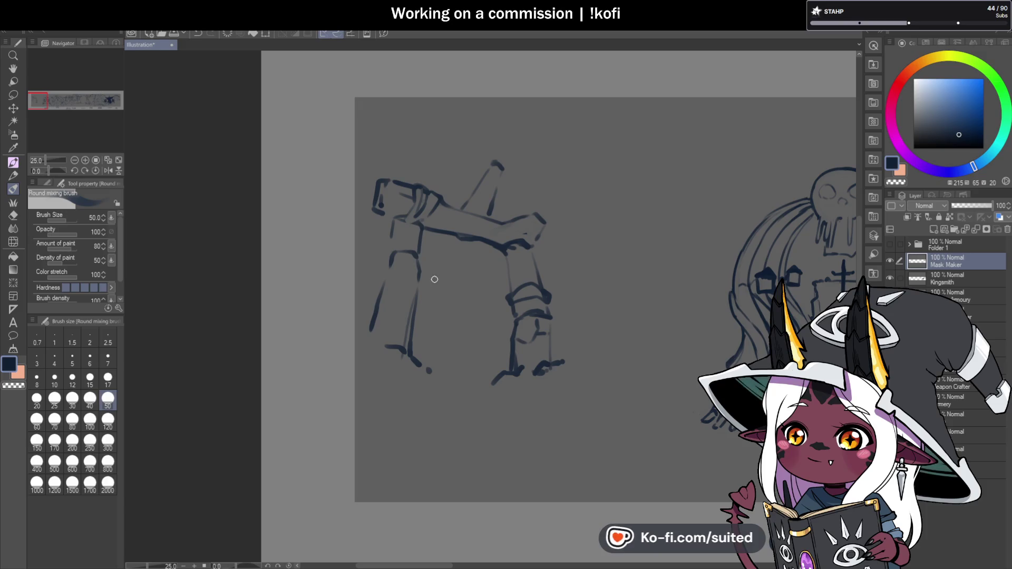
# Darken the left post with plank detail and add a zigzag break across the crossbeam.
pyautogui.moveTo(412, 267); pyautogui.dragTo(375, 308)
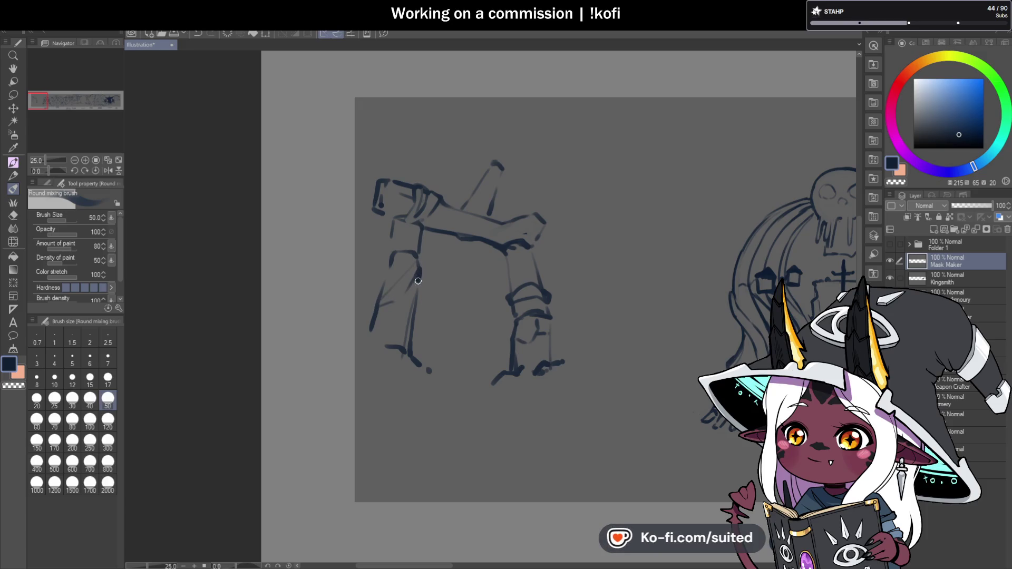
pyautogui.moveTo(407, 349); pyautogui.dragTo(414, 307)
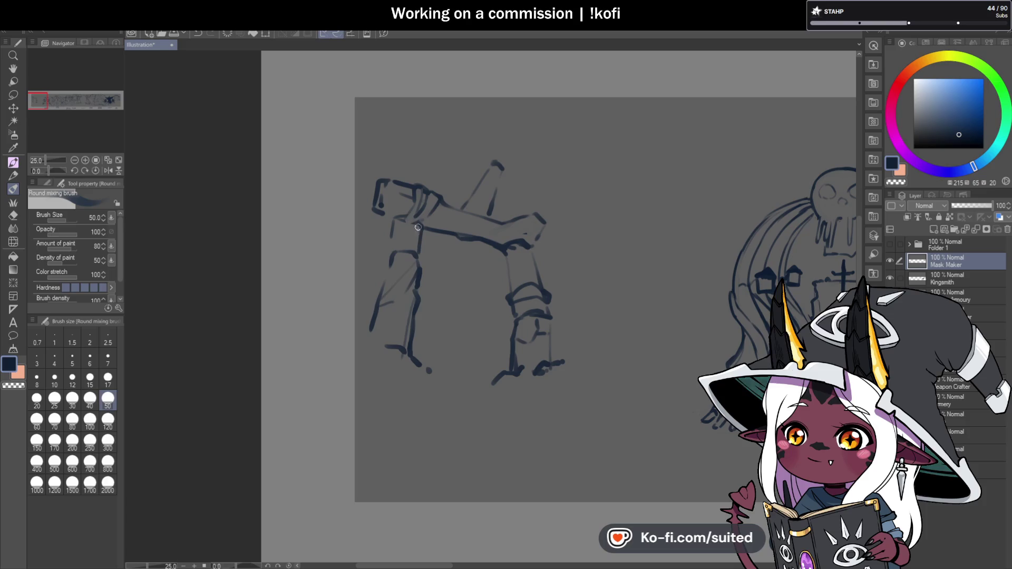
pyautogui.moveTo(417, 254); pyautogui.dragTo(412, 223)
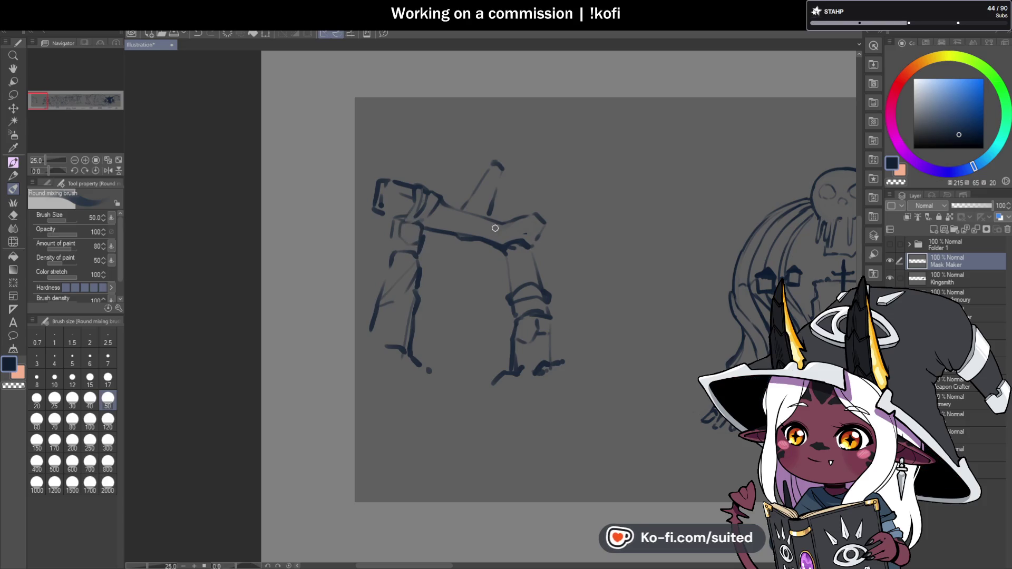
pyautogui.moveTo(399, 237); pyautogui.dragTo(420, 226)
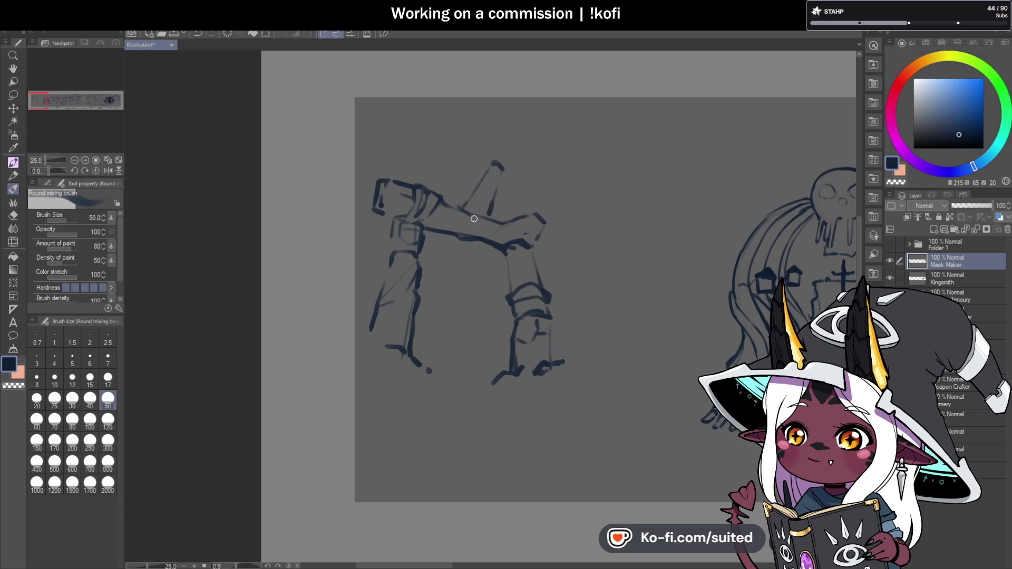
pyautogui.moveTo(459, 206)
pyautogui.mouseDown()
pyautogui.moveTo(466, 237)
pyautogui.moveTo(468, 212)
pyautogui.mouseUp()
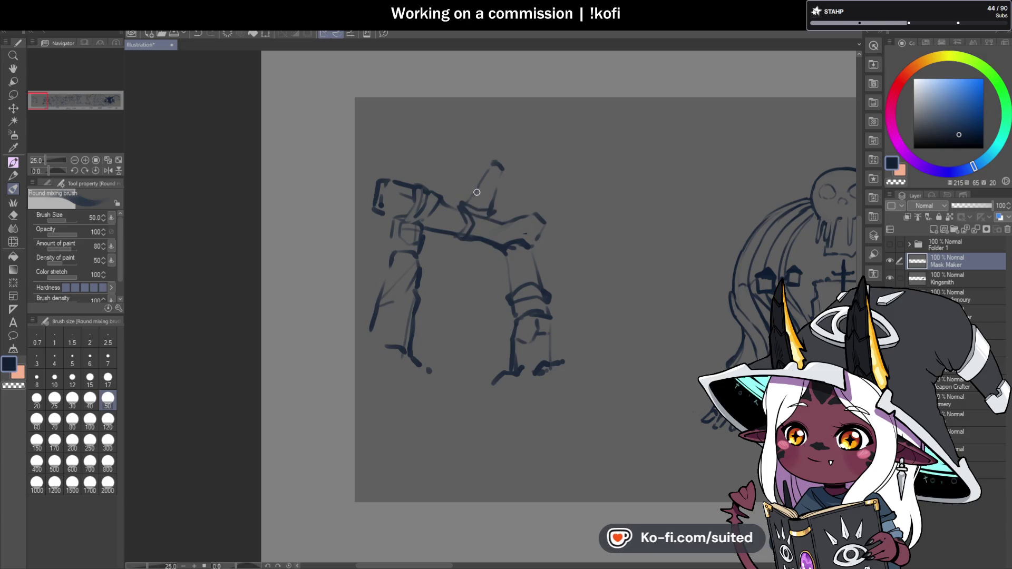
pyautogui.moveTo(486, 194); pyautogui.dragTo(482, 212)
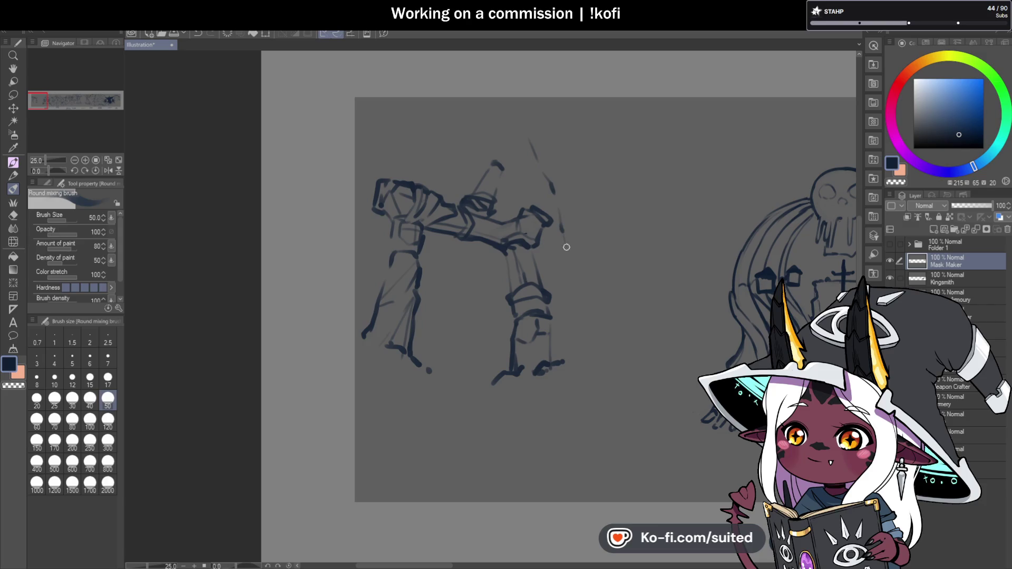
# Add a hook atop the upright, blend away the faint diagonal guide, and save.
pyautogui.moveTo(596, 324); pyautogui.dragTo(605, 346)
pyautogui.moveTo(523, 125)
pyautogui.mouseDown()
pyautogui.moveTo(525, 116)
pyautogui.moveTo(535, 150)
pyautogui.mouseUp()
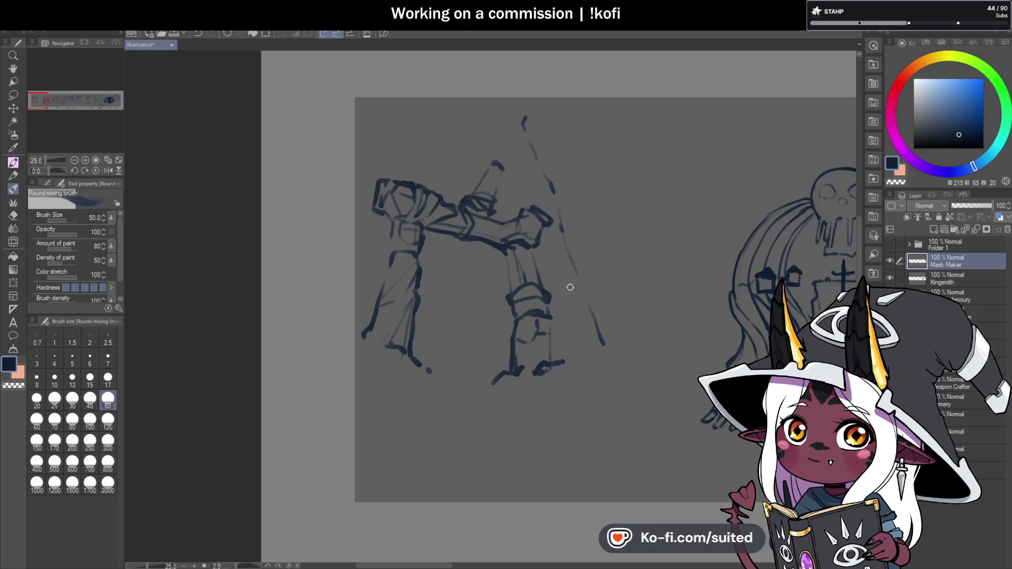
pyautogui.moveTo(528, 120); pyautogui.dragTo(563, 244)
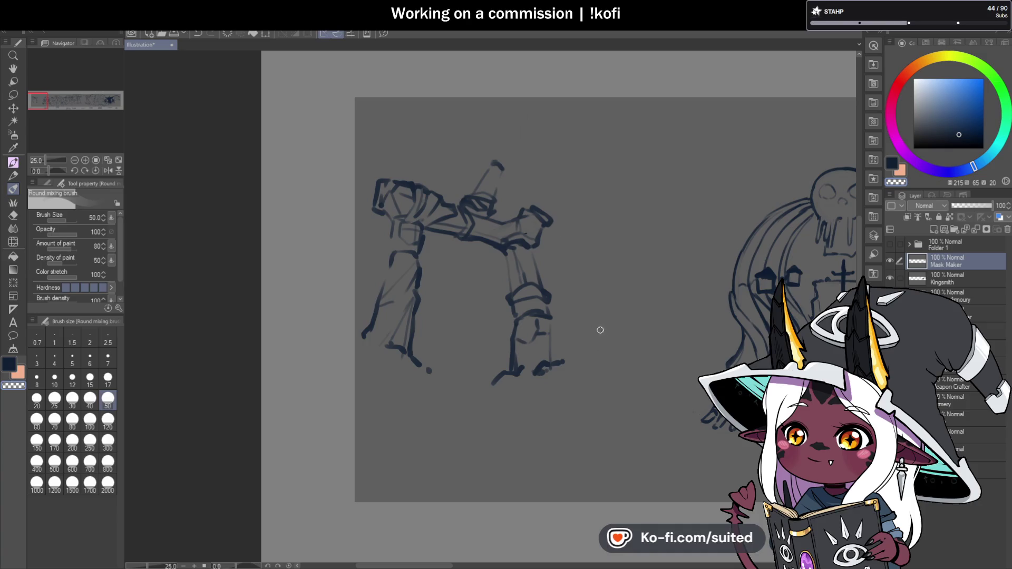
pyautogui.hotkey('ctrl', 's')
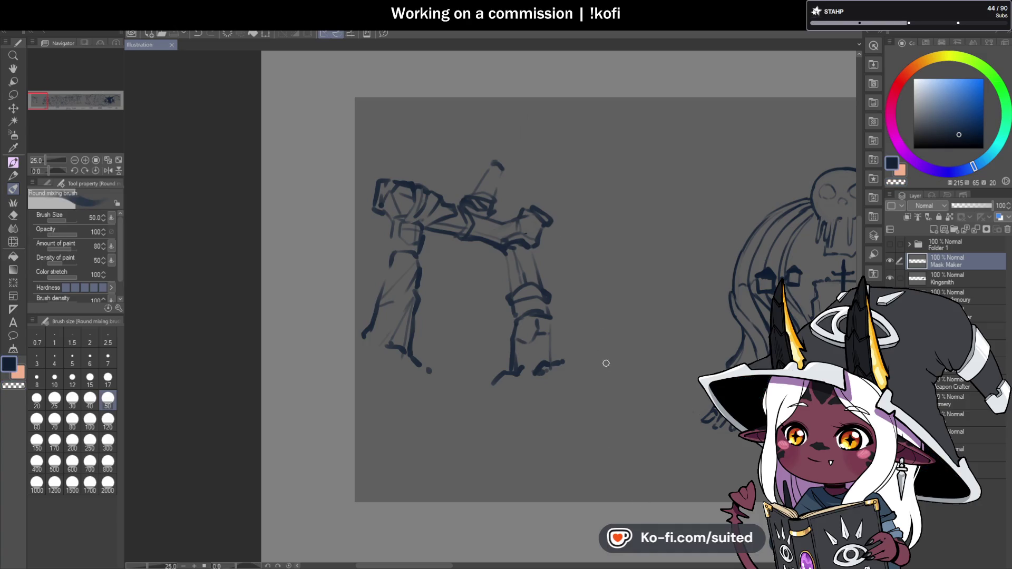
# Sketch a rounded base shape by the right post and a ground line between the posts.
pyautogui.moveTo(560, 351)
pyautogui.mouseDown()
pyautogui.moveTo(605, 319)
pyautogui.moveTo(632, 321)
pyautogui.mouseUp()
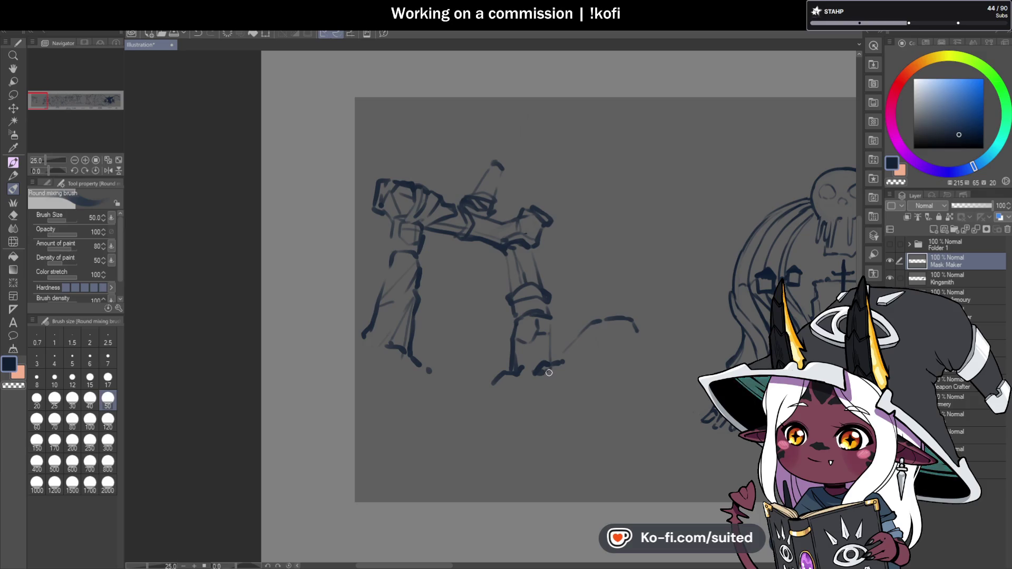
pyautogui.moveTo(548, 368)
pyautogui.mouseDown()
pyautogui.moveTo(570, 359)
pyautogui.moveTo(578, 373)
pyautogui.mouseUp()
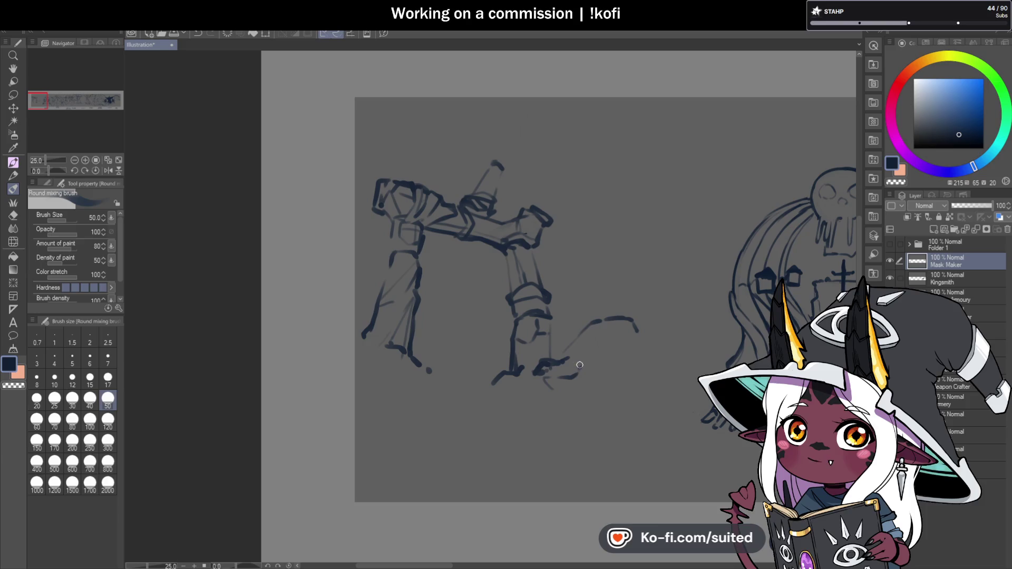
pyautogui.moveTo(574, 384); pyautogui.dragTo(599, 375)
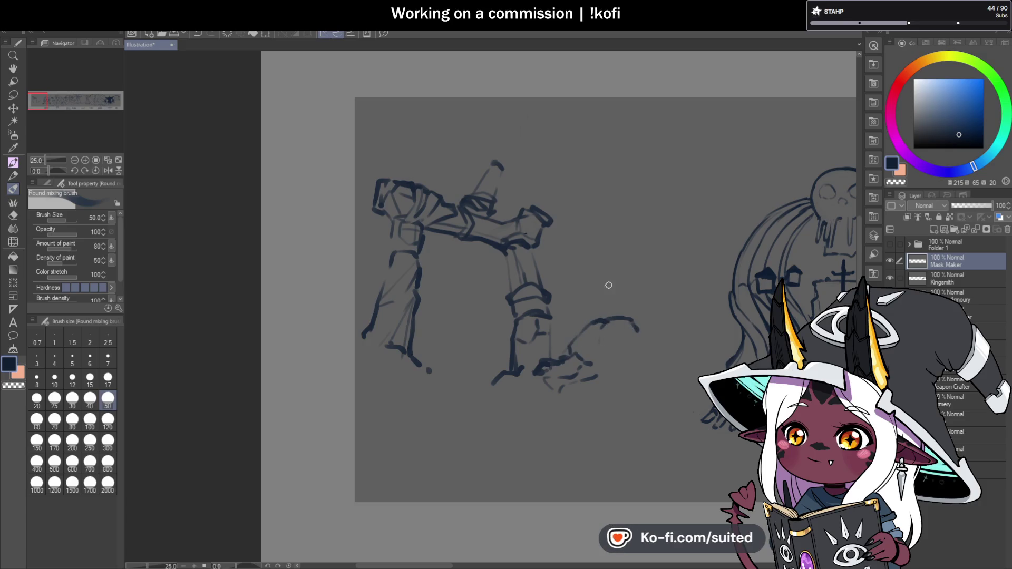
pyautogui.moveTo(553, 342)
pyautogui.mouseDown()
pyautogui.moveTo(561, 324)
pyautogui.moveTo(610, 303)
pyautogui.mouseUp()
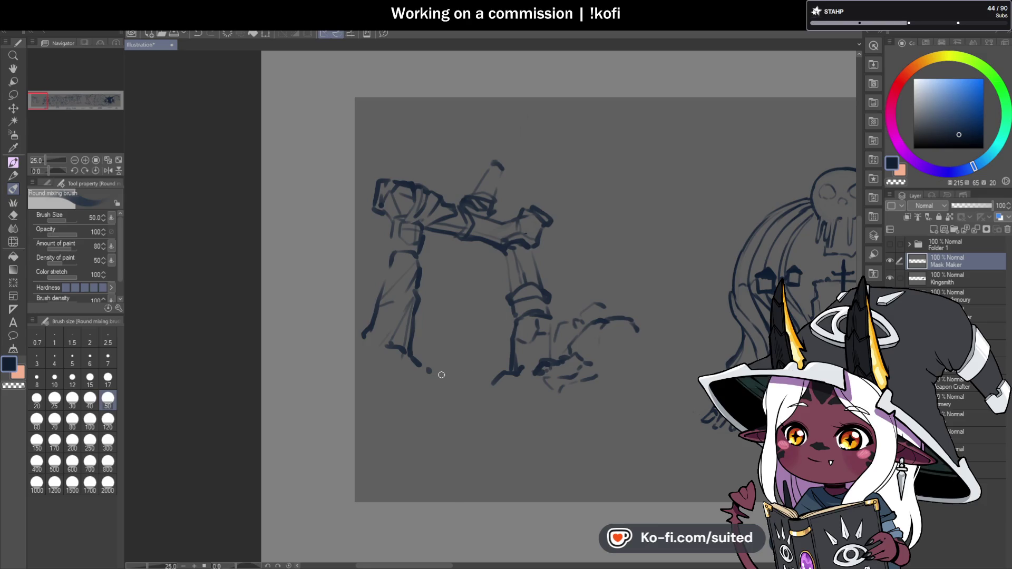
pyautogui.moveTo(429, 369); pyautogui.dragTo(479, 367)
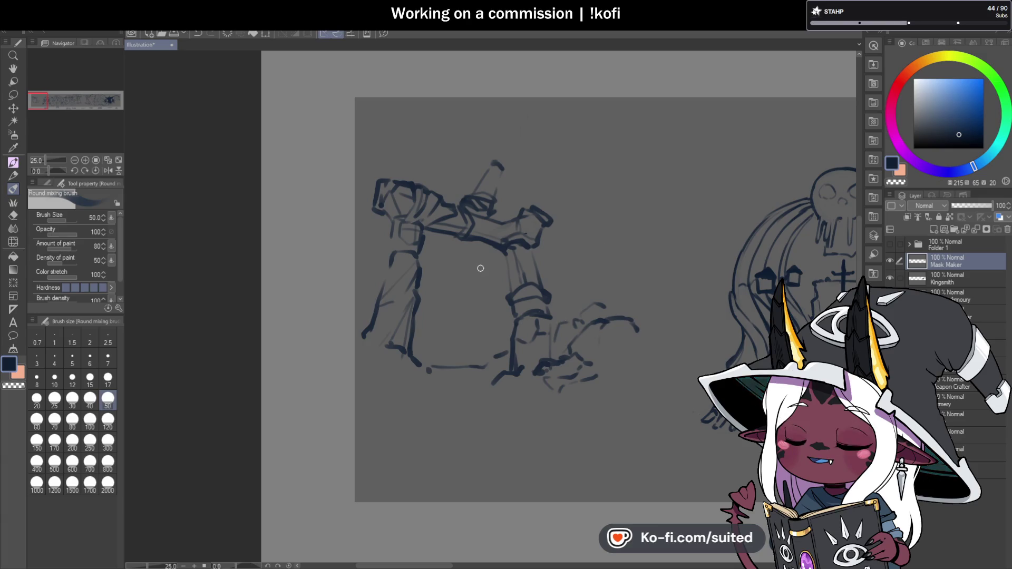
pyautogui.scroll(-3, 527, 248)
pyautogui.scroll(1, 552, 280)
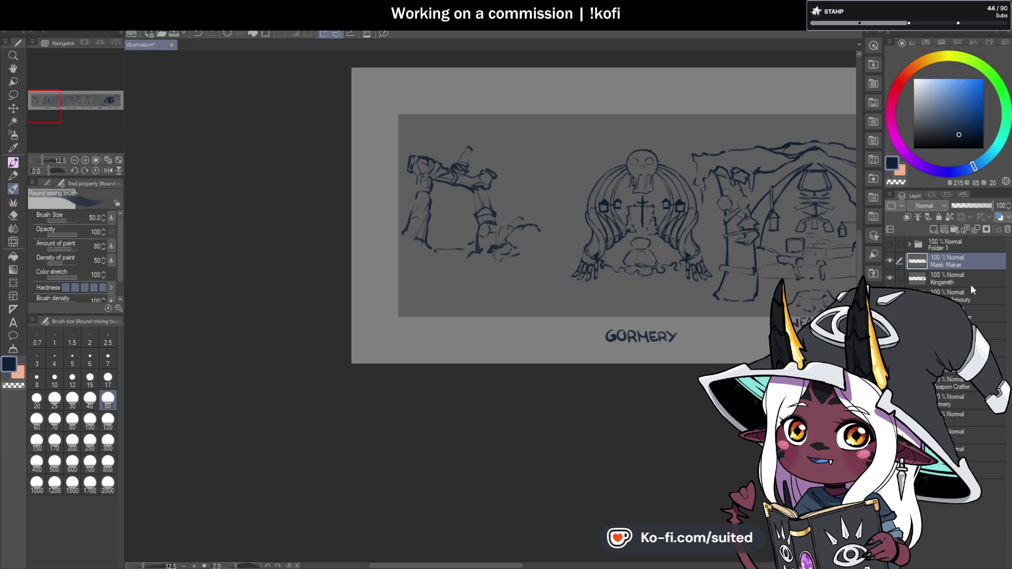
# Lasso-select the Mask Maker stall sketch, check its layer, then clear the selection.
pyautogui.scroll(-1, 536, 333)
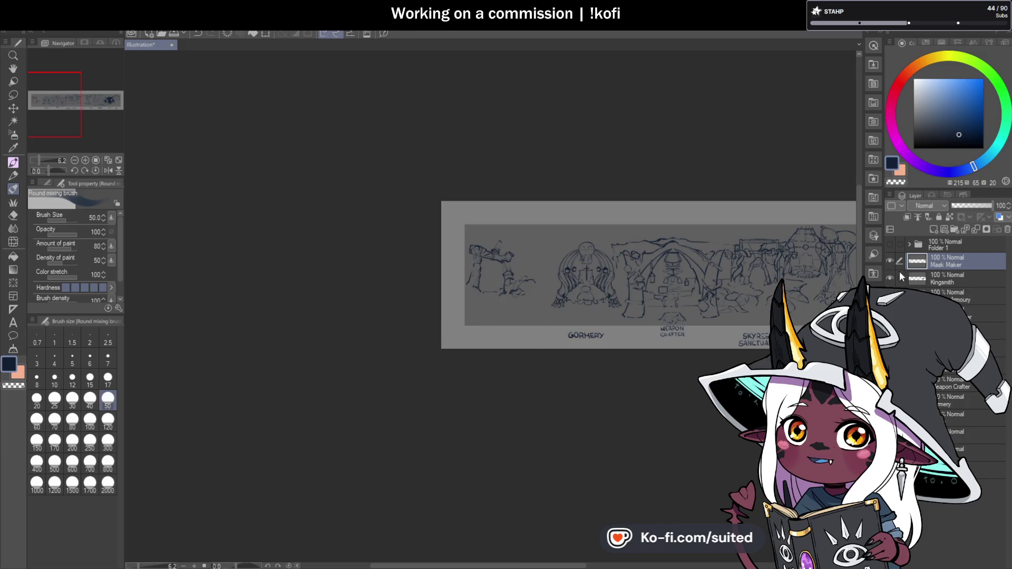
pyautogui.scroll(1, 538, 262)
pyautogui.press('m')
pyautogui.moveTo(504, 197); pyautogui.dragTo(555, 189)
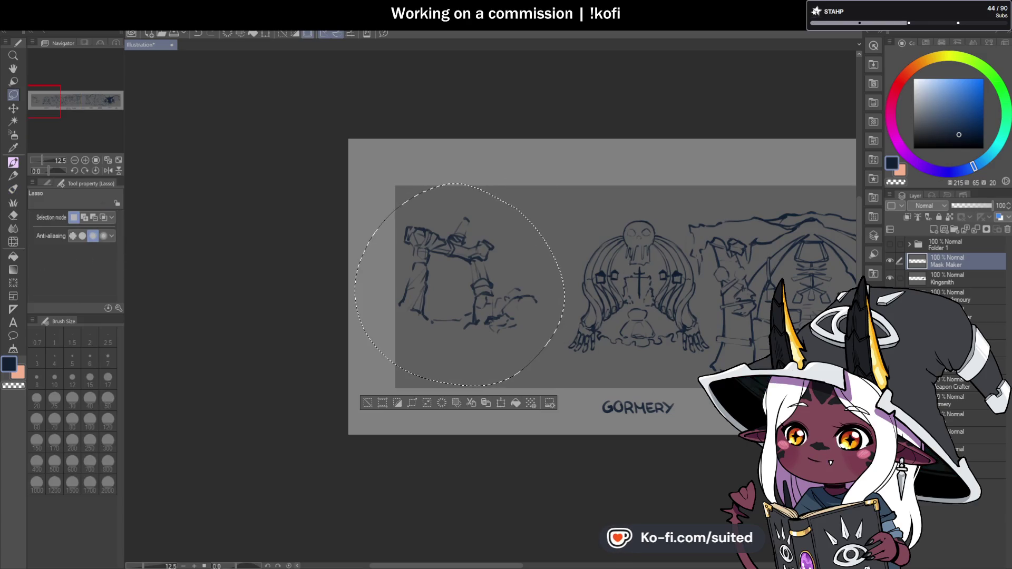
pyautogui.click(967, 435)
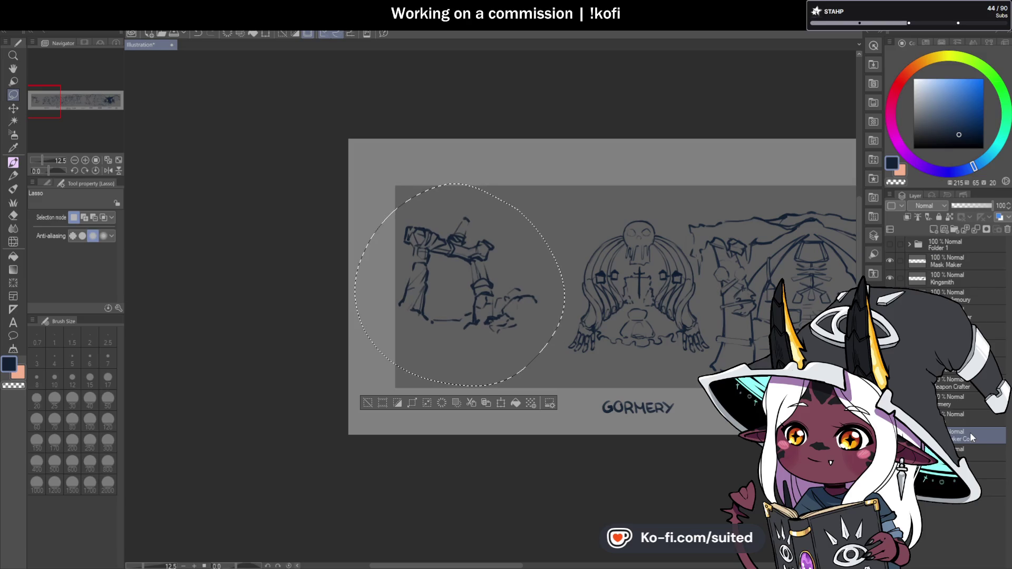
pyautogui.click(970, 267)
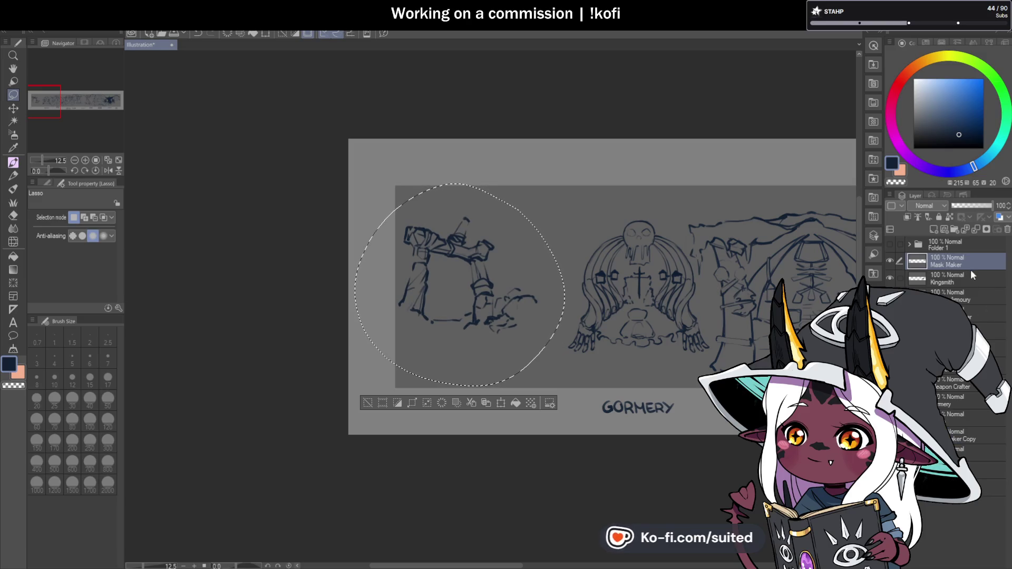
pyautogui.click(474, 319)
# Make the Mask Maker and Forum building sketch layers visible and select the Forum layer.
pyautogui.scroll(-2, 475, 319)
pyautogui.scroll(1, 527, 264)
pyautogui.scroll(1, 572, 227)
pyautogui.keyDown('ctrl'); pyautogui.keyDown('shift'); pyautogui.click(575, 271); pyautogui.keyUp('shift'); pyautogui.keyUp('ctrl')
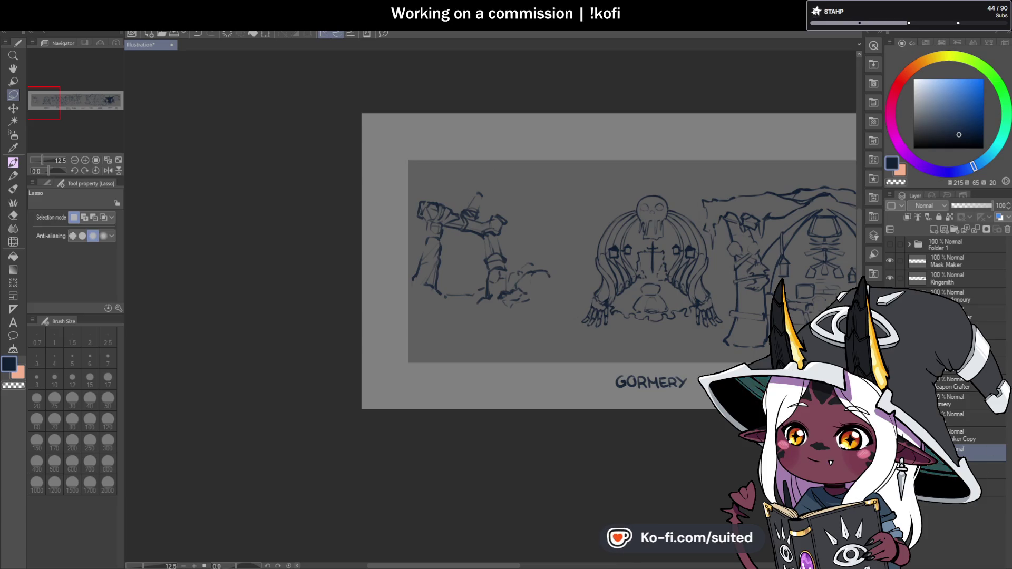
pyautogui.click(890, 260)
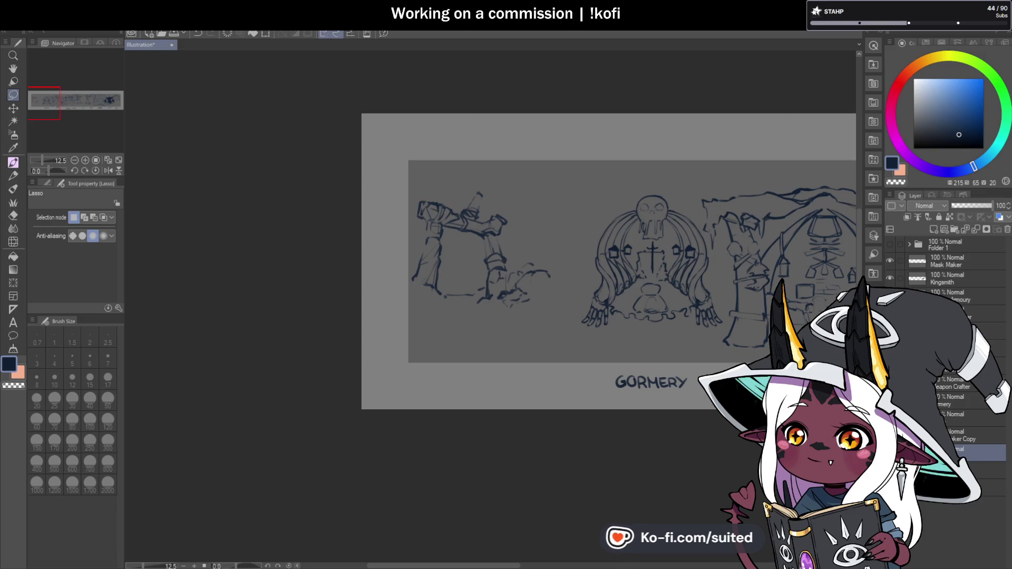
pyautogui.click(928, 435)
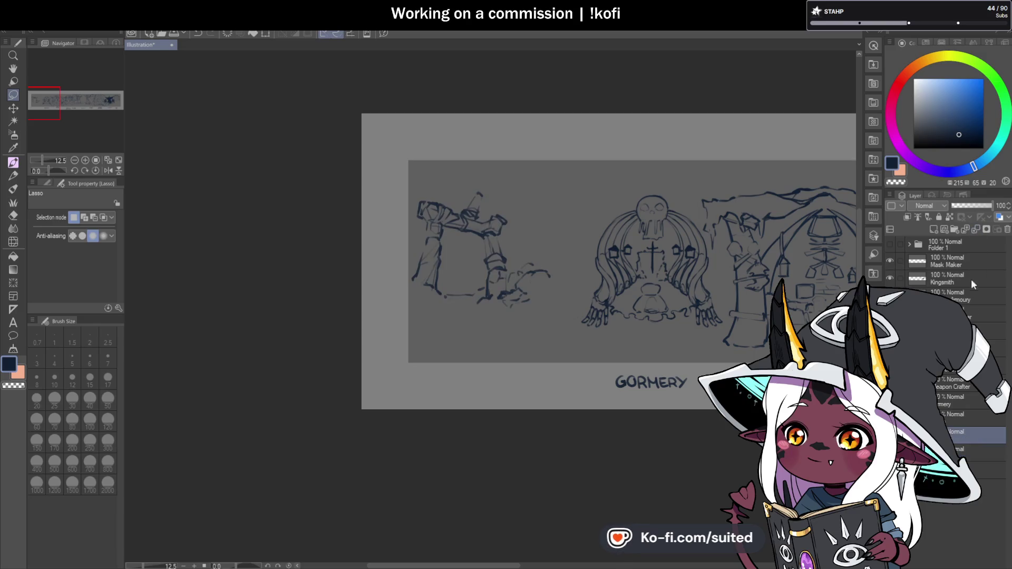
pyautogui.click(890, 436)
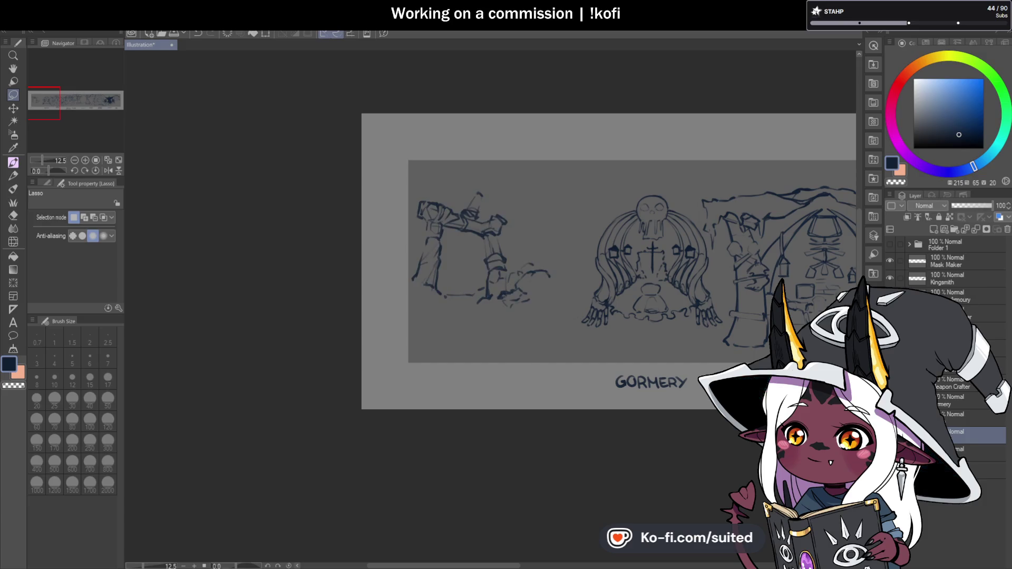
pyautogui.click(891, 453)
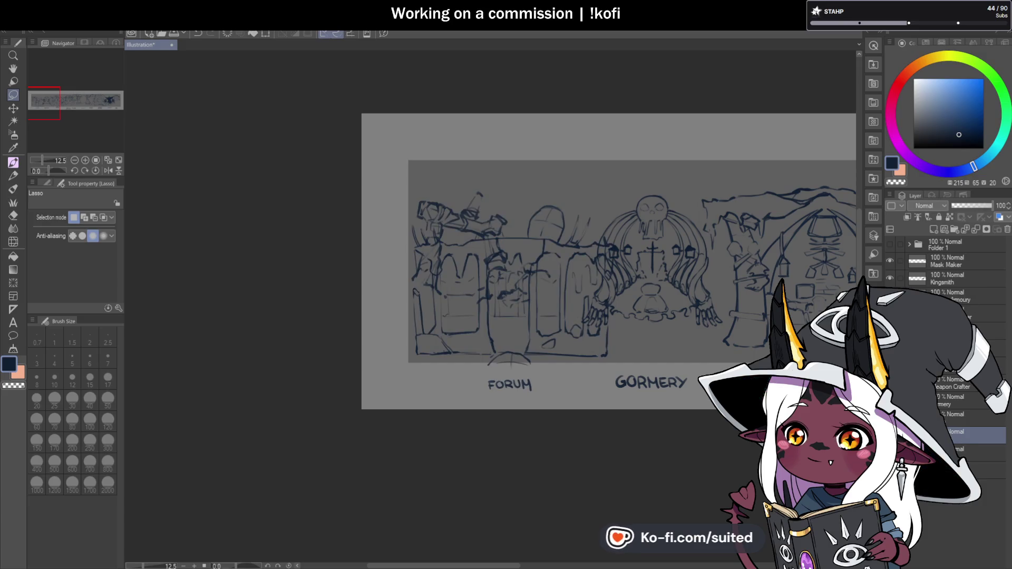
pyautogui.click(953, 417)
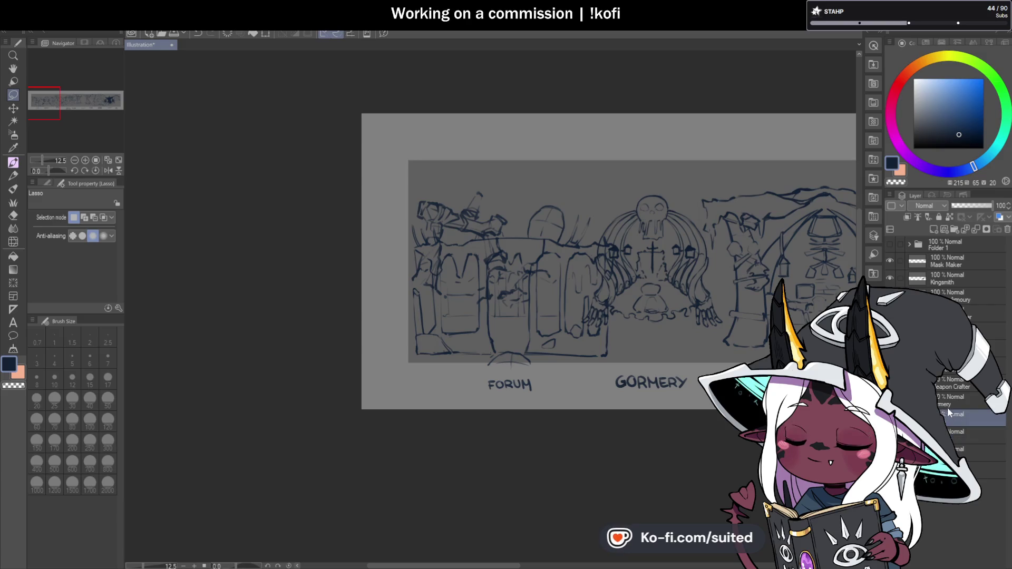
# Move the Forum sketch slightly right, then shrink and raise the top-left stall sketch.
pyautogui.hotkey('ctrl', 't')
pyautogui.moveTo(598, 338); pyautogui.dragTo(634, 338)
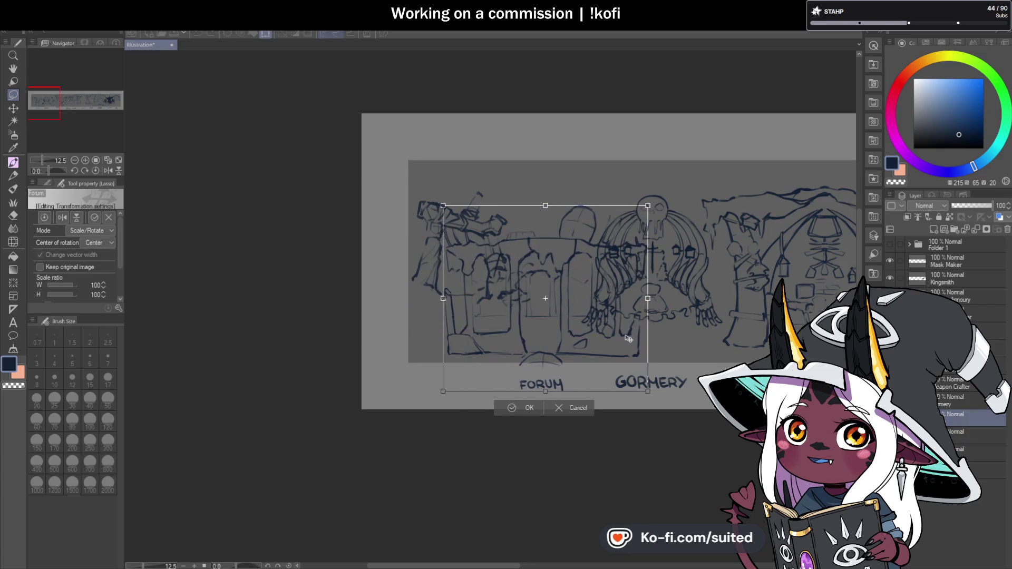
pyautogui.click(534, 409)
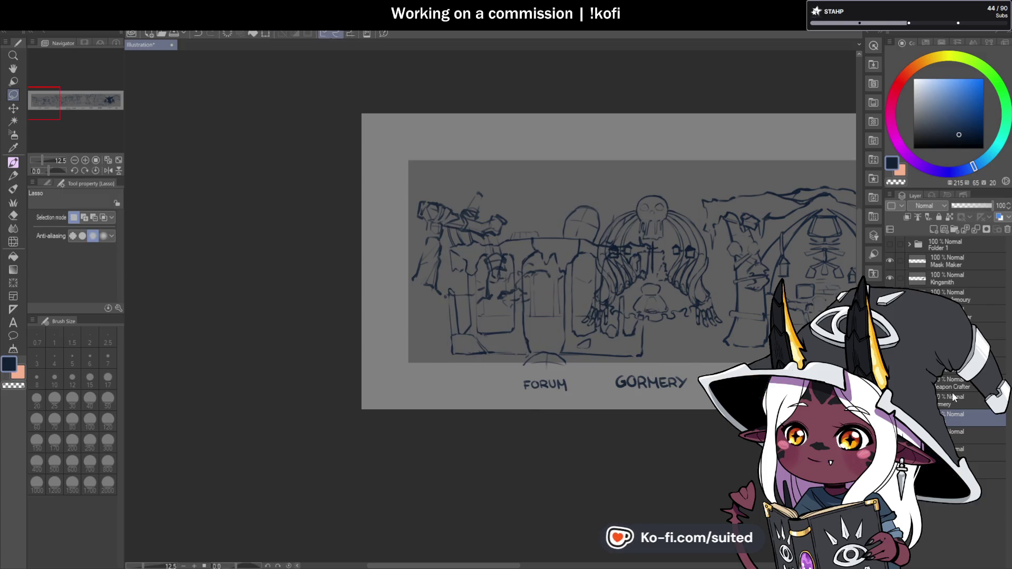
pyautogui.click(953, 436)
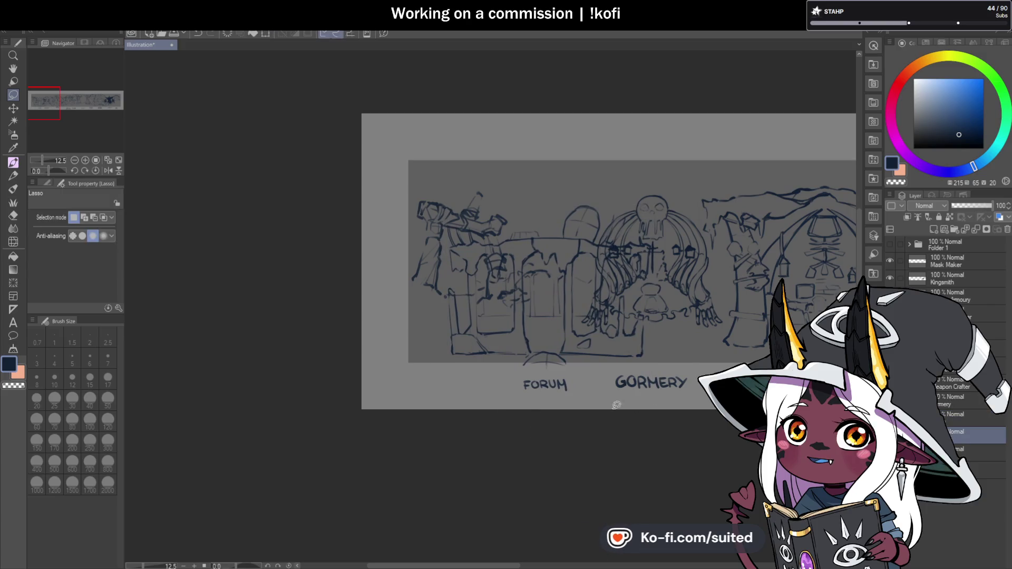
pyautogui.hotkey('ctrl', 't')
pyautogui.moveTo(552, 168); pyautogui.dragTo(537, 195)
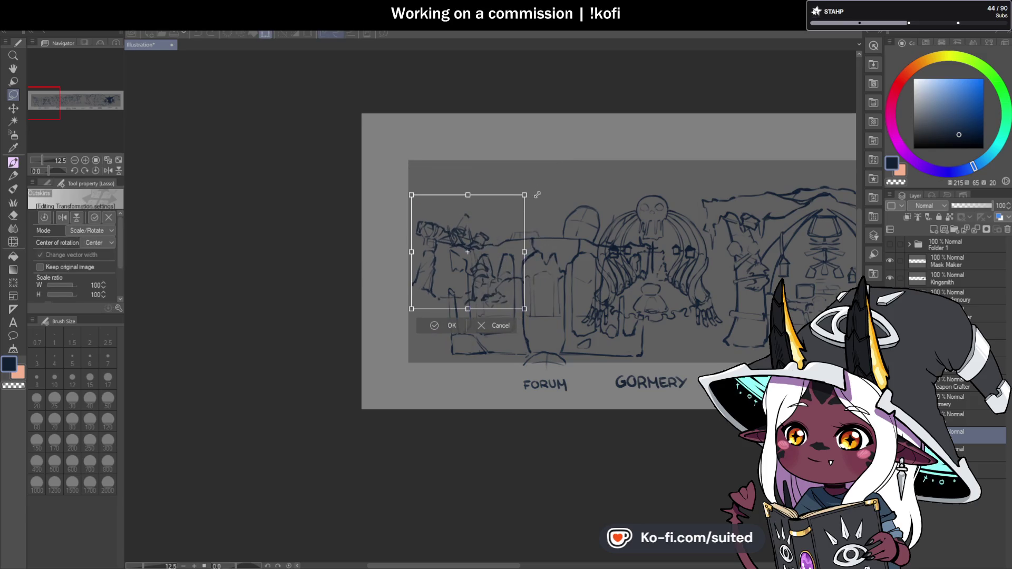
pyautogui.moveTo(500, 280); pyautogui.dragTo(508, 238)
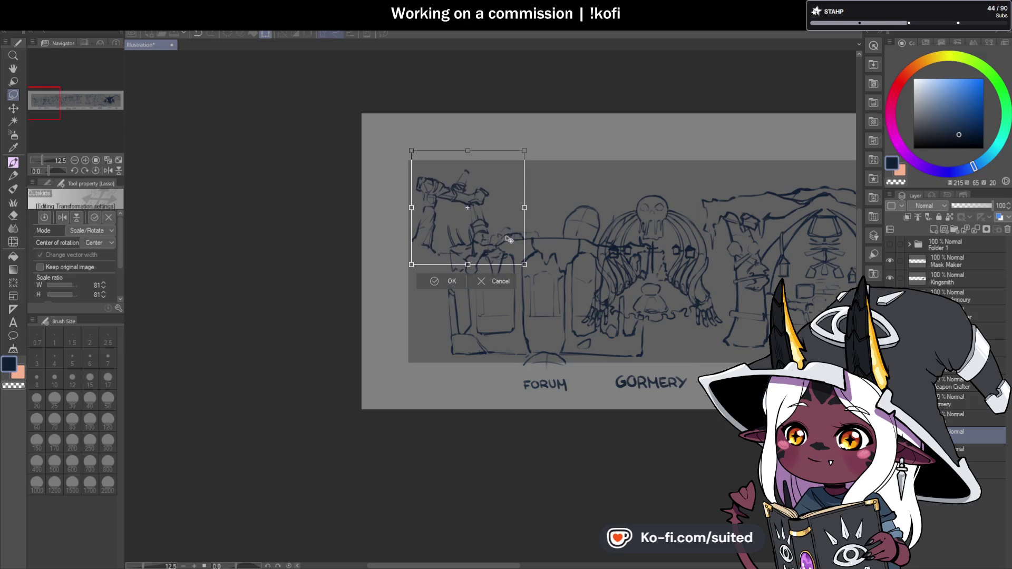
pyautogui.click(453, 281)
# Shift the Gormery sketch slightly right and nudge the Forum sketch slightly upward.
pyautogui.scroll(-3, 572, 225)
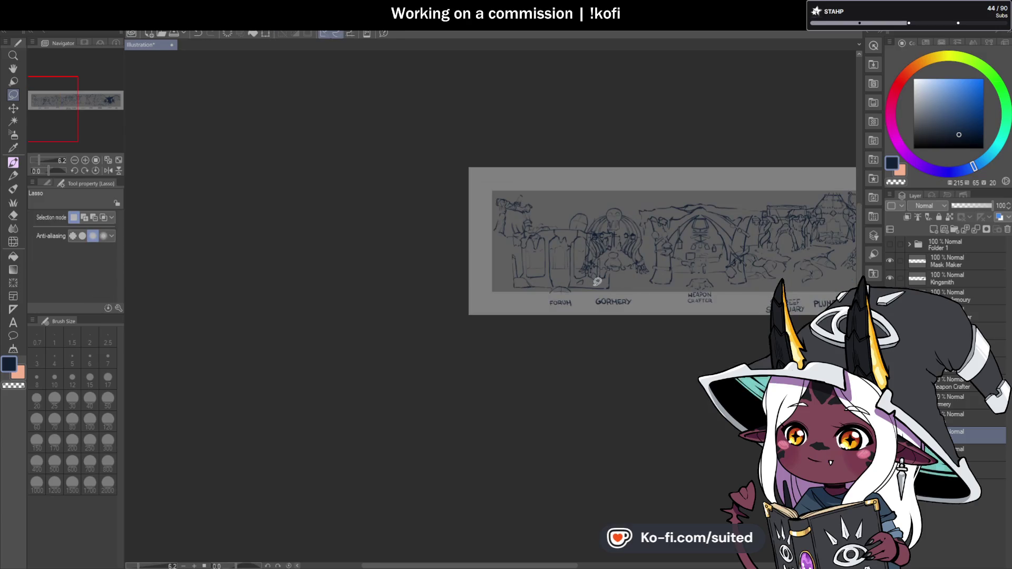
pyautogui.scroll(3, 711, 224)
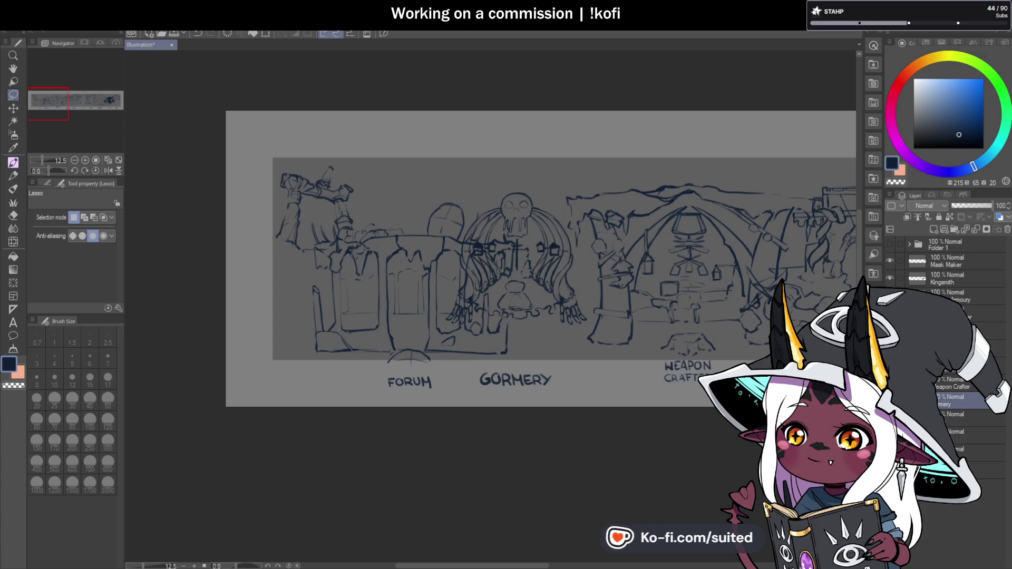
pyautogui.hotkey('ctrl', 't')
pyautogui.moveTo(575, 302); pyautogui.dragTo(581, 303)
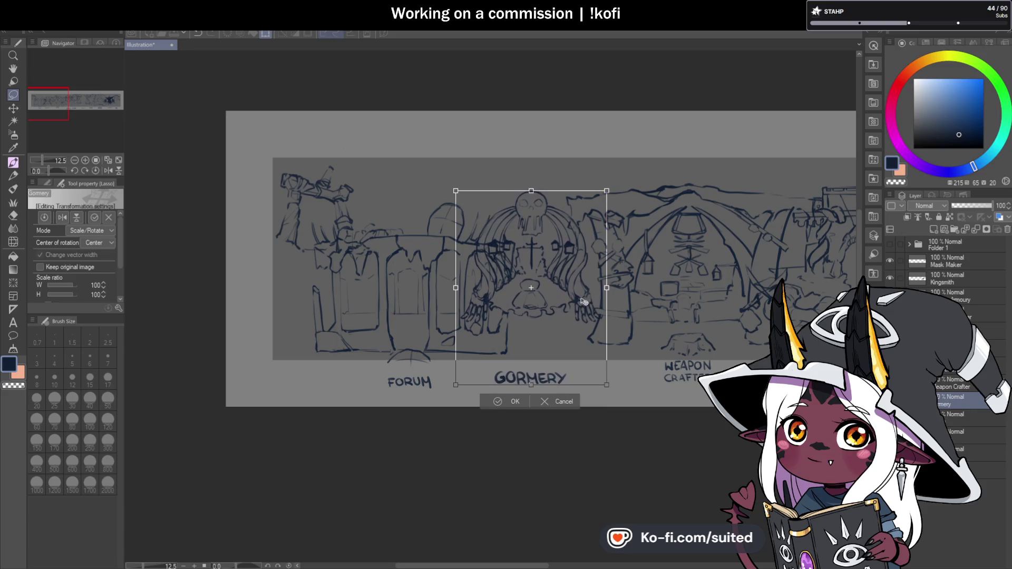
pyautogui.click(511, 400)
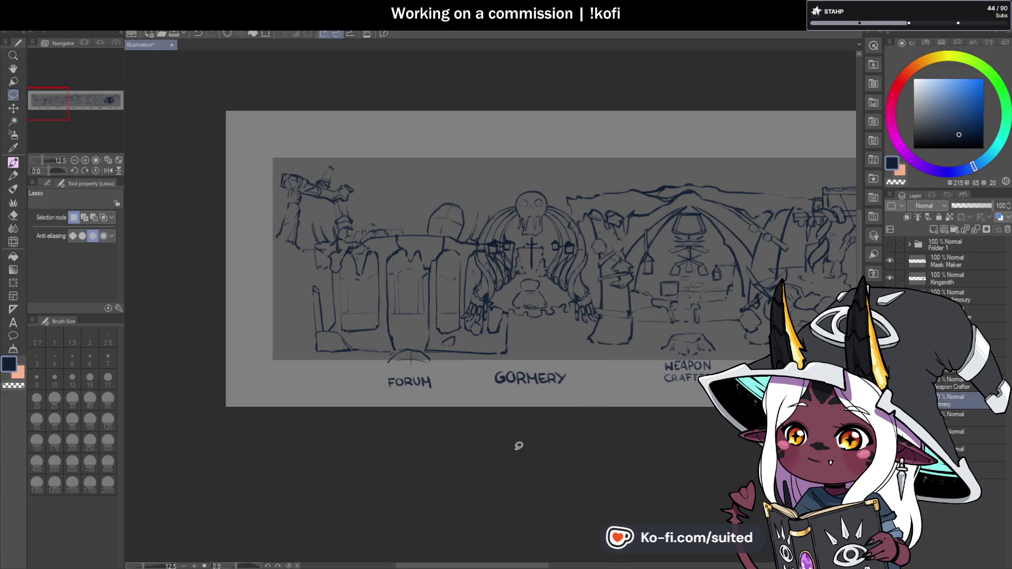
pyautogui.click(952, 414)
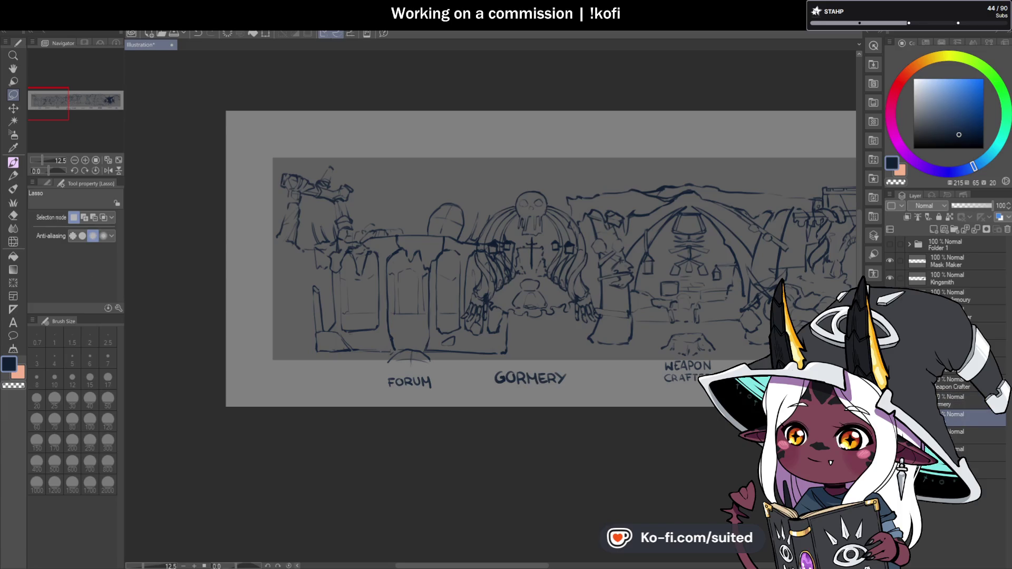
pyautogui.hotkey('ctrl', 't')
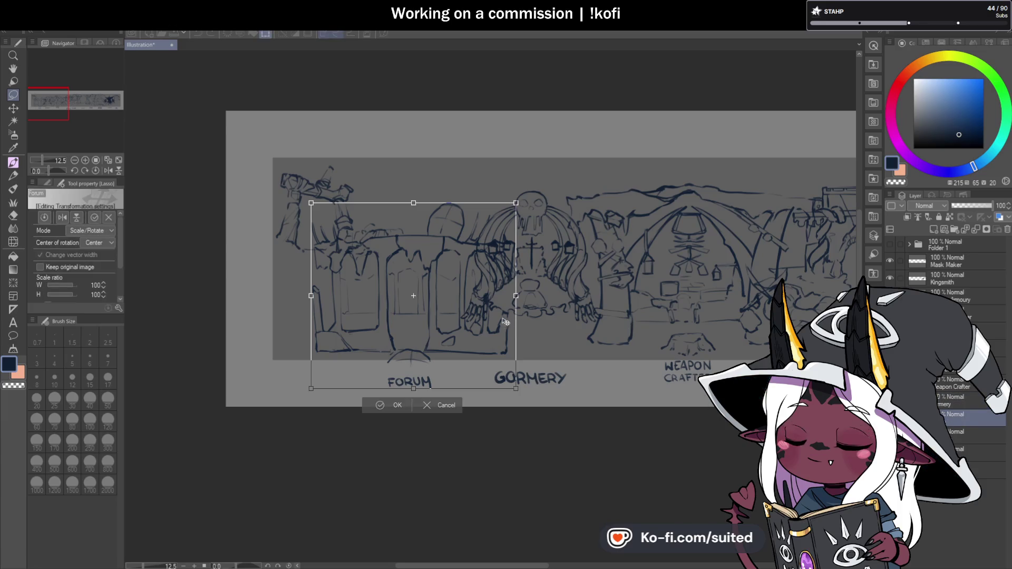
pyautogui.moveTo(484, 314); pyautogui.dragTo(484, 309)
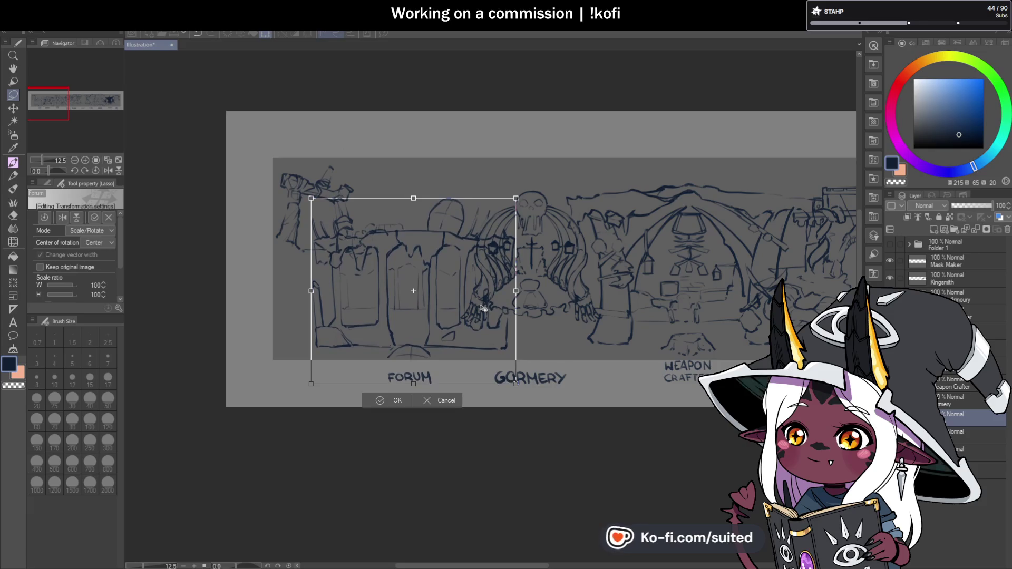
pyautogui.click(396, 404)
# Make the layer just below the active layer for drawing.
pyautogui.scroll(-1, 157, 183)
pyautogui.scroll(1, 156, 183)
pyautogui.scroll(1, 156, 183)
pyautogui.click(958, 433)
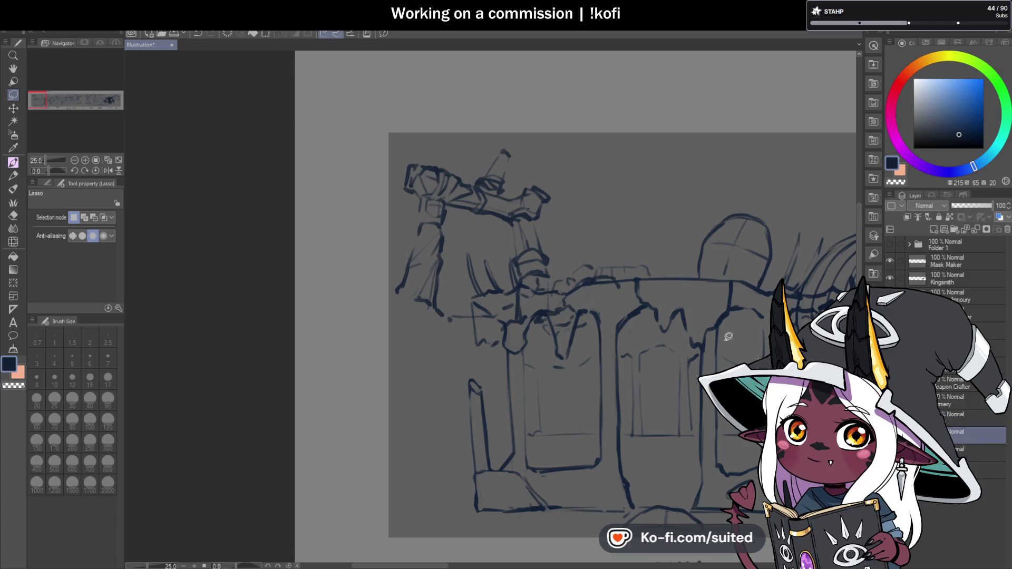
# With the mixing brush, isolate the left stall and draw three long diagonal tent lines beside it.
pyautogui.press('b')
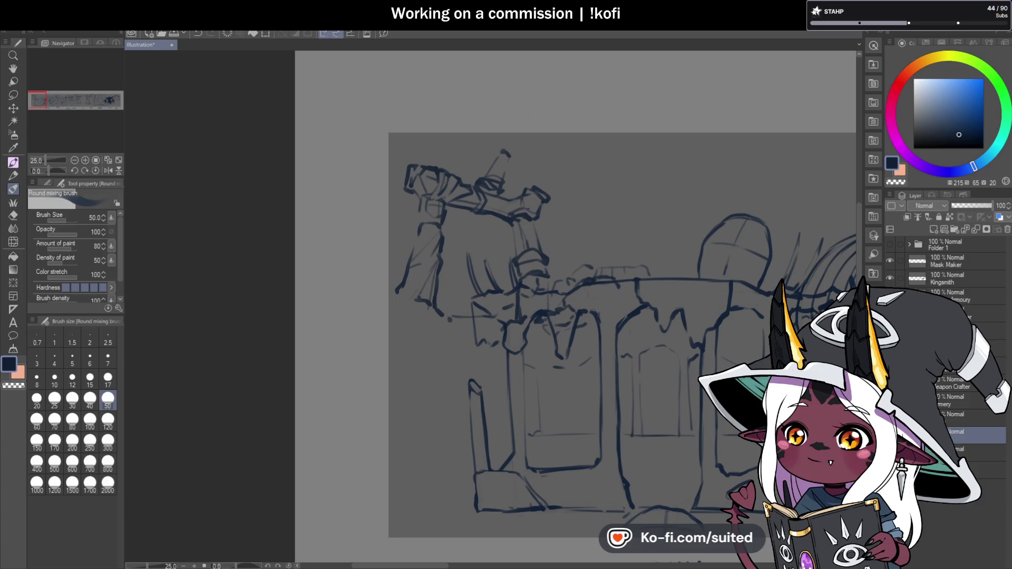
pyautogui.press('Delete')
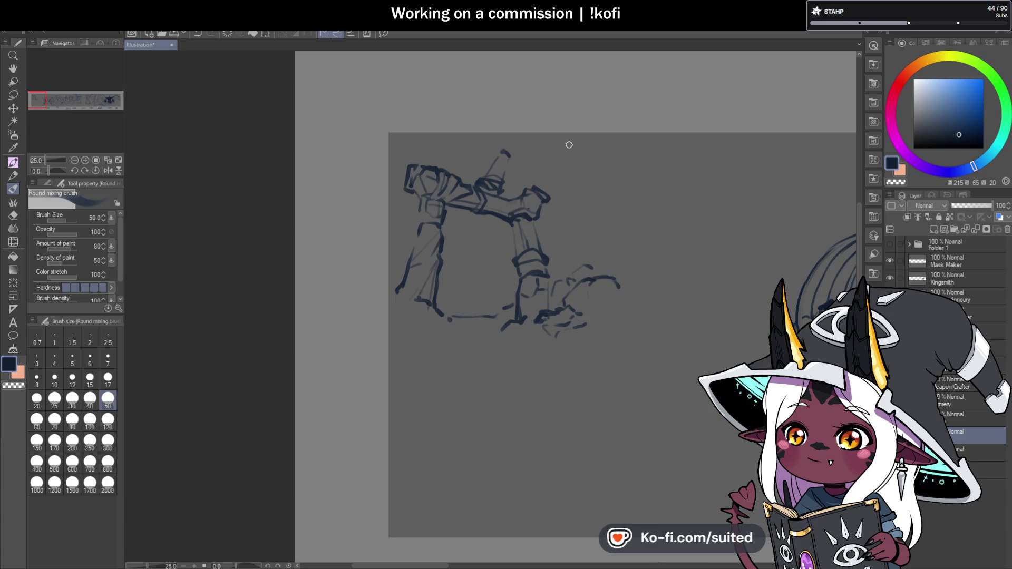
pyautogui.moveTo(586, 186); pyautogui.dragTo(635, 316)
pyautogui.moveTo(583, 146); pyautogui.dragTo(697, 302)
pyautogui.moveTo(617, 258); pyautogui.dragTo(620, 236)
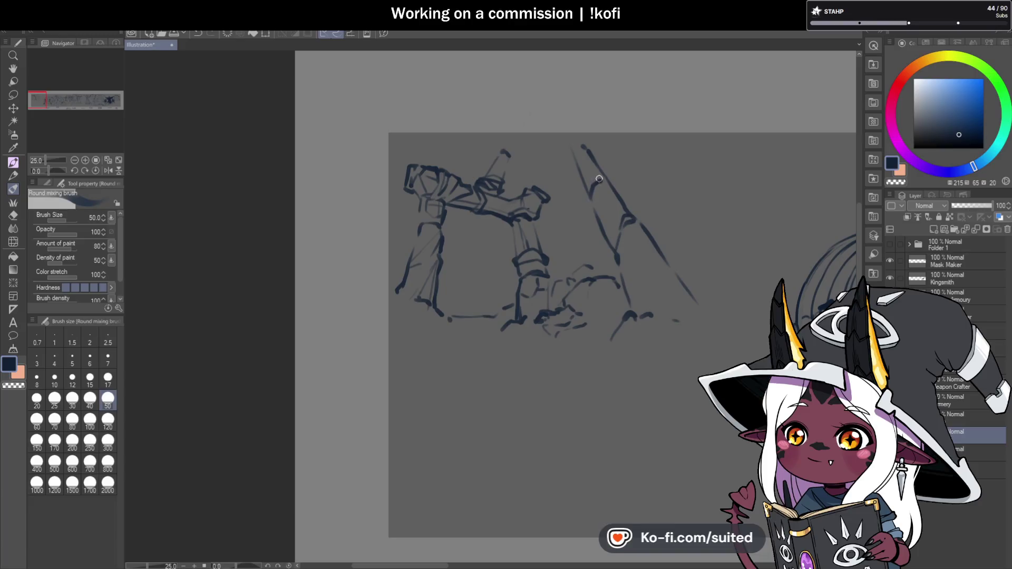
pyautogui.scroll(-3, 597, 234)
pyautogui.scroll(-2, 731, 301)
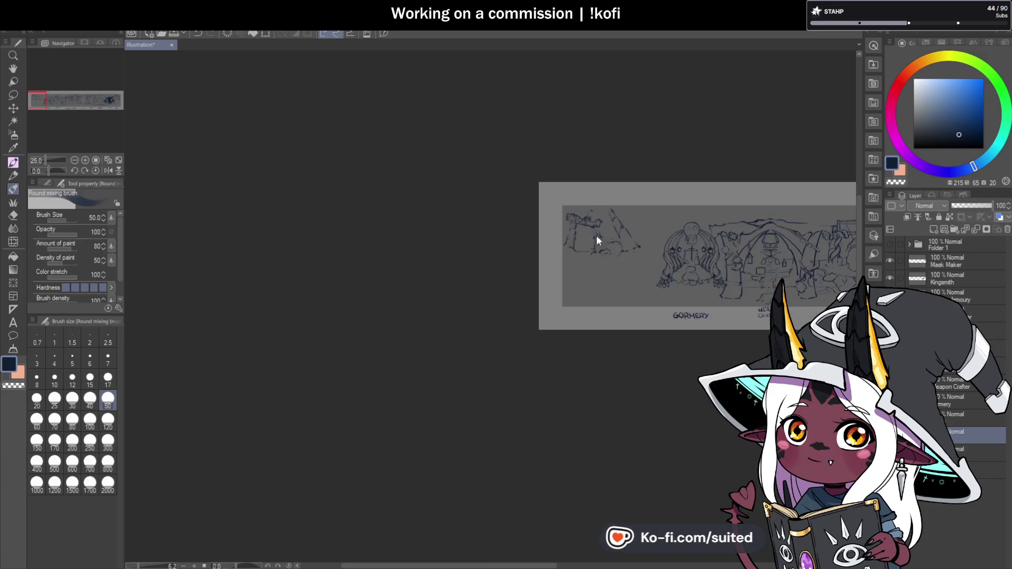
pyautogui.scroll(3, 731, 301)
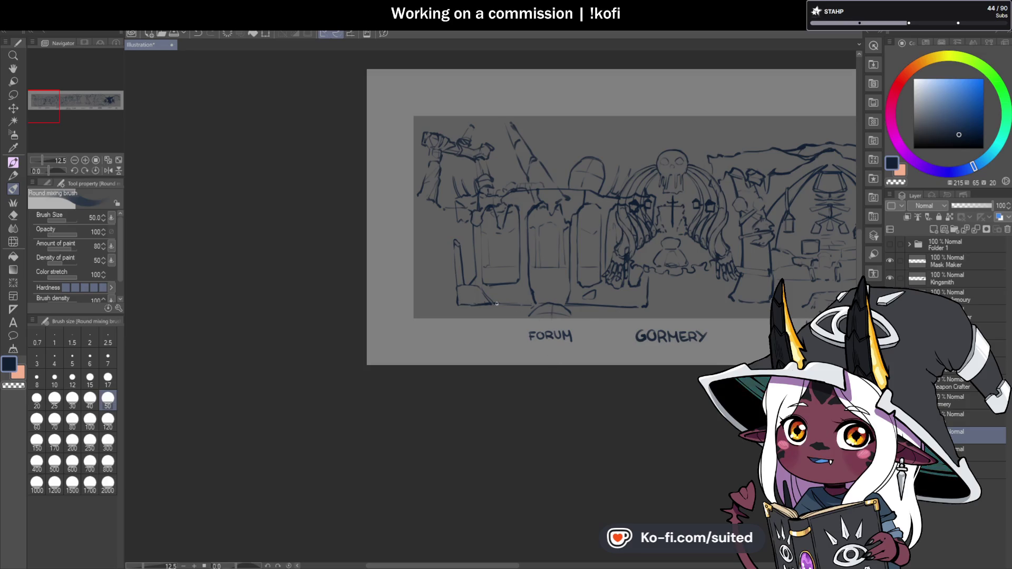
pyautogui.scroll(-5, 508, 305)
pyautogui.scroll(2, 763, 300)
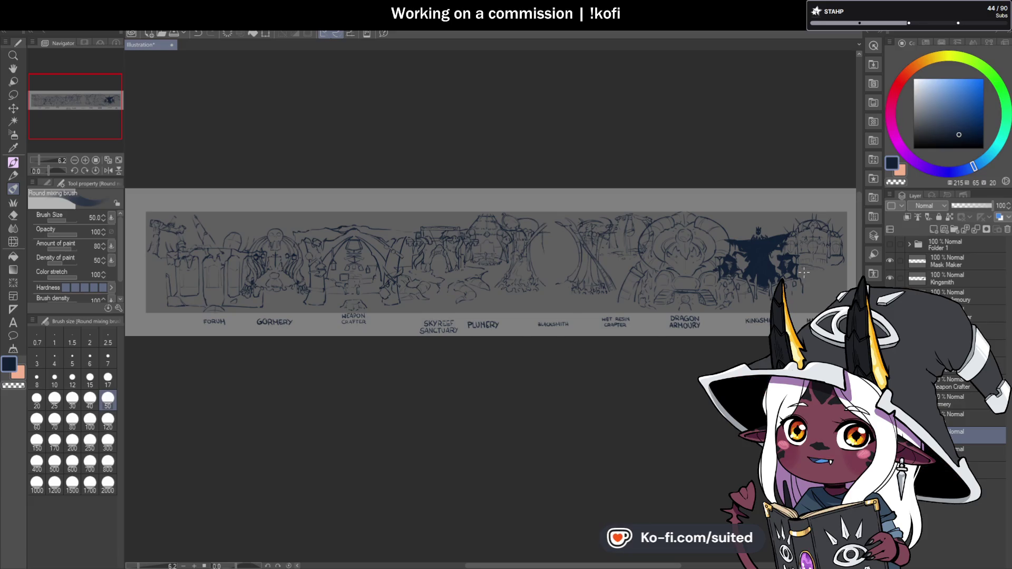
pyautogui.scroll(-2, 803, 274)
pyautogui.scroll(5, 537, 284)
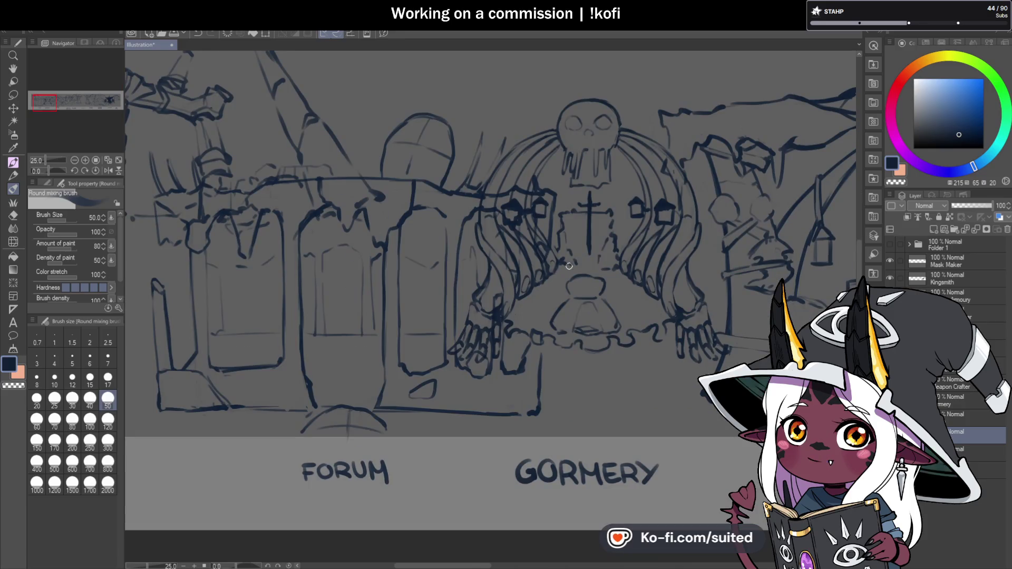
pyautogui.scroll(-2, 538, 285)
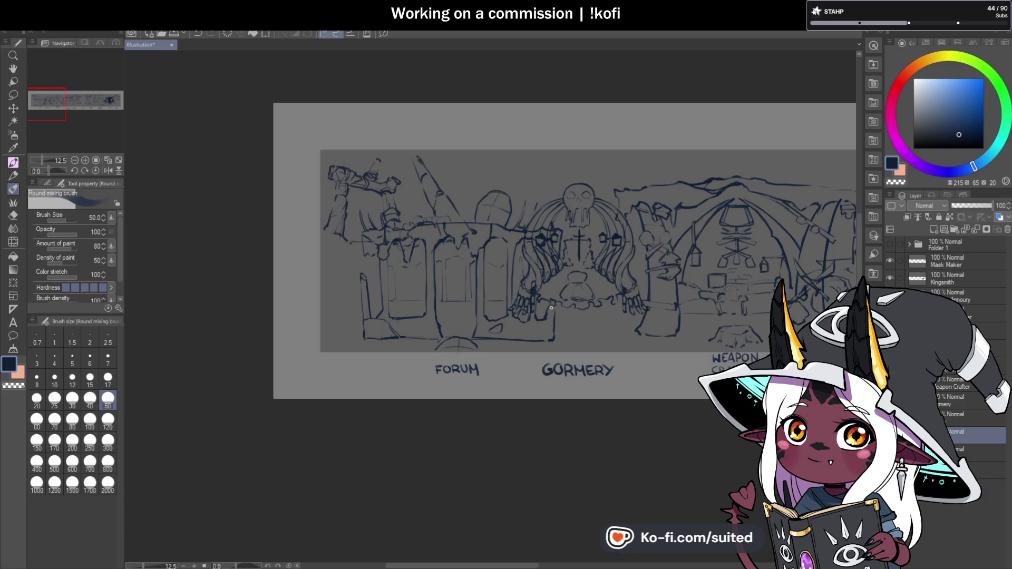
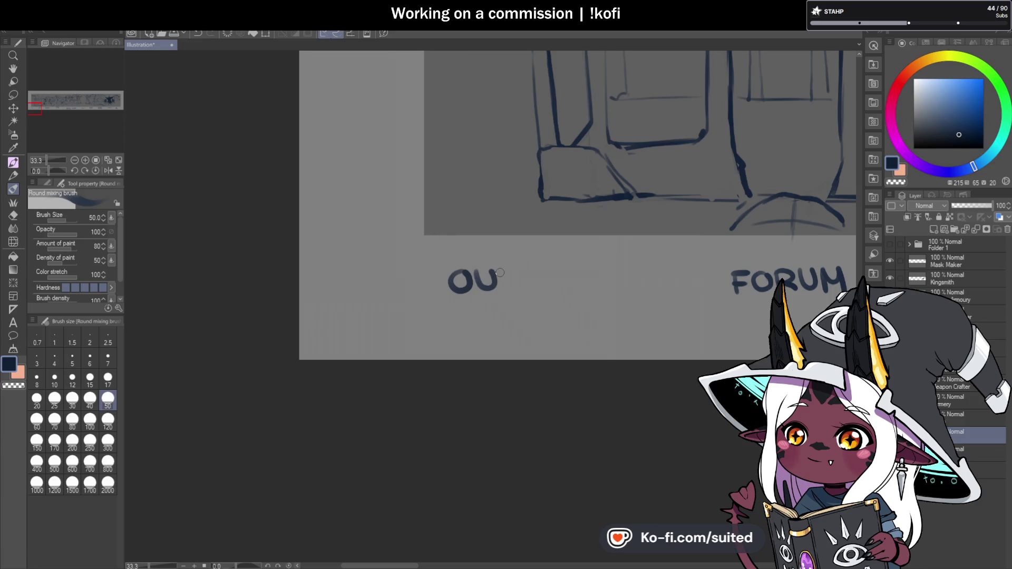
# Letter the final S to complete the OUTSKIRTS label, then zoom out.
pyautogui.moveTo(529, 273)
pyautogui.mouseDown()
pyautogui.moveTo(531, 286)
pyautogui.moveTo(560, 291)
pyautogui.moveTo(620, 282)
pyautogui.mouseUp()
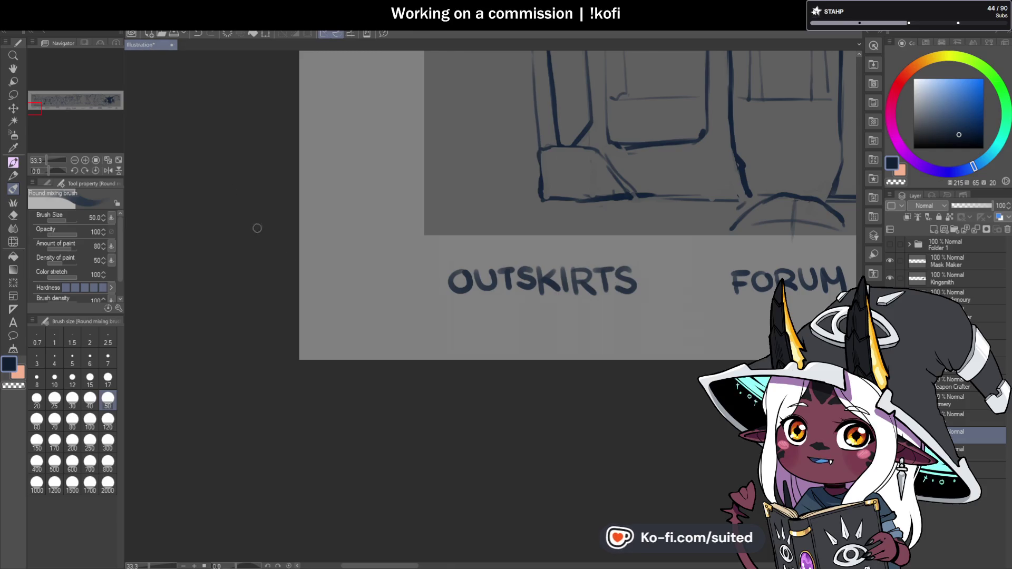
pyautogui.scroll(-3, 411, 325)
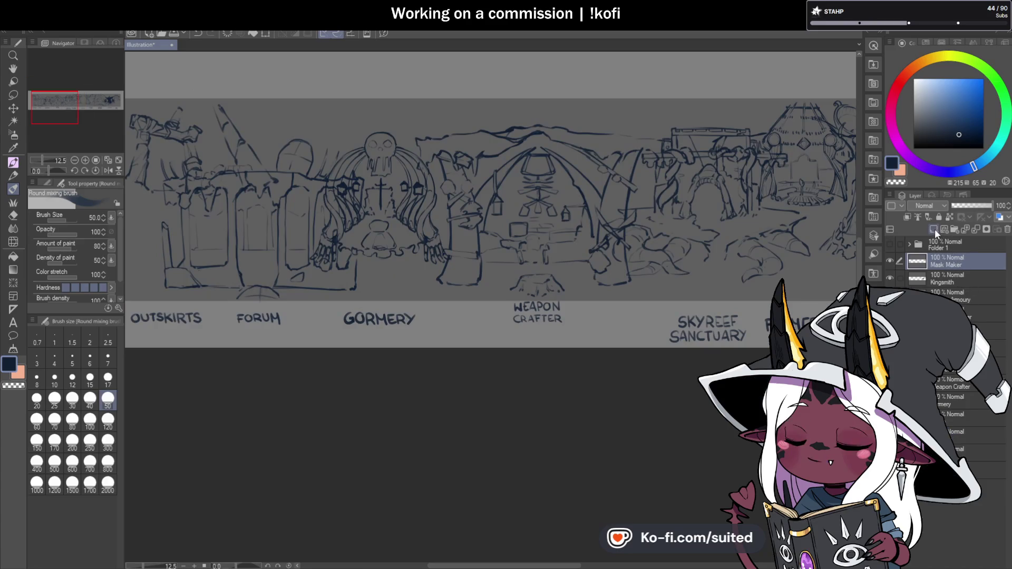
# Add a new raster layer named 'Crimson Crockery' and save the illustration.
pyautogui.click(935, 228)
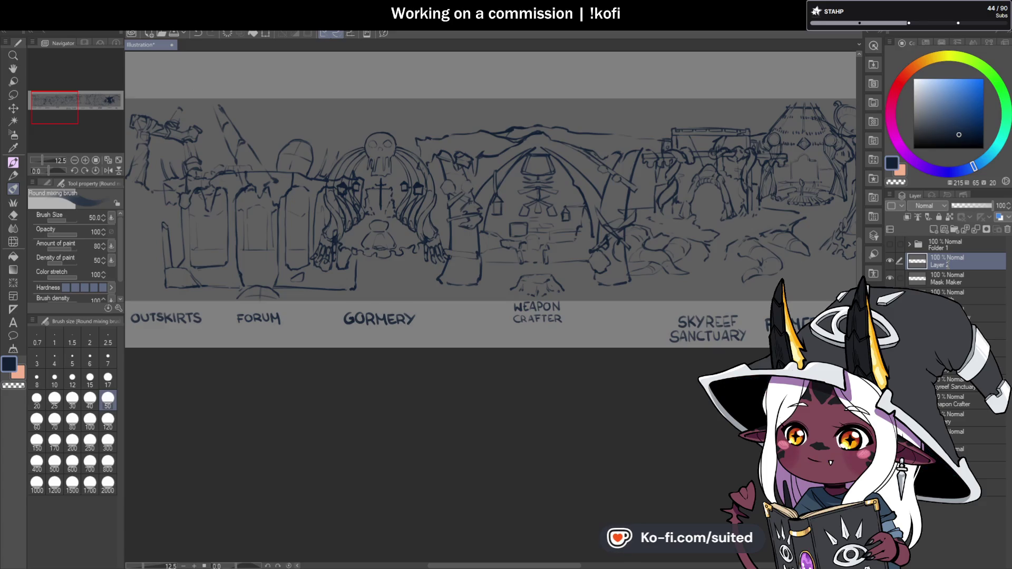
pyautogui.doubleClick(947, 264)
pyautogui.write('Crimson Crockery')
pyautogui.press('Return')
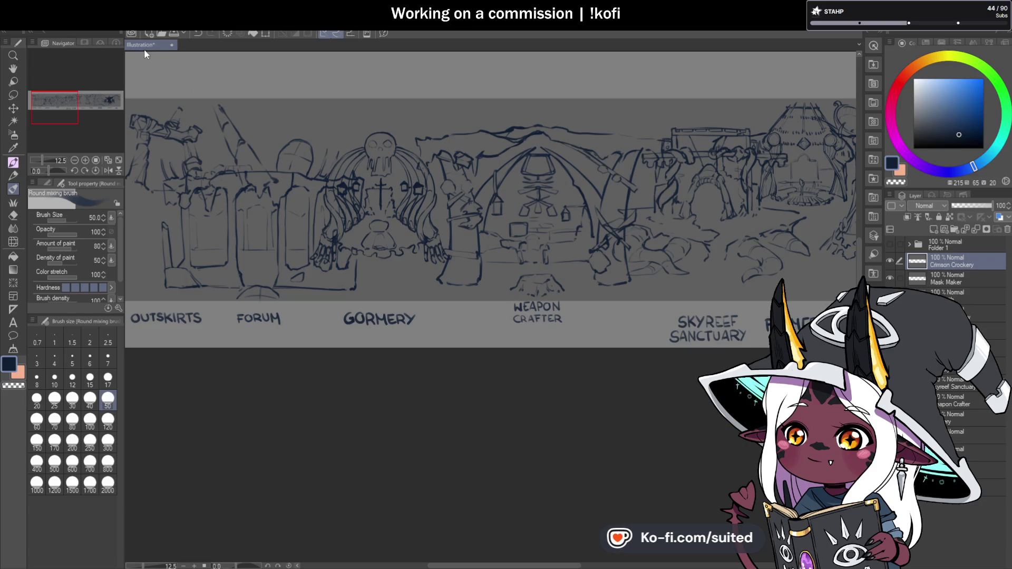
pyautogui.scroll(-2, 415, 285)
pyautogui.hotkey('ctrl', 's')
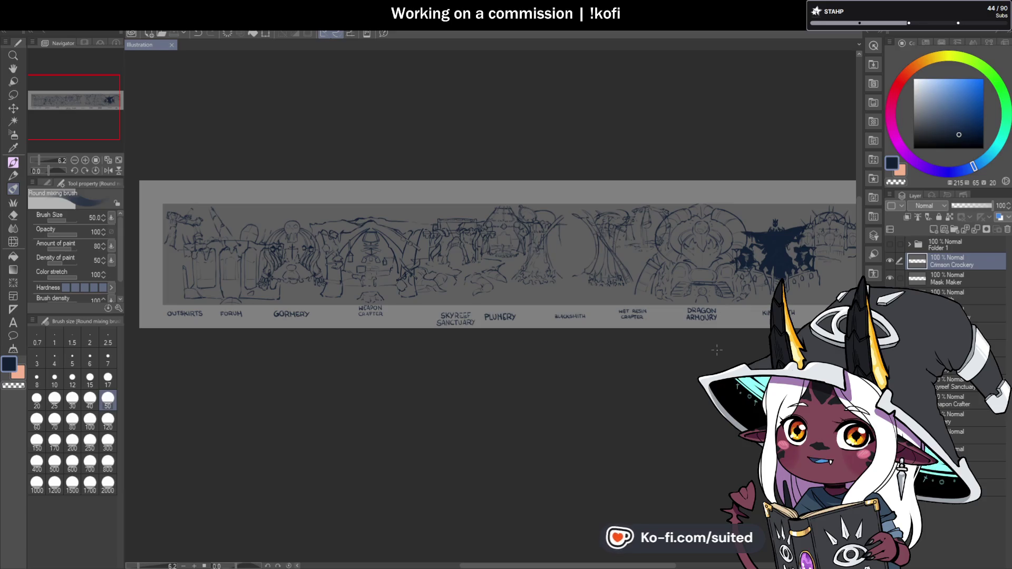
# Remove the Plumery and Skyreef Sanctuary sketches and begin a bowl rim in the gap.
pyautogui.hotkey('ctrl', 'z')
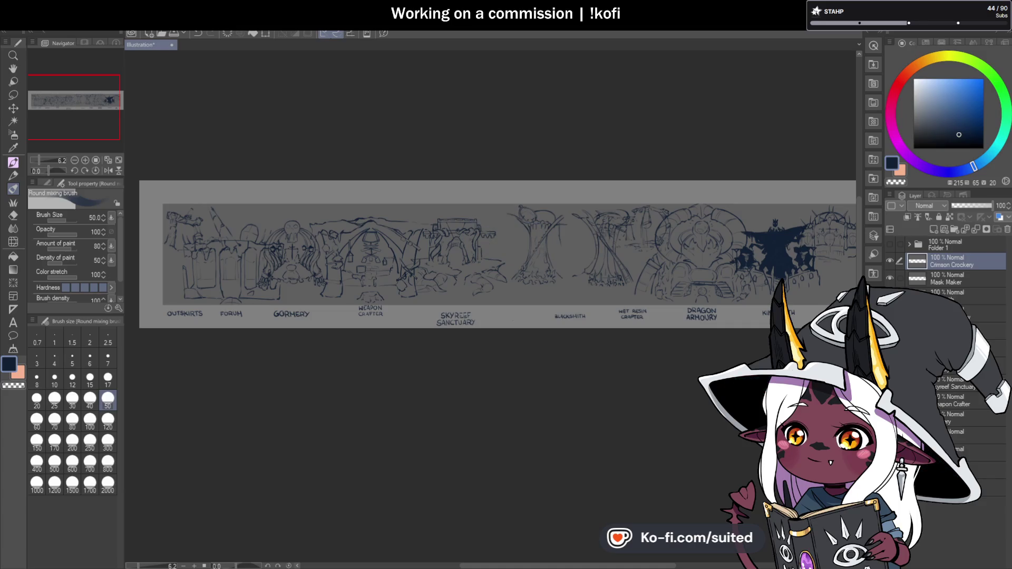
pyautogui.hotkey('ctrl', 'z')
pyautogui.hotkey('ctrl', 'z')
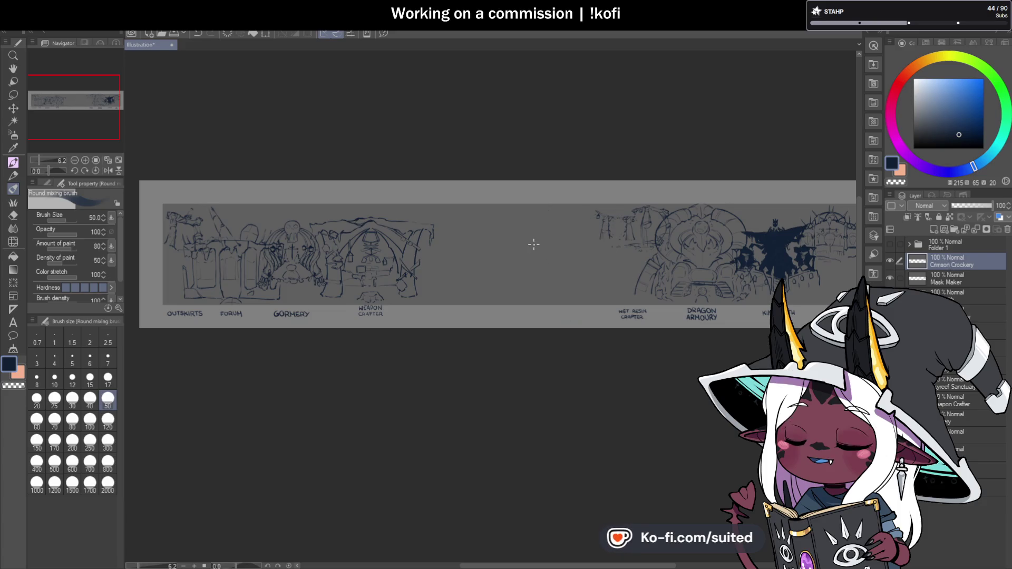
pyautogui.scroll(3, 519, 247)
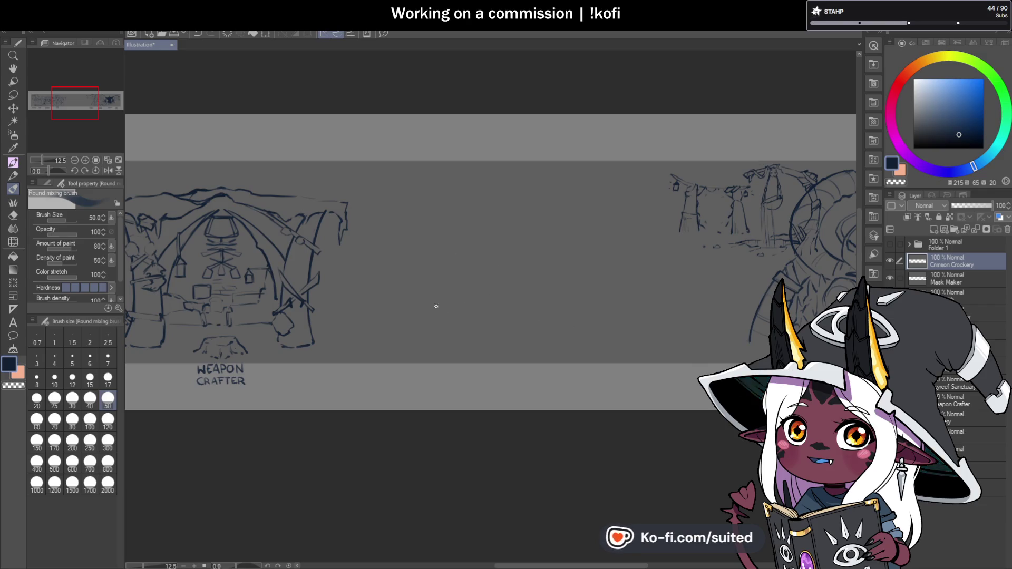
pyautogui.moveTo(431, 320); pyautogui.dragTo(521, 336)
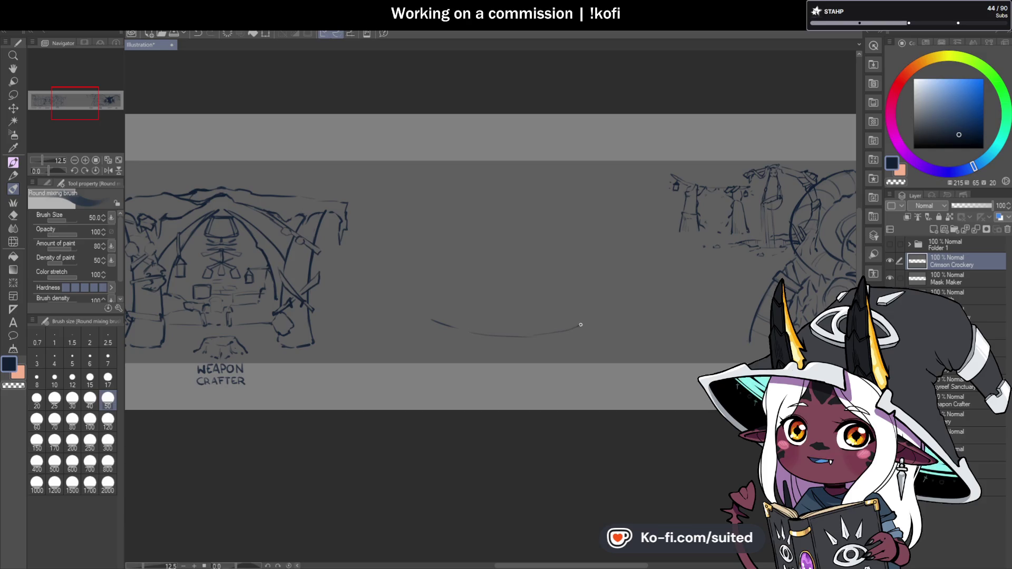
# Sharpen the bowl rim's left tip, draw both curved sides, and zoom out to check.
pyautogui.scroll(2, 463, 399)
pyautogui.moveTo(413, 246); pyautogui.dragTo(404, 234)
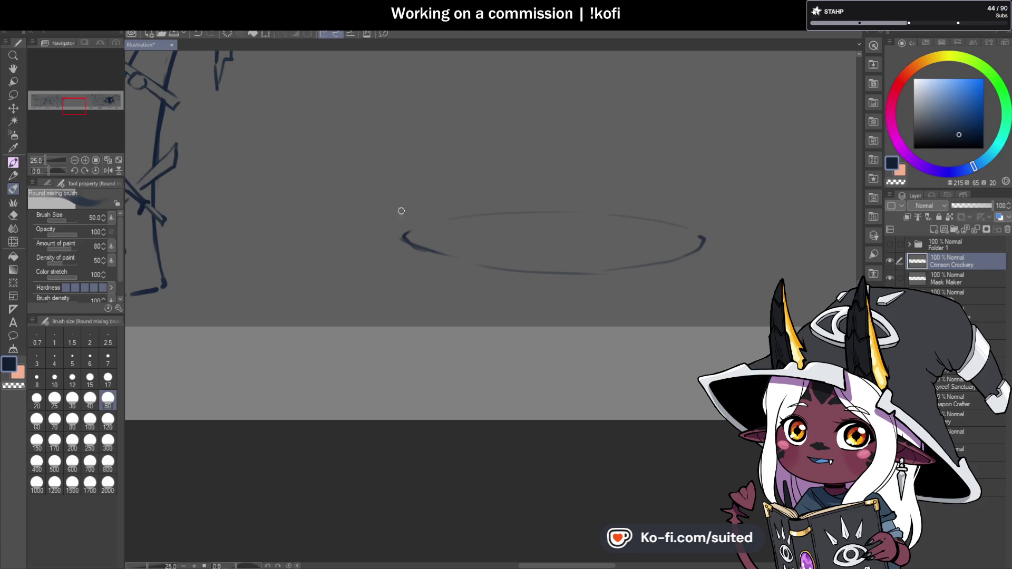
pyautogui.moveTo(401, 233); pyautogui.dragTo(395, 271)
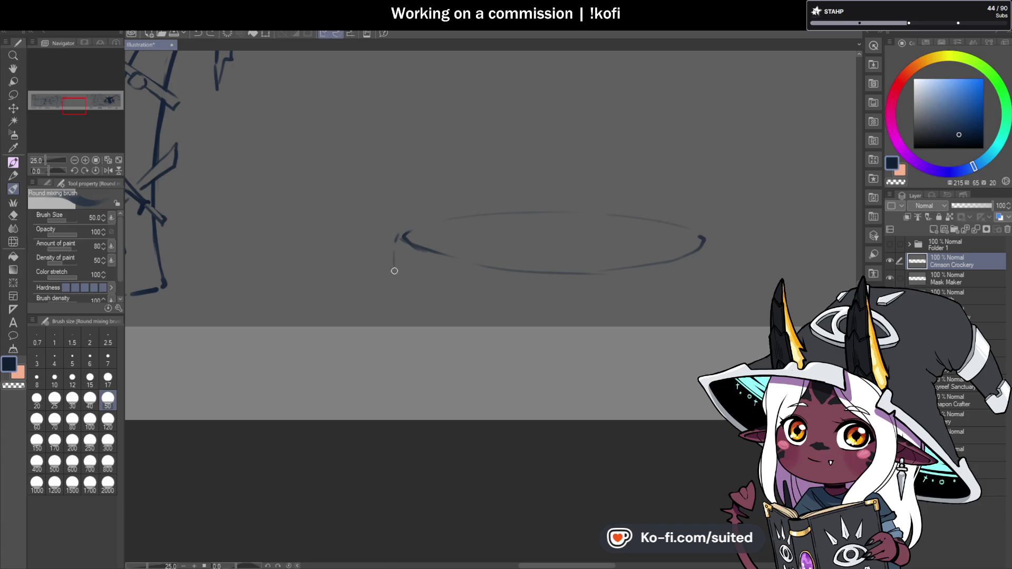
pyautogui.moveTo(404, 307); pyautogui.dragTo(406, 311)
pyautogui.moveTo(715, 269); pyautogui.dragTo(694, 316)
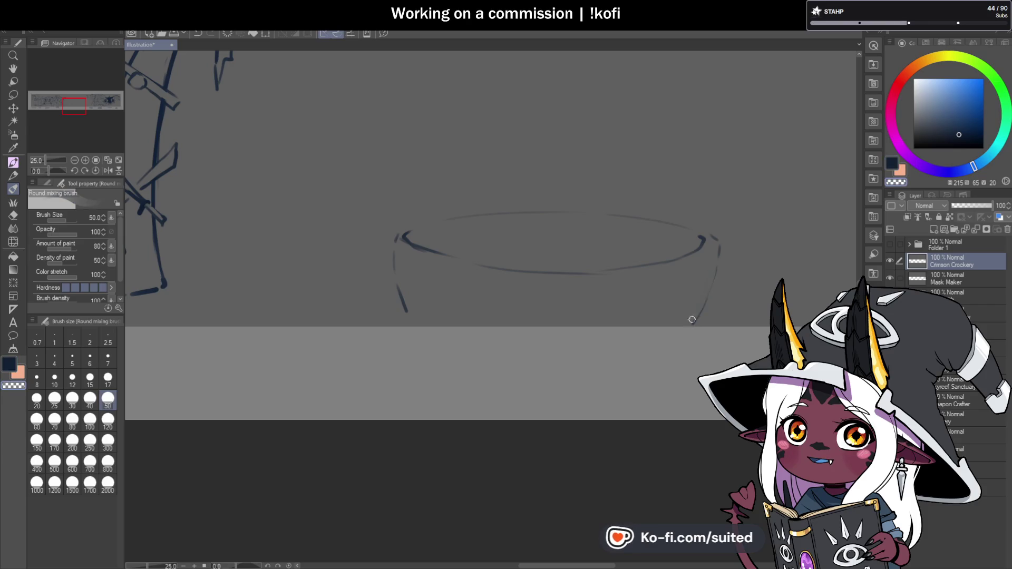
pyautogui.moveTo(718, 258); pyautogui.dragTo(692, 326)
pyautogui.moveTo(395, 265); pyautogui.dragTo(416, 322)
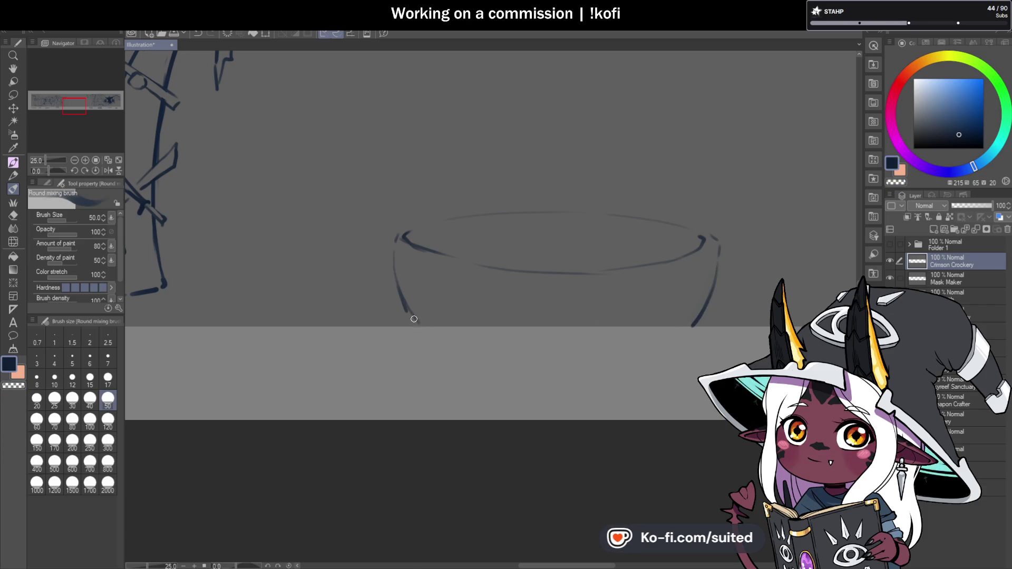
pyautogui.moveTo(610, 277); pyautogui.dragTo(585, 310)
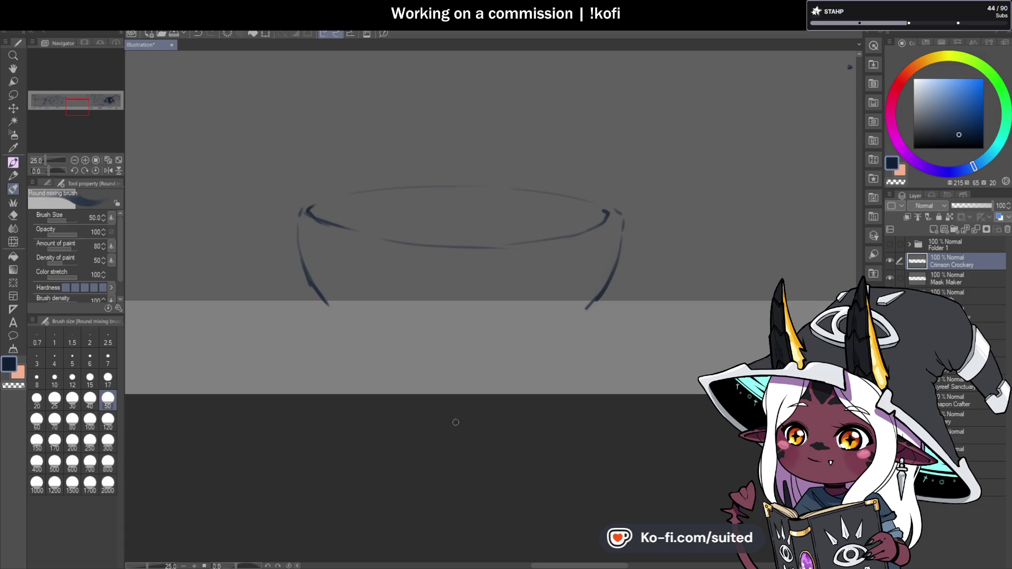
pyautogui.hotkey('ctrl', '-')
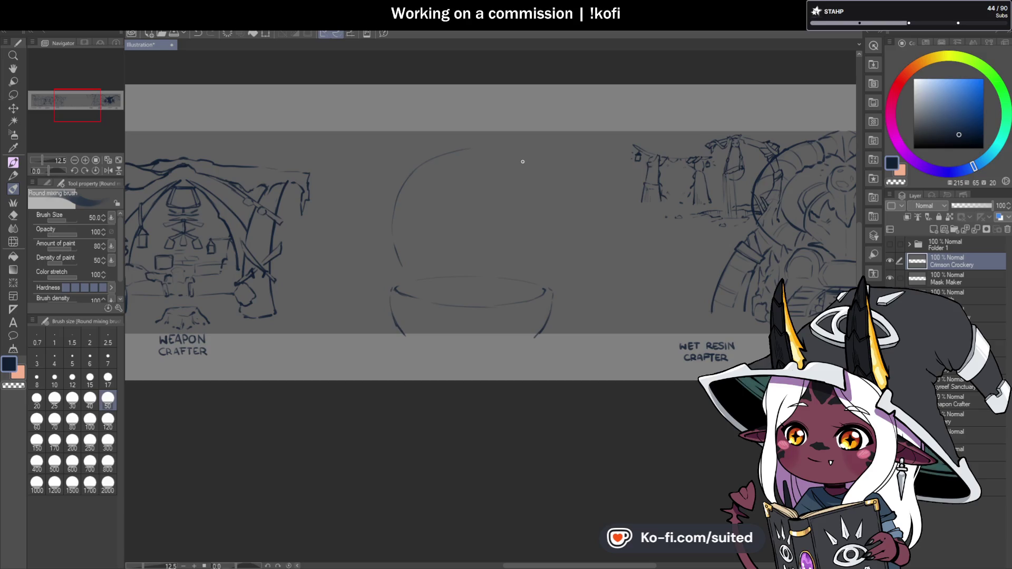
# Draw the globe's top arc, undoing and redrawing its darker left arc.
pyautogui.moveTo(493, 149)
pyautogui.mouseDown()
pyautogui.moveTo(545, 176)
pyautogui.moveTo(558, 238)
pyautogui.mouseUp()
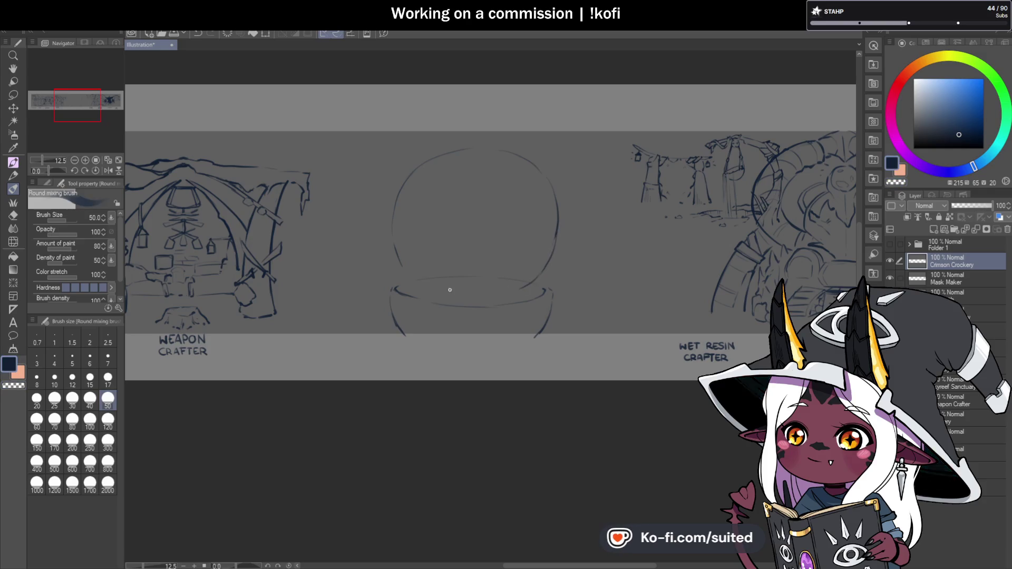
pyautogui.hotkey('ctrl', 'z')
pyautogui.moveTo(398, 193)
pyautogui.mouseDown()
pyautogui.moveTo(389, 247)
pyautogui.moveTo(399, 275)
pyautogui.mouseUp()
pyautogui.scroll(2, 390, 262)
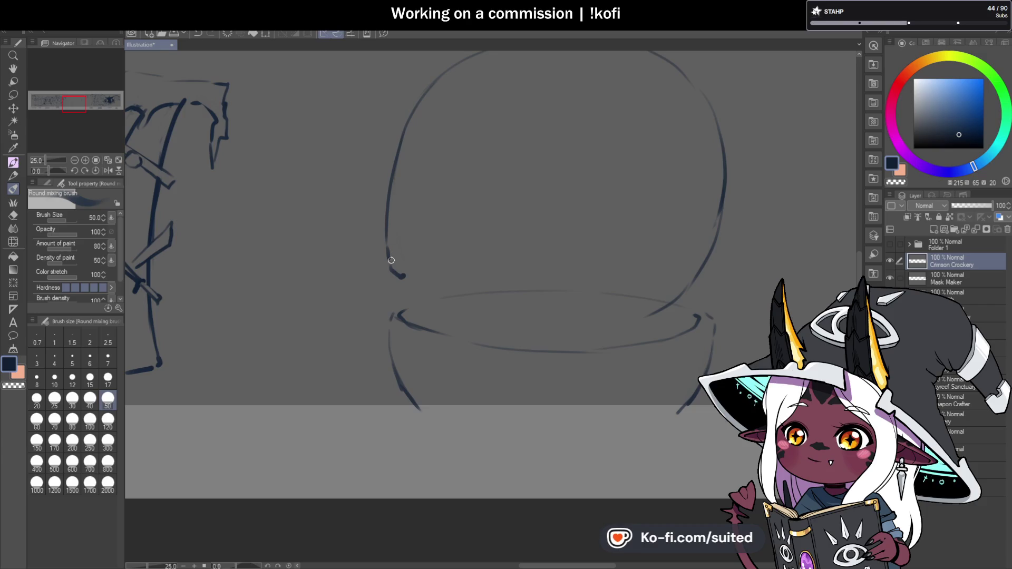
pyautogui.moveTo(392, 259); pyautogui.dragTo(389, 190)
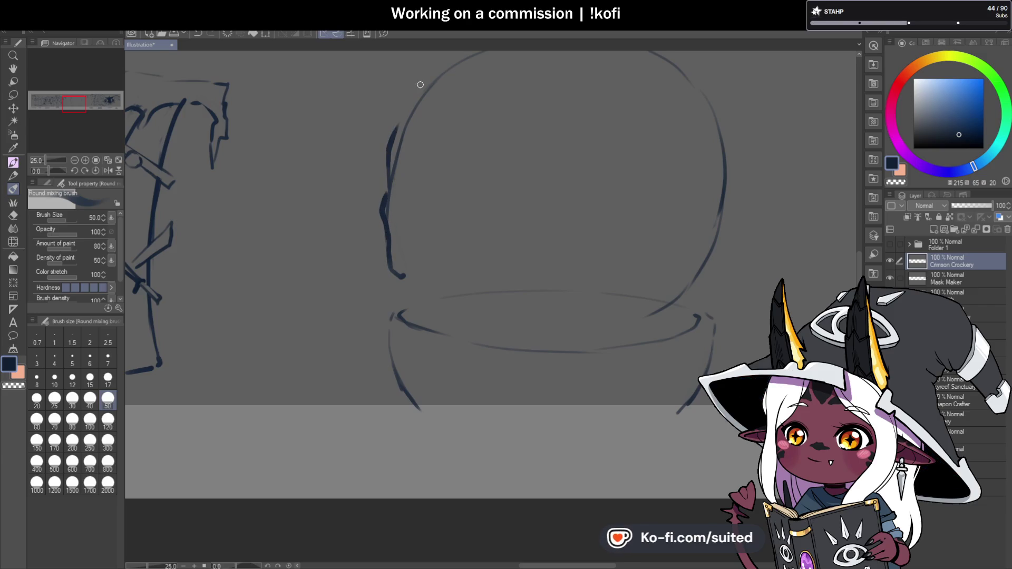
# Darken the globe's upper-left outline and erase its excess with transparent colour.
pyautogui.moveTo(395, 133); pyautogui.dragTo(447, 63)
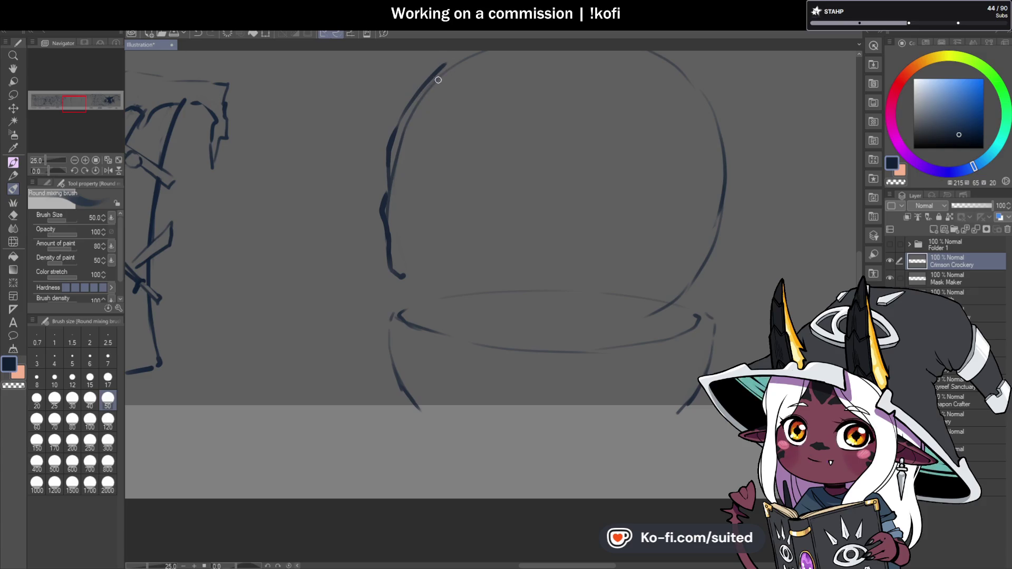
pyautogui.moveTo(439, 68); pyautogui.dragTo(463, 57)
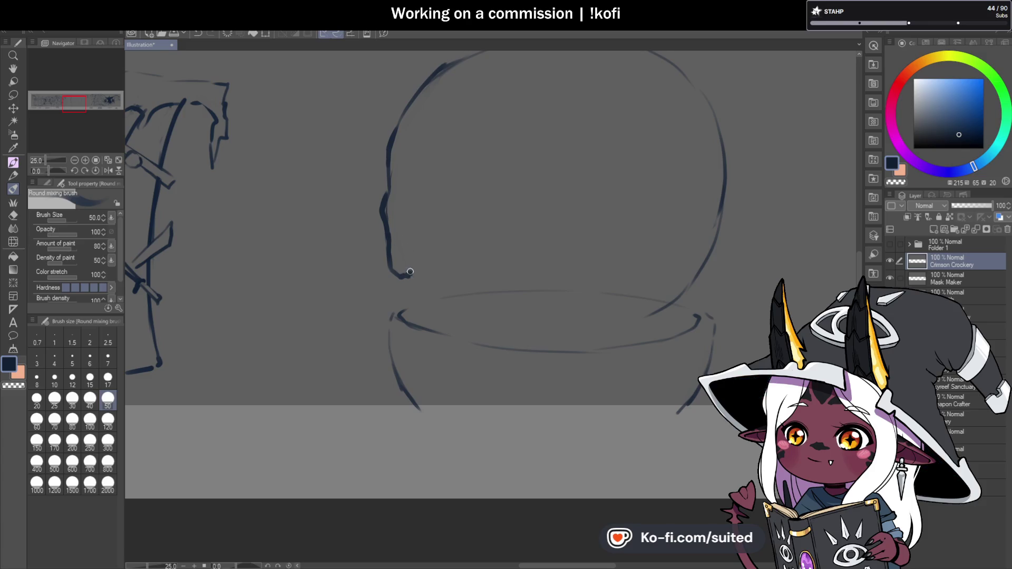
pyautogui.moveTo(410, 265); pyautogui.dragTo(416, 231)
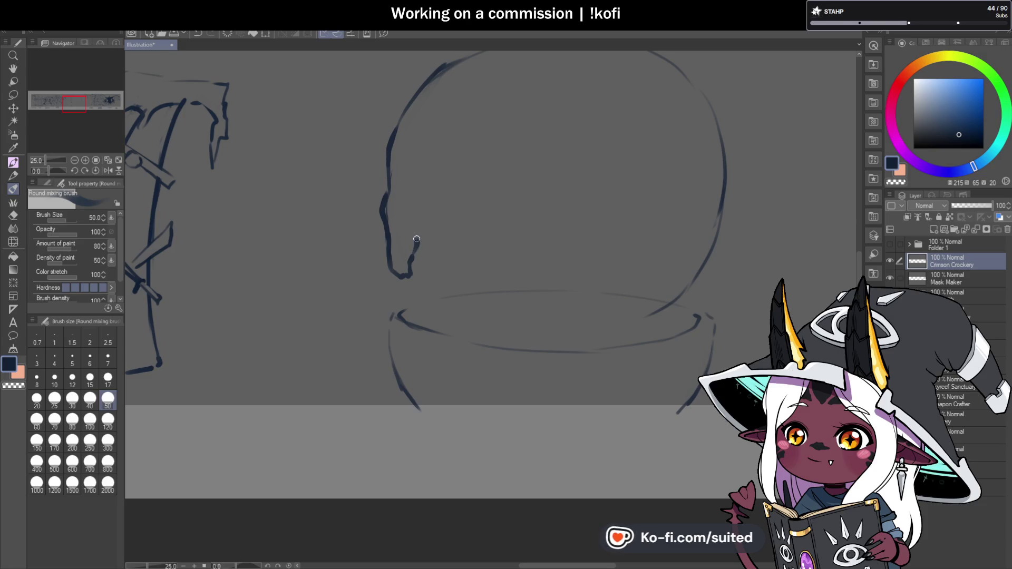
pyautogui.press('c')
pyautogui.moveTo(416, 241); pyautogui.dragTo(416, 254)
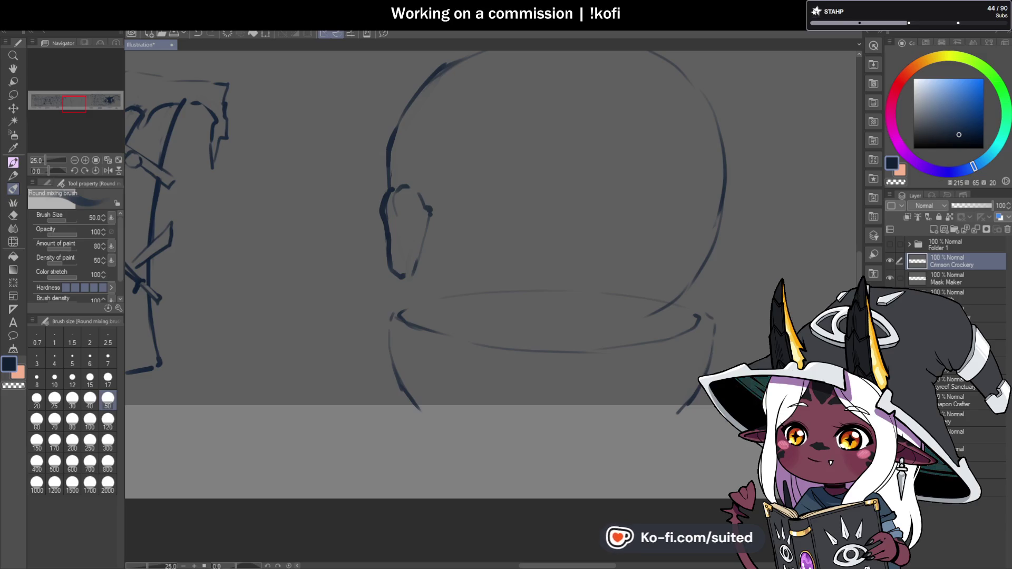
pyautogui.moveTo(431, 217); pyautogui.dragTo(436, 208)
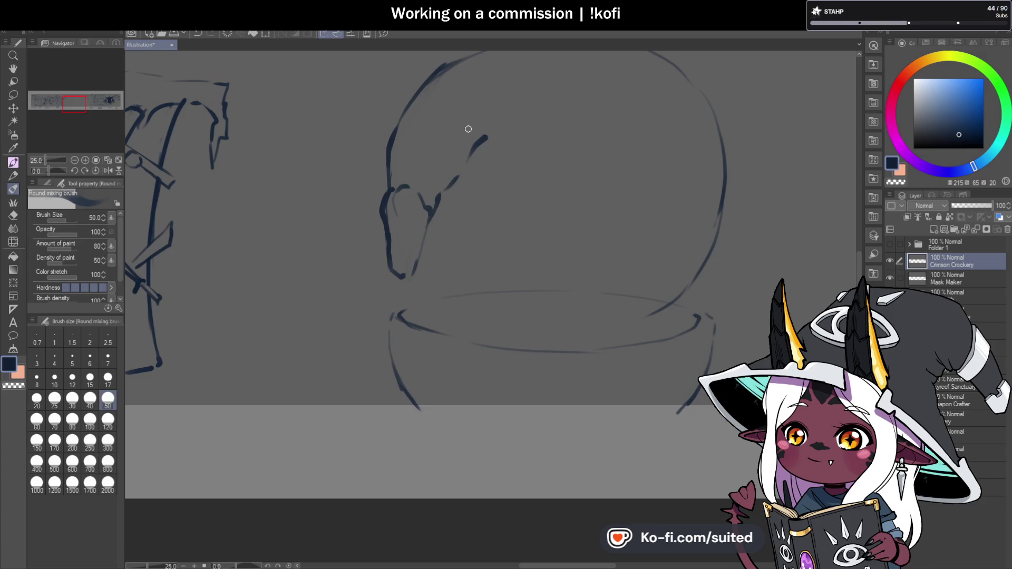
# Sketch the creature's ear, drooping snout and left head edge inside the globe.
pyautogui.moveTo(407, 184)
pyautogui.mouseDown()
pyautogui.moveTo(397, 217)
pyautogui.moveTo(436, 200)
pyautogui.mouseUp()
pyautogui.moveTo(486, 138); pyautogui.dragTo(445, 195)
pyautogui.moveTo(475, 146); pyautogui.dragTo(496, 118)
pyautogui.moveTo(398, 185)
pyautogui.mouseDown()
pyautogui.moveTo(426, 186)
pyautogui.moveTo(431, 203)
pyautogui.mouseUp()
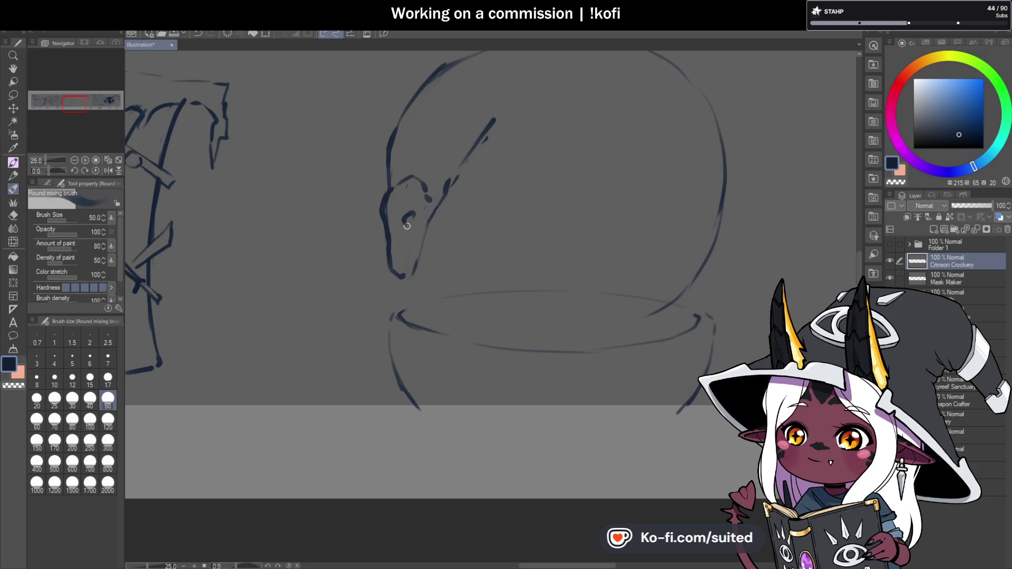
pyautogui.moveTo(406, 225); pyautogui.dragTo(404, 277)
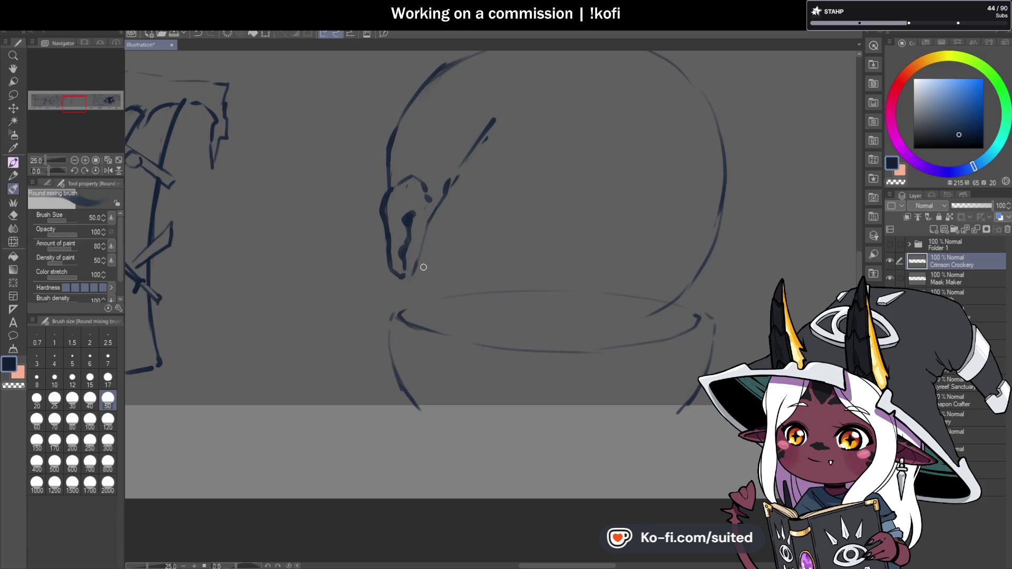
pyautogui.moveTo(409, 243)
pyautogui.mouseDown()
pyautogui.moveTo(402, 257)
pyautogui.moveTo(404, 247)
pyautogui.mouseUp()
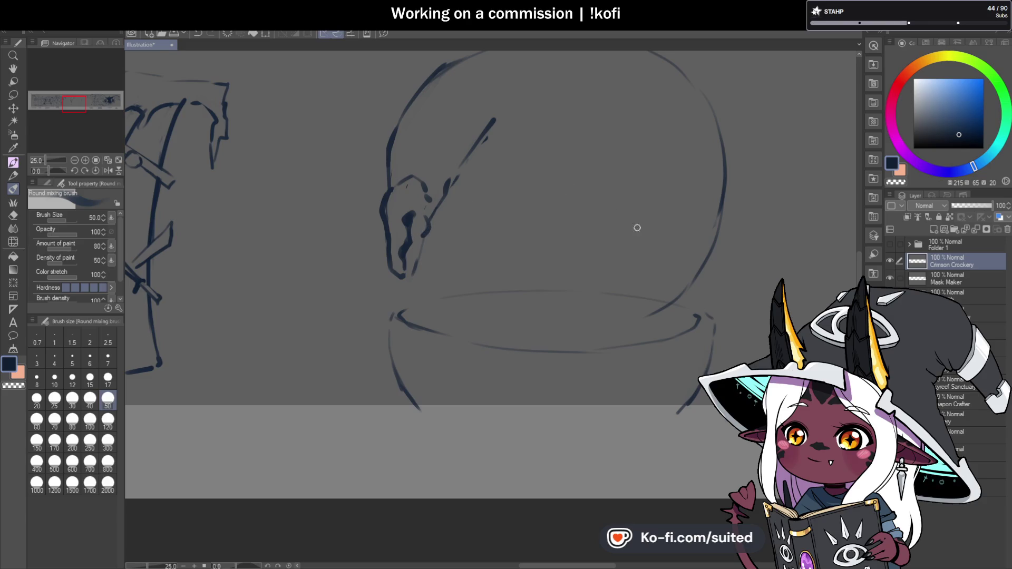
pyautogui.moveTo(423, 231)
pyautogui.mouseDown()
pyautogui.moveTo(413, 270)
pyautogui.moveTo(399, 278)
pyautogui.mouseUp()
pyautogui.moveTo(401, 181); pyautogui.dragTo(399, 112)
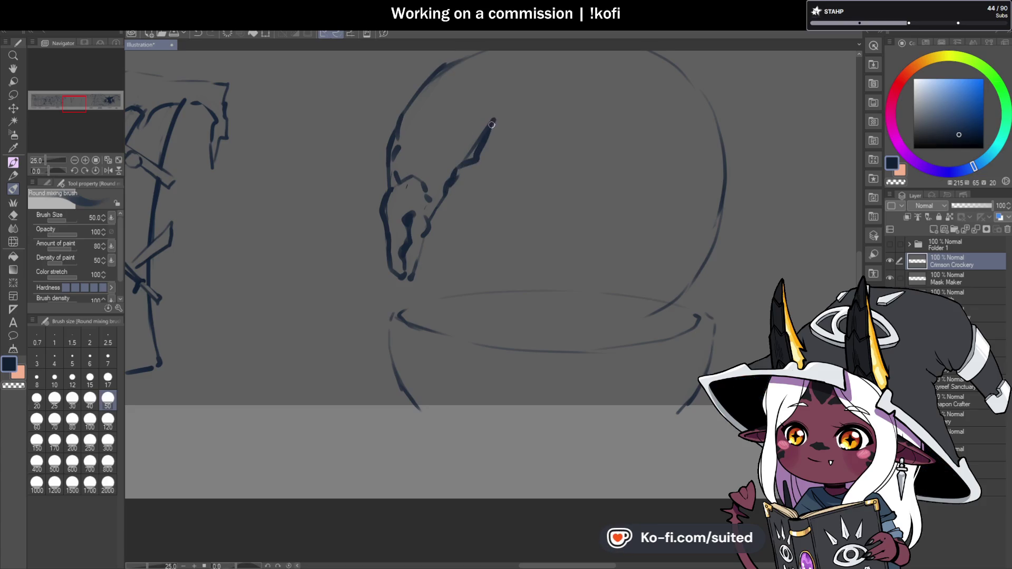
pyautogui.scroll(-3, 443, 262)
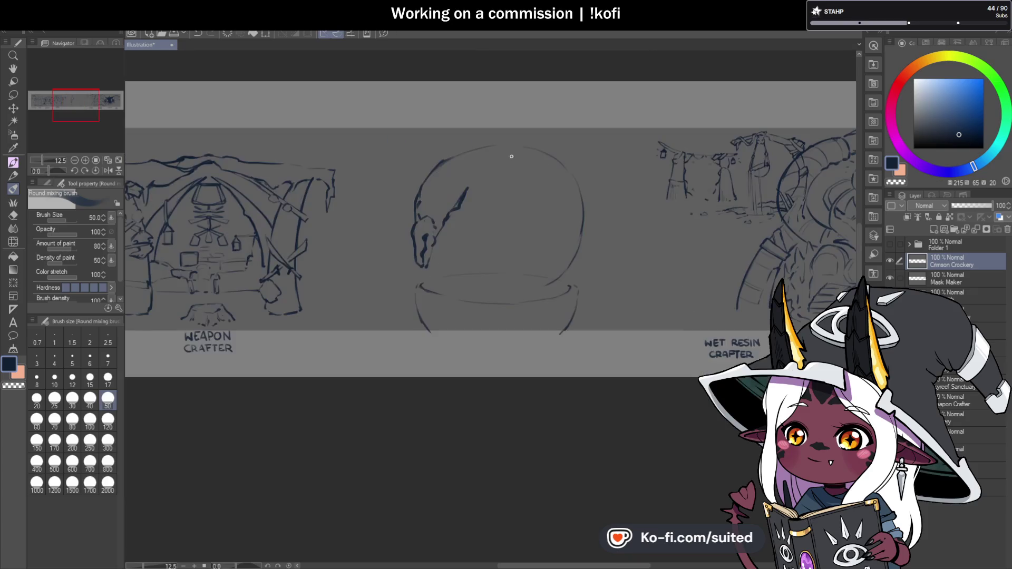
# Remove a stray mark and sketch two raised claws above the globe.
pyautogui.scroll(3, 442, 222)
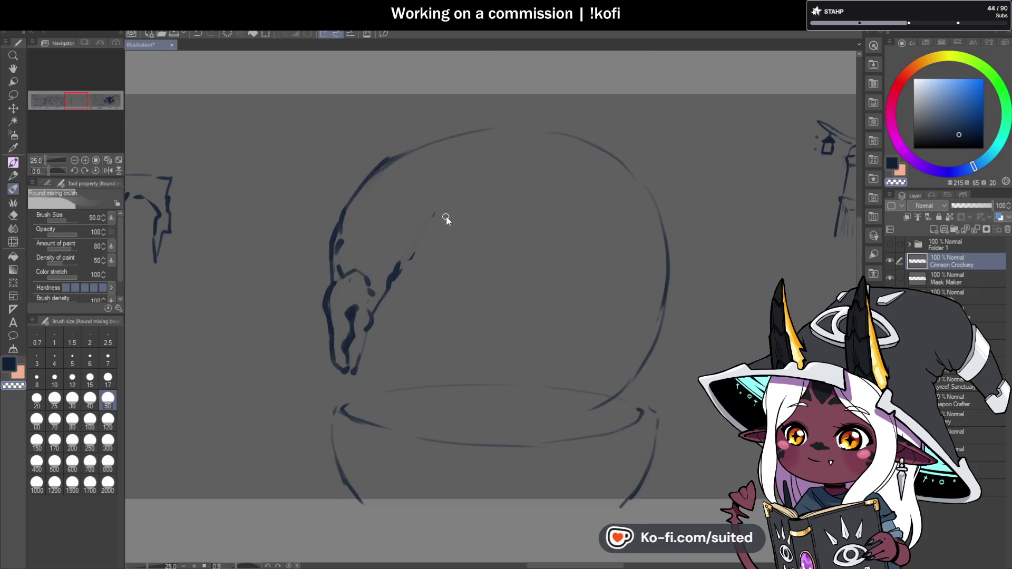
pyautogui.hotkey('ctrl', 'z')
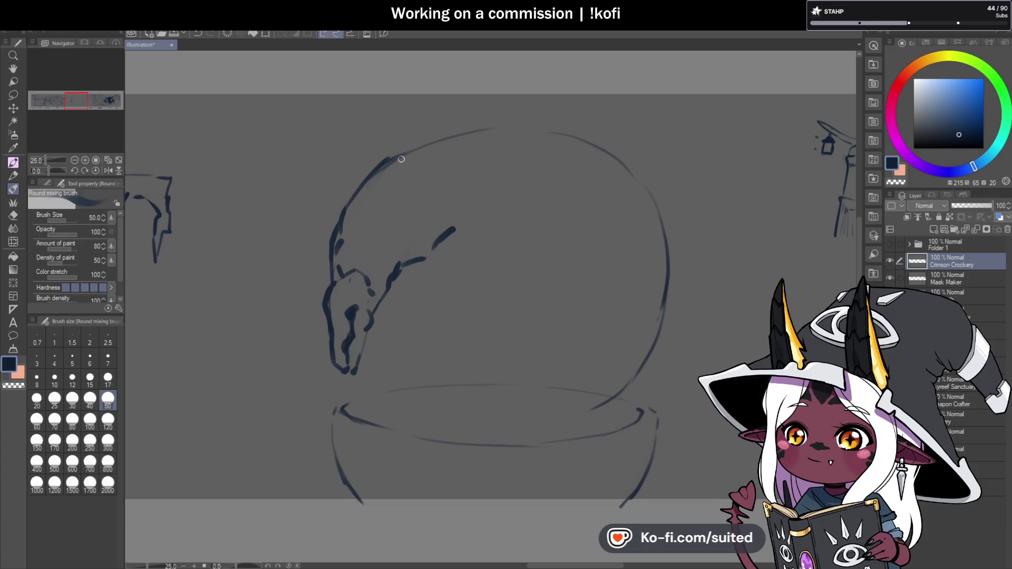
pyautogui.moveTo(347, 183)
pyautogui.mouseDown()
pyautogui.moveTo(333, 185)
pyautogui.moveTo(335, 159)
pyautogui.mouseUp()
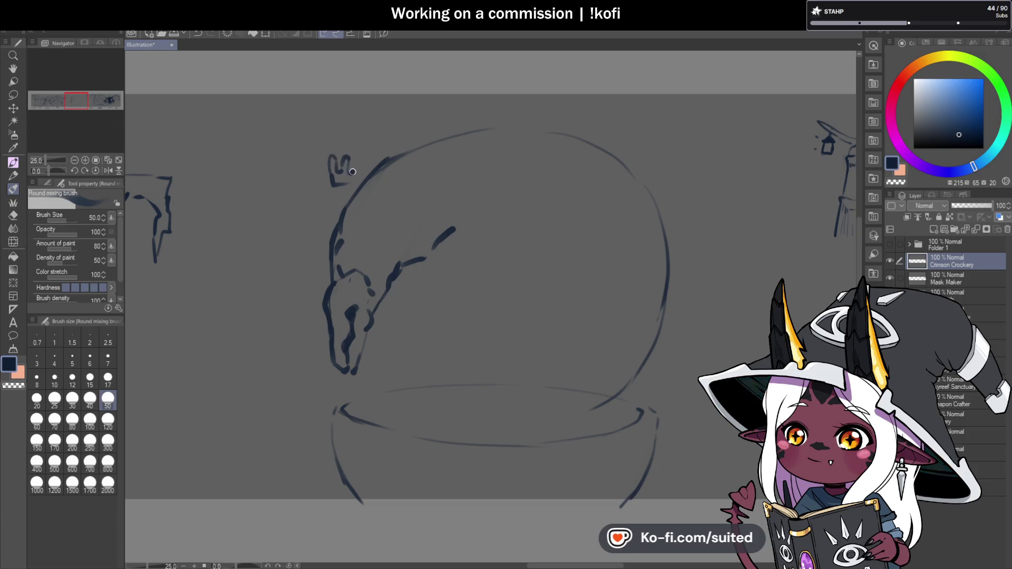
pyautogui.moveTo(359, 169)
pyautogui.mouseDown()
pyautogui.moveTo(361, 178)
pyautogui.moveTo(323, 188)
pyautogui.moveTo(330, 178)
pyautogui.mouseUp()
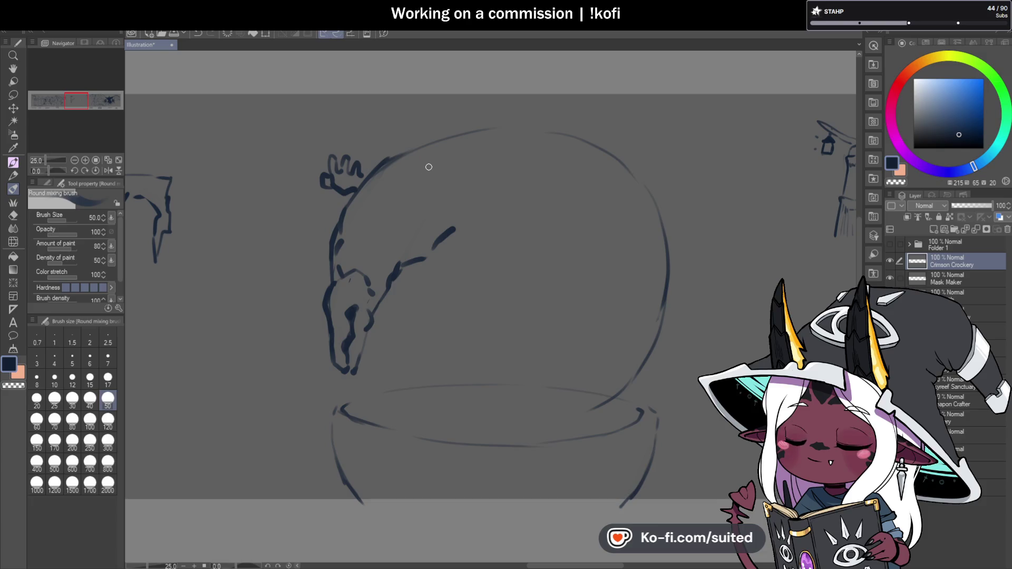
pyautogui.moveTo(389, 234)
pyautogui.mouseDown()
pyautogui.moveTo(419, 236)
pyautogui.moveTo(393, 215)
pyautogui.mouseUp()
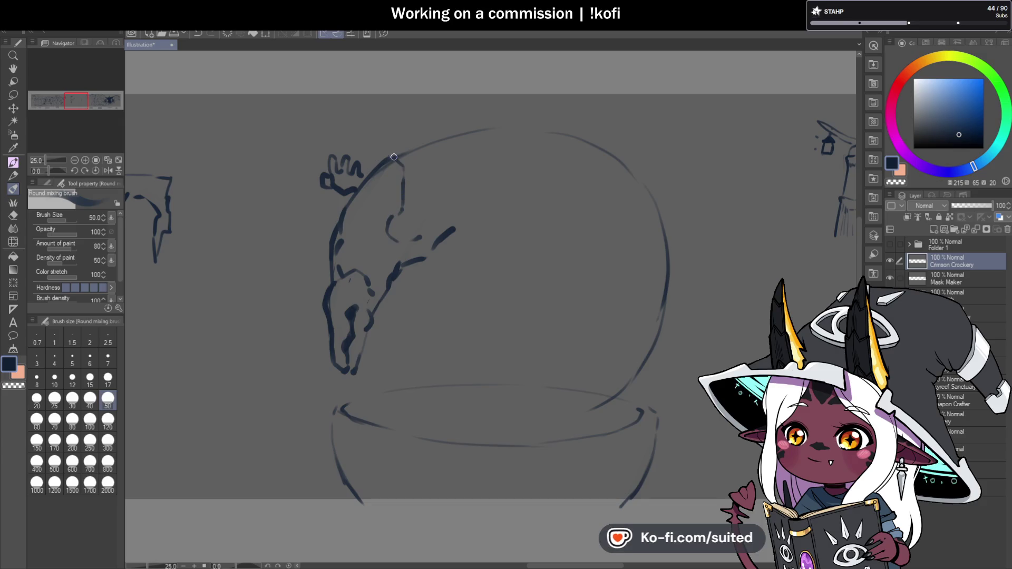
pyautogui.moveTo(396, 144)
pyautogui.mouseDown()
pyautogui.moveTo(404, 153)
pyautogui.moveTo(410, 139)
pyautogui.moveTo(428, 156)
pyautogui.mouseUp()
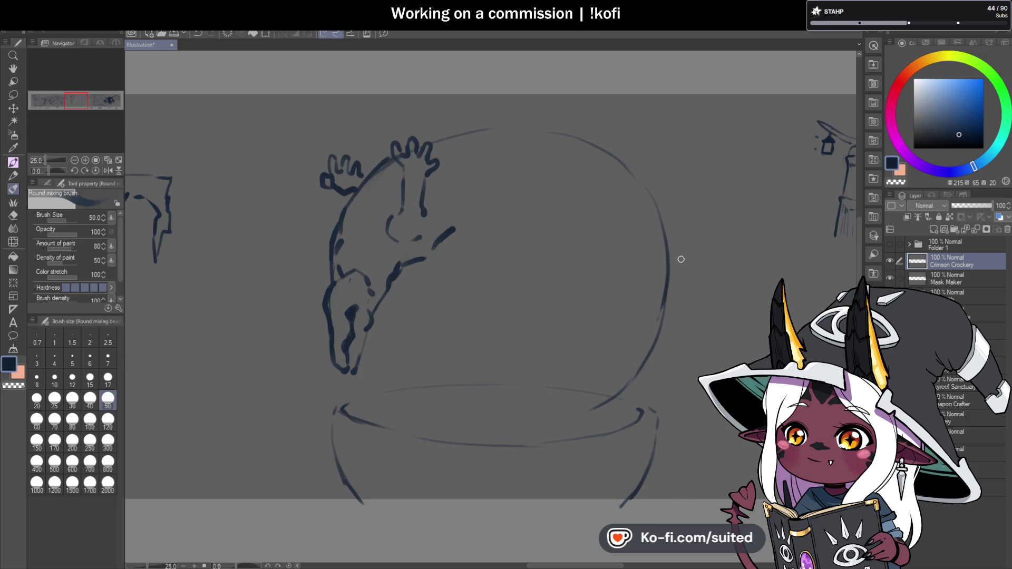
# Extend the creature's outstretched arm rightward and curve it down the globe's right side.
pyautogui.moveTo(453, 231); pyautogui.dragTo(517, 226)
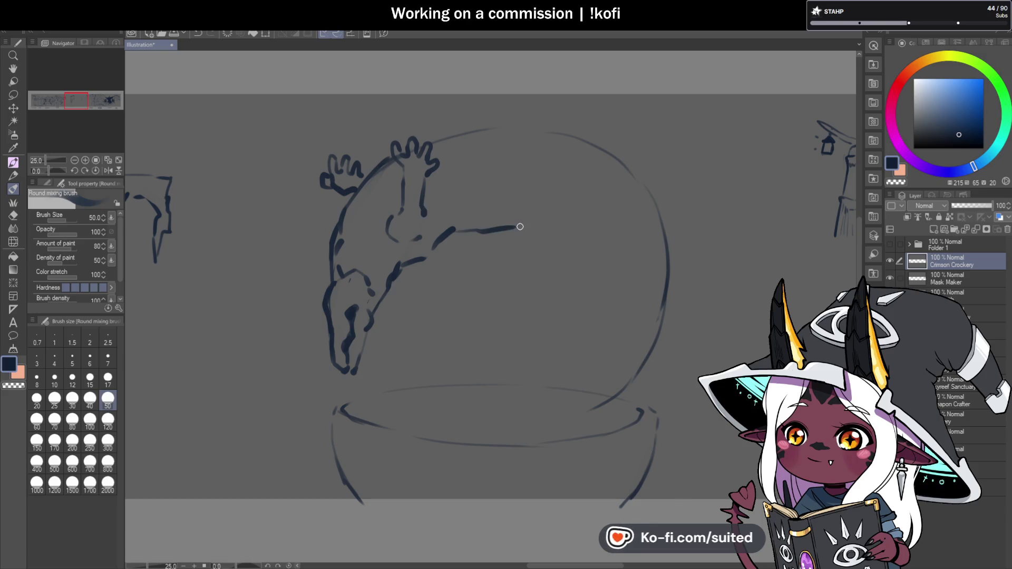
pyautogui.moveTo(433, 140); pyautogui.dragTo(536, 128)
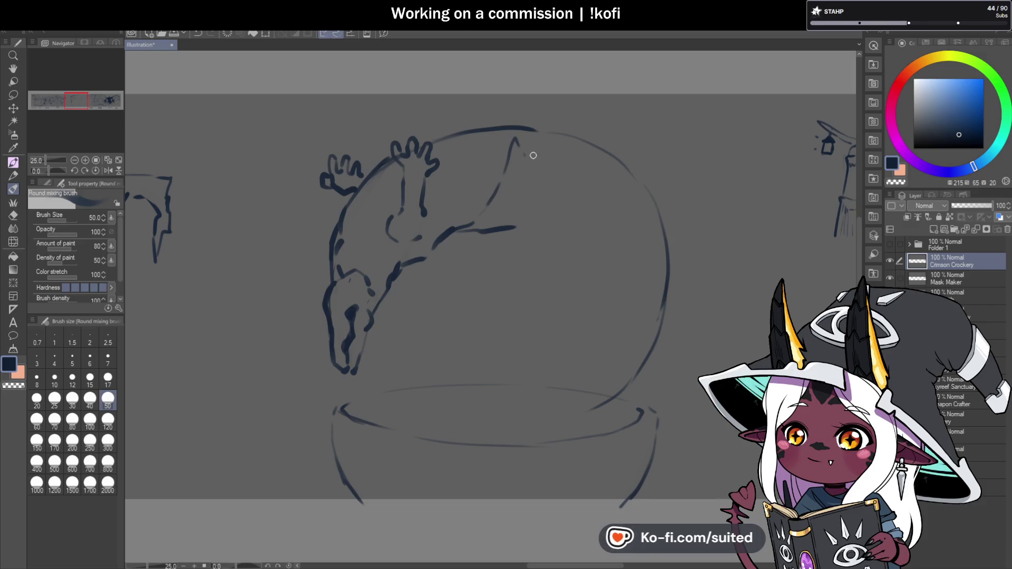
pyautogui.hotkey('ctrl', 'z')
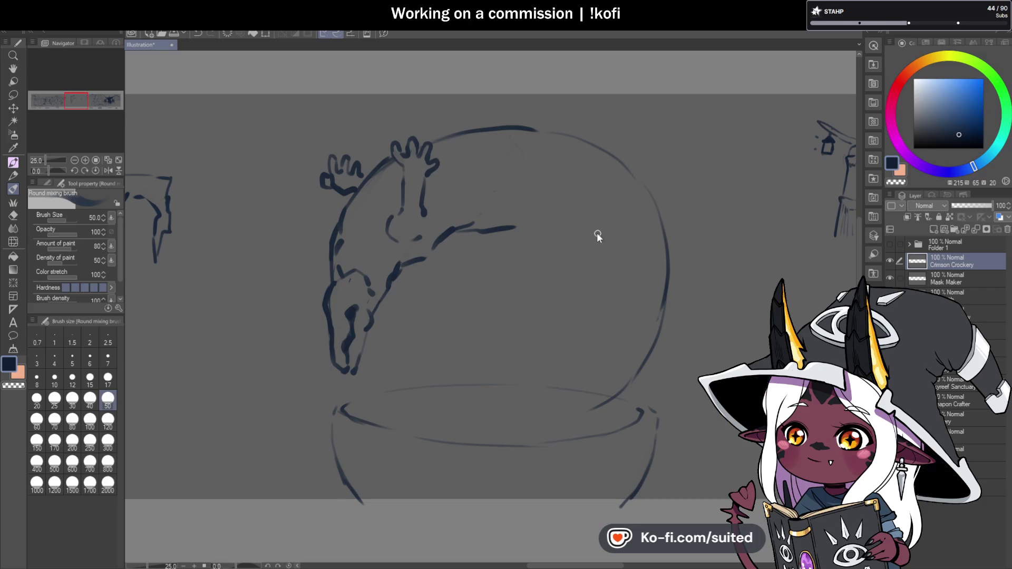
pyautogui.moveTo(514, 227); pyautogui.dragTo(535, 231)
pyautogui.press('c')
pyautogui.press('c')
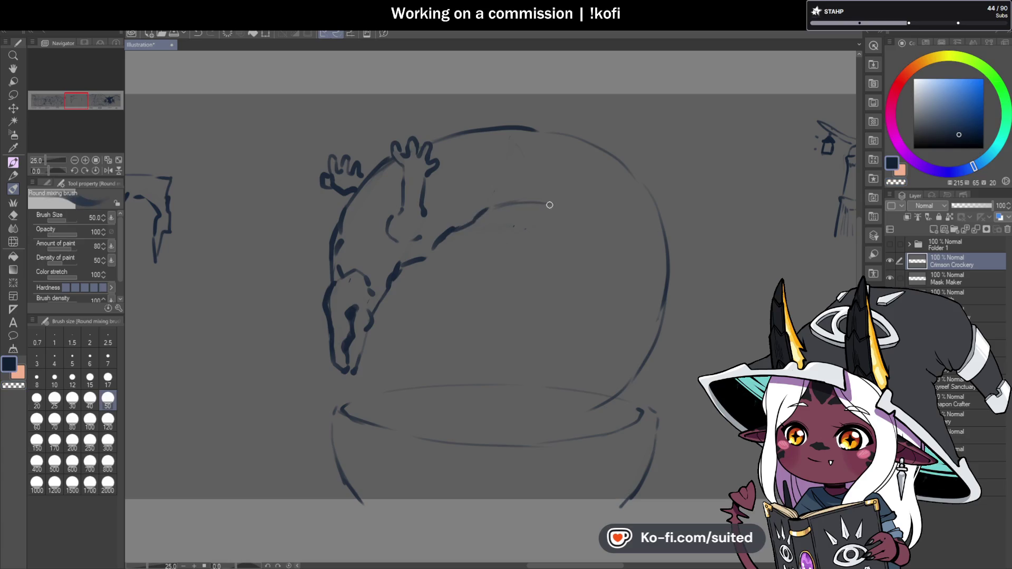
pyautogui.moveTo(542, 203)
pyautogui.mouseDown()
pyautogui.moveTo(598, 245)
pyautogui.moveTo(613, 306)
pyautogui.mouseUp()
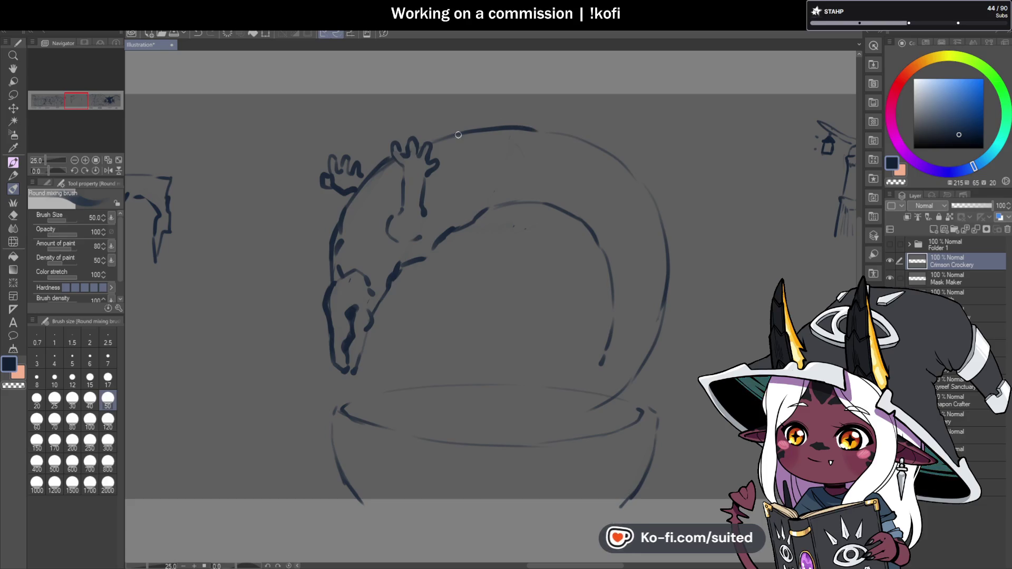
# Darken the globe's top arc and sketch legs and the head's loop inside the dome.
pyautogui.moveTo(424, 138); pyautogui.dragTo(597, 130)
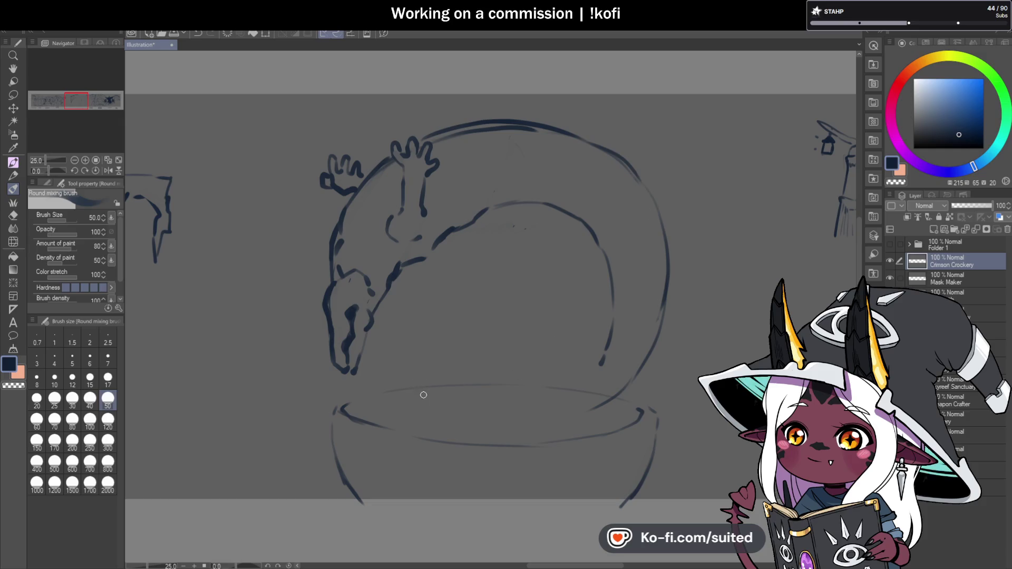
pyautogui.moveTo(402, 354); pyautogui.dragTo(423, 291)
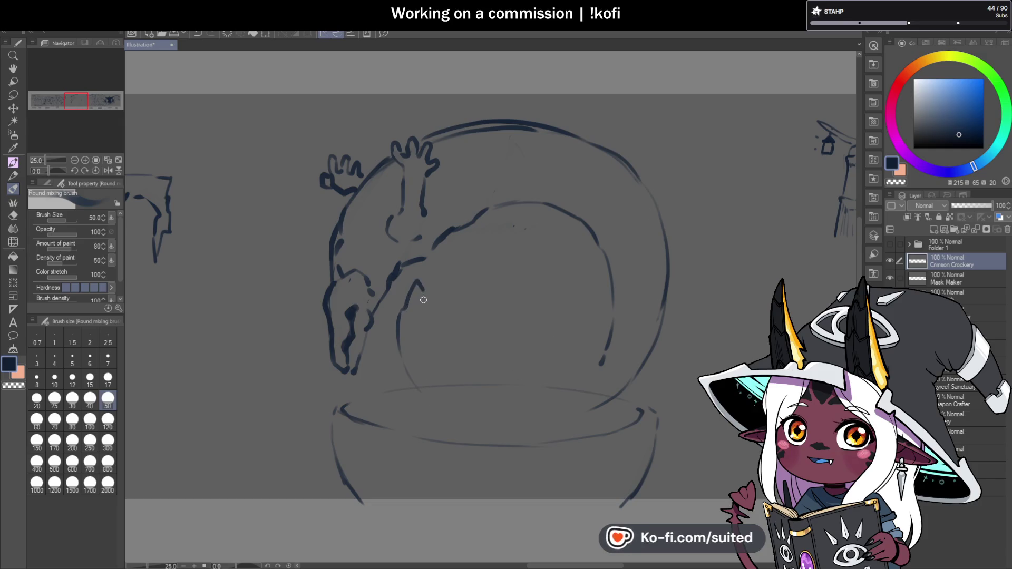
pyautogui.moveTo(417, 334)
pyautogui.mouseDown()
pyautogui.moveTo(419, 364)
pyautogui.moveTo(389, 327)
pyautogui.mouseUp()
pyautogui.moveTo(426, 356)
pyautogui.mouseDown()
pyautogui.moveTo(454, 289)
pyautogui.moveTo(463, 332)
pyautogui.moveTo(438, 397)
pyautogui.moveTo(419, 394)
pyautogui.mouseUp()
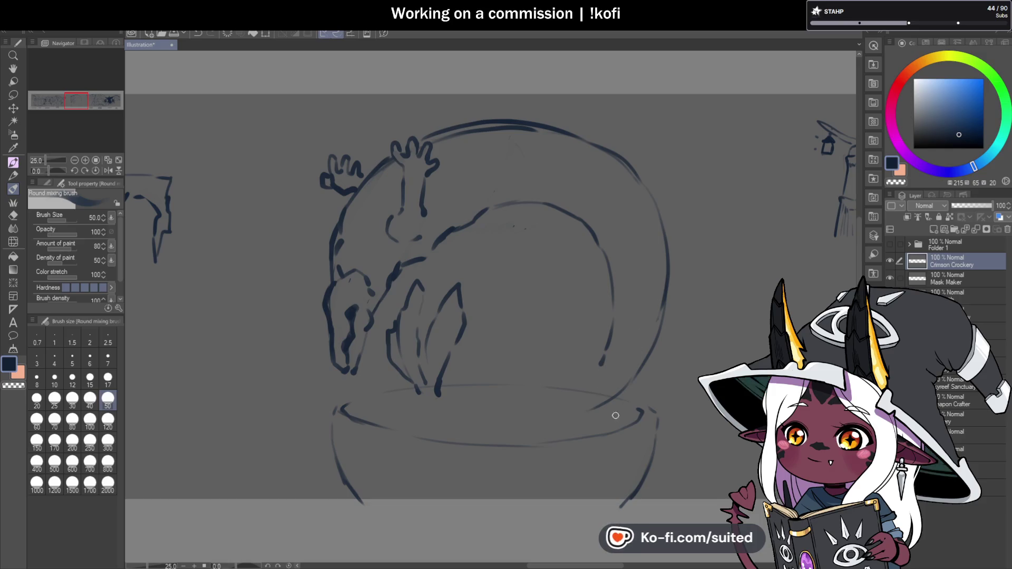
pyautogui.moveTo(633, 413); pyautogui.dragTo(639, 410)
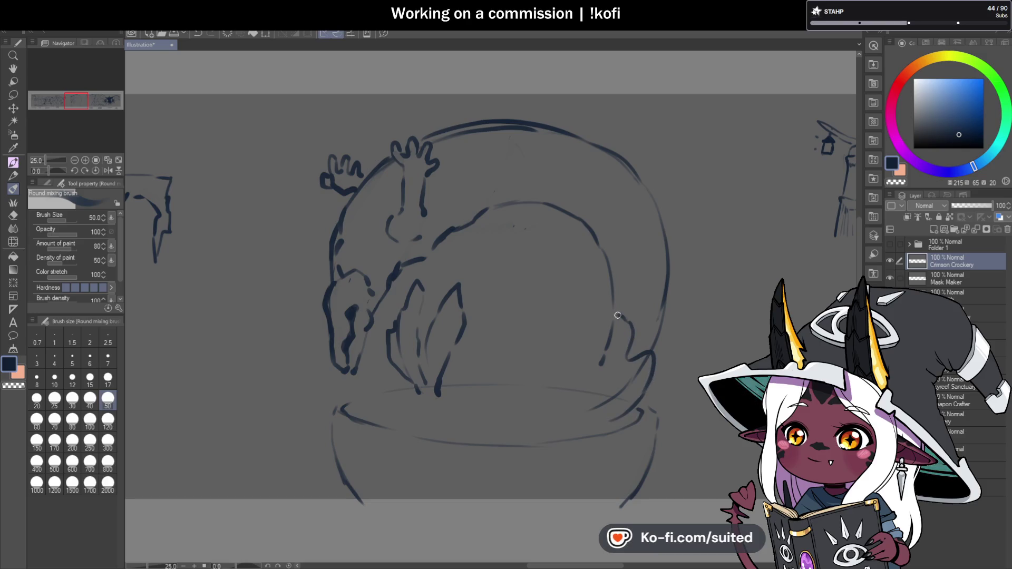
pyautogui.moveTo(606, 310)
pyautogui.mouseDown()
pyautogui.moveTo(560, 268)
pyautogui.moveTo(593, 301)
pyautogui.moveTo(575, 312)
pyautogui.moveTo(633, 356)
pyautogui.moveTo(603, 362)
pyautogui.mouseUp()
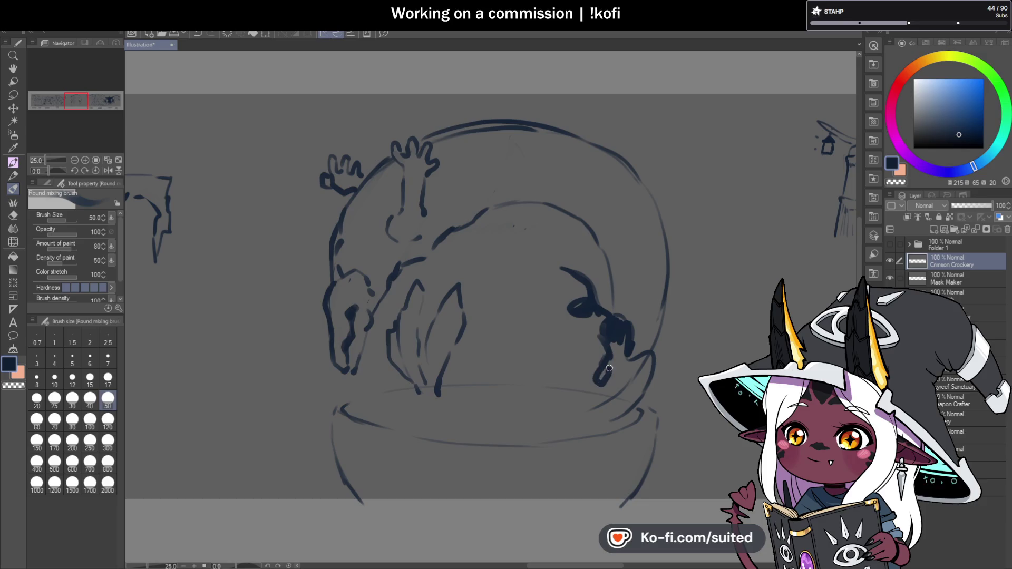
# Fill the head toward the base, draw the body curve, and thicken the lower-left base.
pyautogui.moveTo(627, 340); pyautogui.dragTo(596, 409)
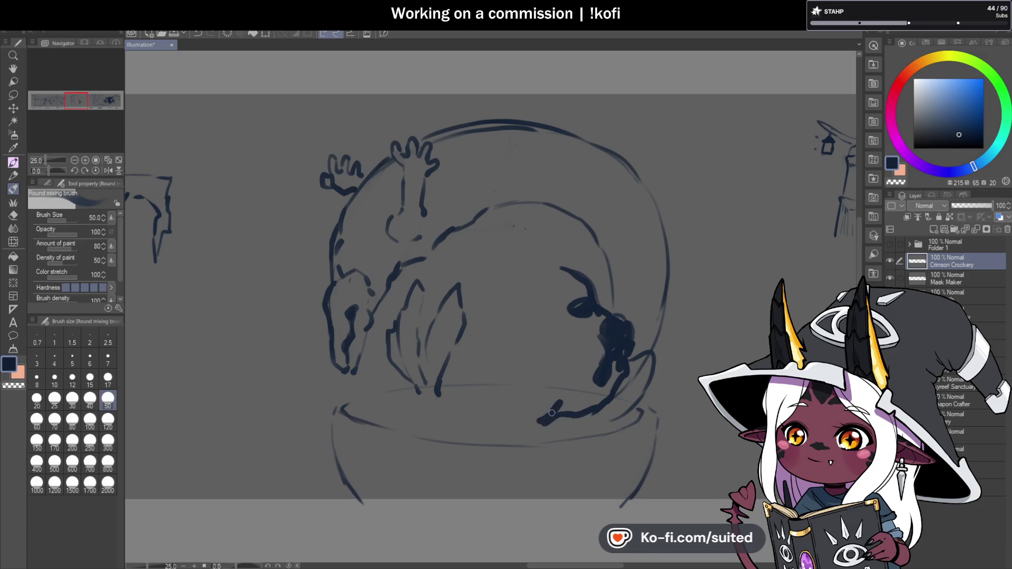
pyautogui.moveTo(544, 274); pyautogui.dragTo(557, 281)
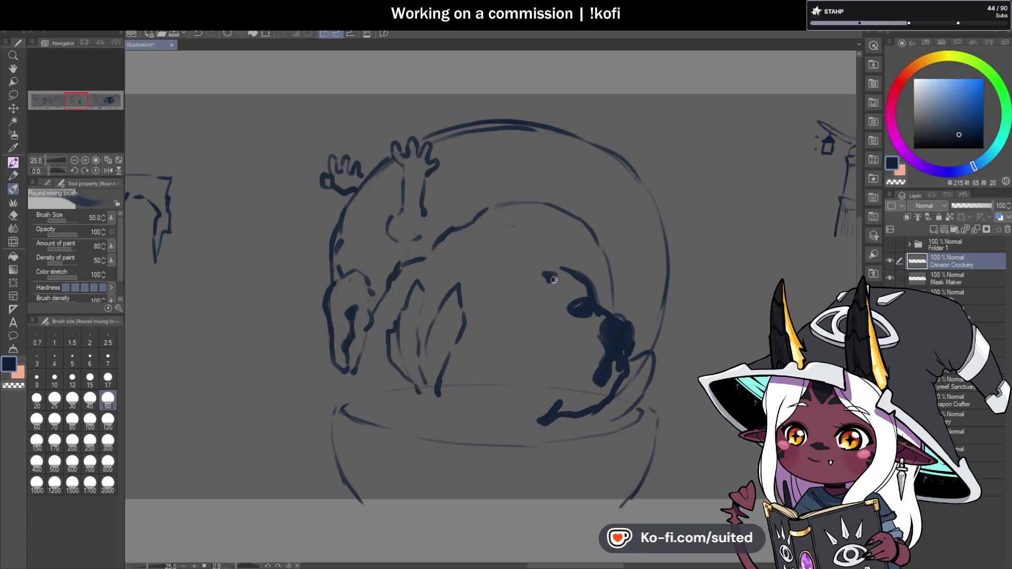
pyautogui.moveTo(391, 417)
pyautogui.mouseDown()
pyautogui.moveTo(368, 406)
pyautogui.moveTo(378, 382)
pyautogui.moveTo(373, 407)
pyautogui.moveTo(473, 361)
pyautogui.mouseUp()
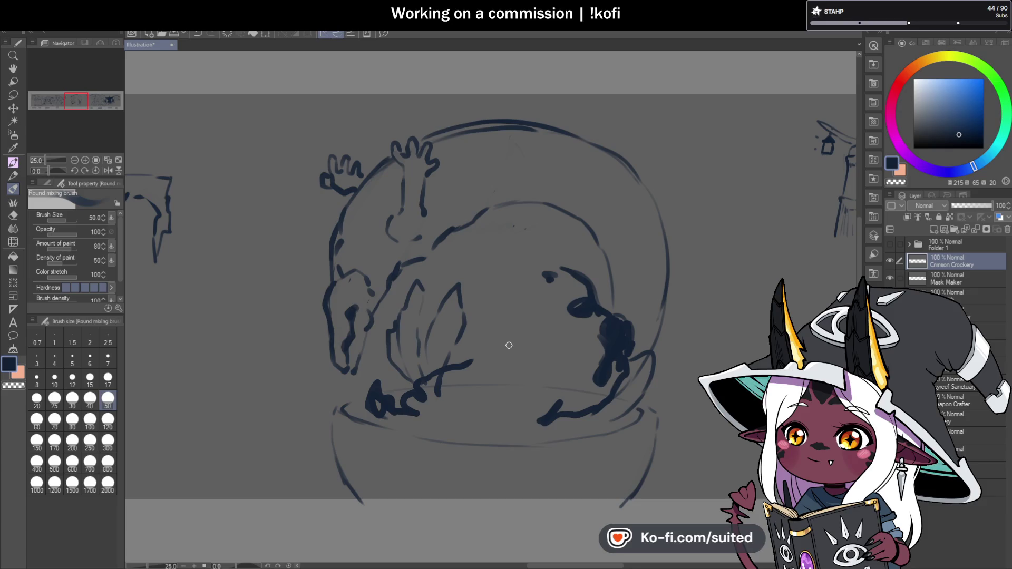
pyautogui.moveTo(437, 373)
pyautogui.mouseDown()
pyautogui.moveTo(529, 306)
pyautogui.moveTo(494, 267)
pyautogui.mouseUp()
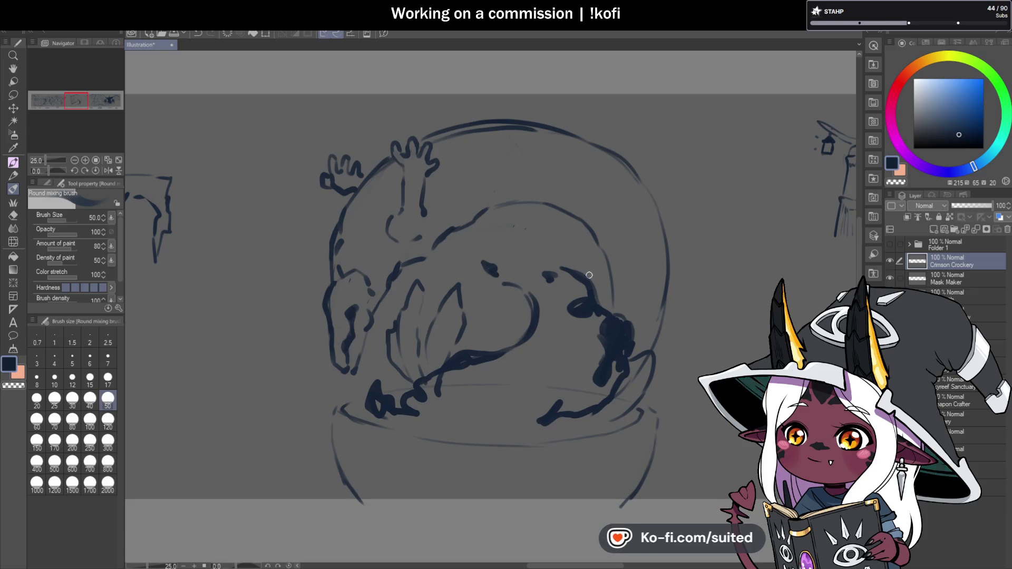
pyautogui.moveTo(538, 311); pyautogui.dragTo(524, 345)
pyautogui.moveTo(480, 369)
pyautogui.mouseDown()
pyautogui.moveTo(467, 408)
pyautogui.moveTo(488, 412)
pyautogui.mouseUp()
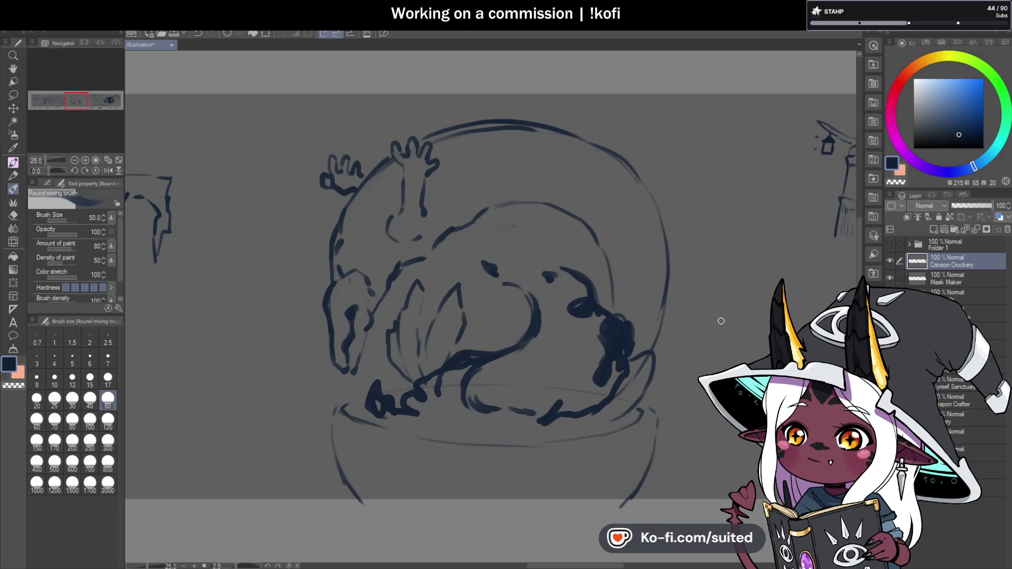
pyautogui.moveTo(385, 409); pyautogui.dragTo(404, 428)
pyautogui.moveTo(348, 410); pyautogui.dragTo(377, 415)
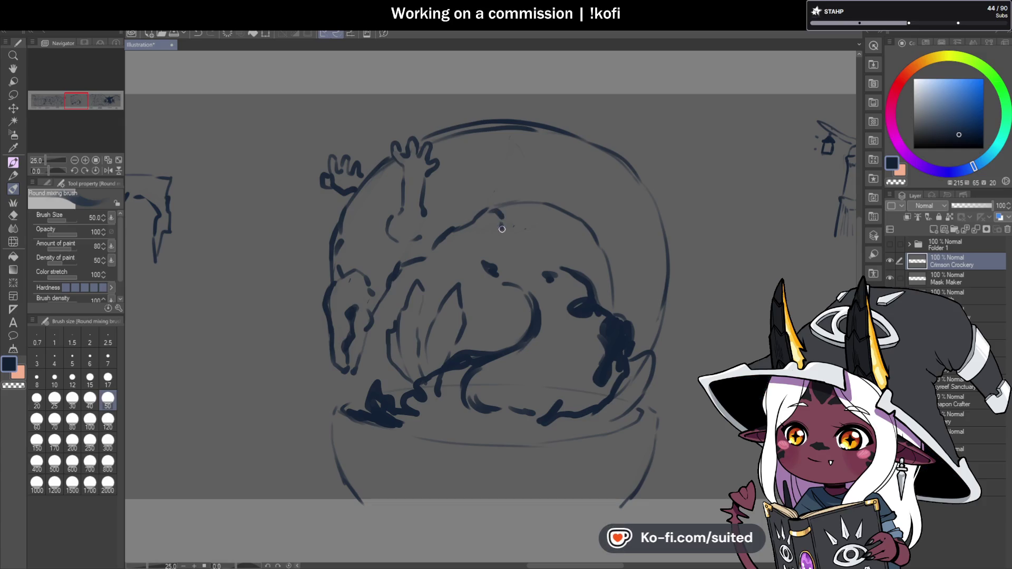
# Thicken the line across the creature's back and the right side of its head.
pyautogui.moveTo(504, 238); pyautogui.dragTo(505, 255)
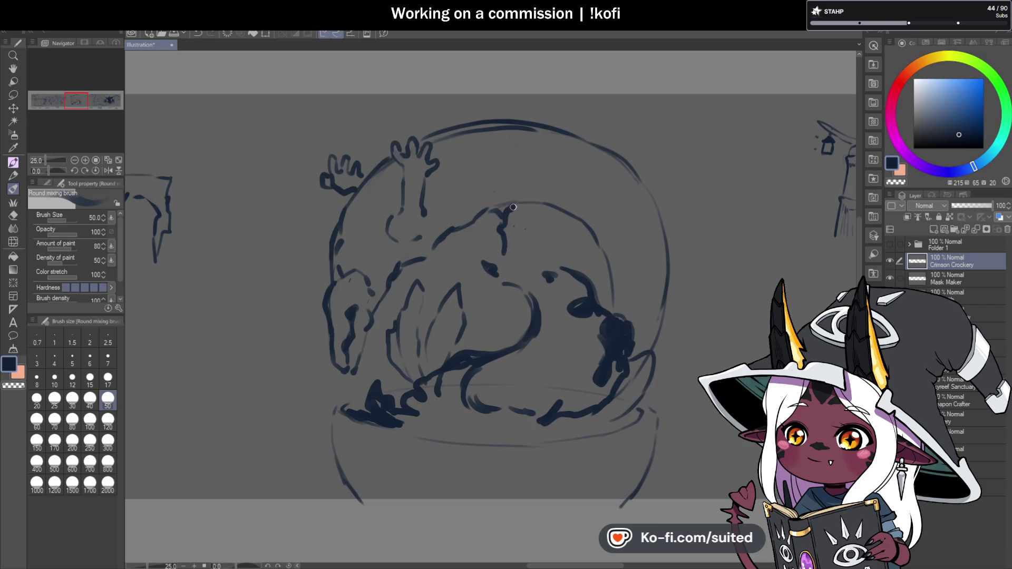
pyautogui.moveTo(506, 210)
pyautogui.mouseDown()
pyautogui.moveTo(504, 232)
pyautogui.moveTo(486, 213)
pyautogui.moveTo(547, 206)
pyautogui.mouseUp()
pyautogui.click(532, 206)
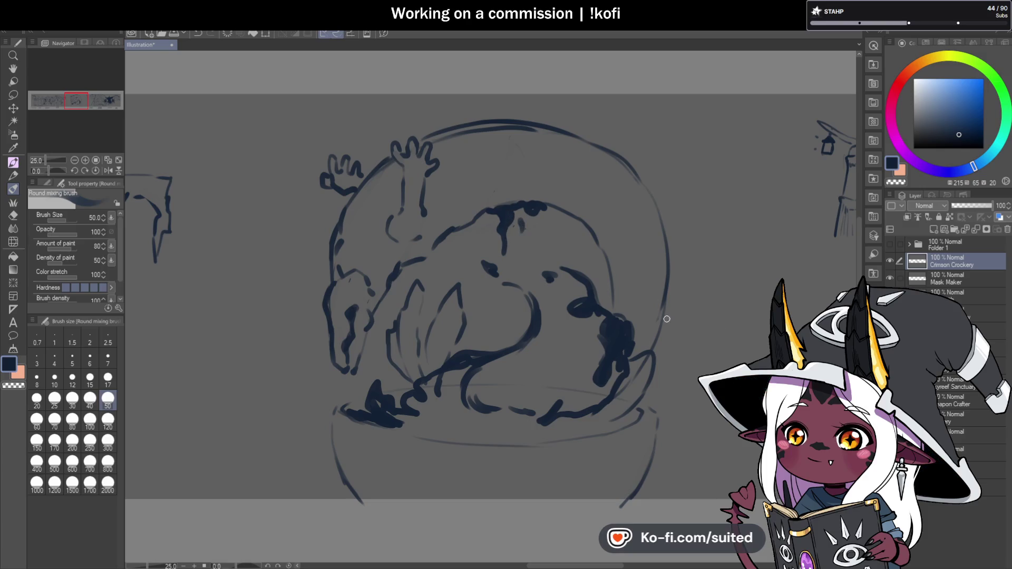
pyautogui.moveTo(576, 309)
pyautogui.mouseDown()
pyautogui.moveTo(601, 361)
pyautogui.moveTo(648, 363)
pyautogui.moveTo(626, 401)
pyautogui.mouseUp()
pyautogui.click(108, 420)
# Paint and blend a thick dark mass along the globe's bottom ellipse at size 120.
pyautogui.moveTo(474, 370)
pyautogui.mouseDown()
pyautogui.moveTo(429, 388)
pyautogui.moveTo(448, 390)
pyautogui.moveTo(406, 422)
pyautogui.moveTo(514, 421)
pyautogui.moveTo(527, 440)
pyautogui.moveTo(628, 404)
pyautogui.mouseUp()
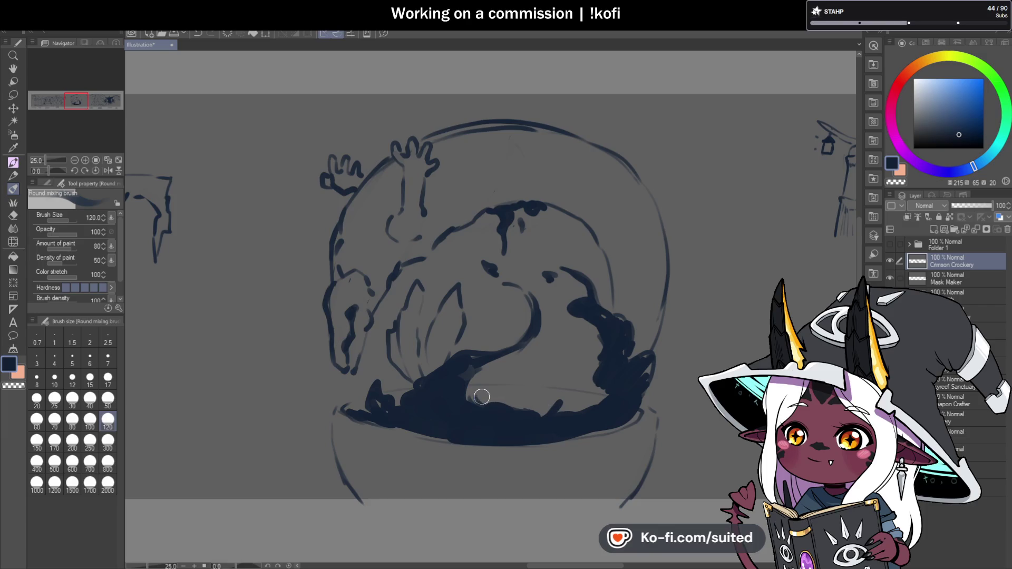
pyautogui.moveTo(477, 396); pyautogui.dragTo(583, 408)
pyautogui.moveTo(494, 393)
pyautogui.mouseDown()
pyautogui.moveTo(381, 405)
pyautogui.moveTo(623, 422)
pyautogui.moveTo(500, 434)
pyautogui.moveTo(550, 399)
pyautogui.moveTo(608, 401)
pyautogui.moveTo(603, 367)
pyautogui.moveTo(580, 355)
pyautogui.moveTo(557, 399)
pyautogui.mouseUp()
# At brush size 50, darken and smear the dome's lower-left and right belly edges.
pyautogui.click(107, 401)
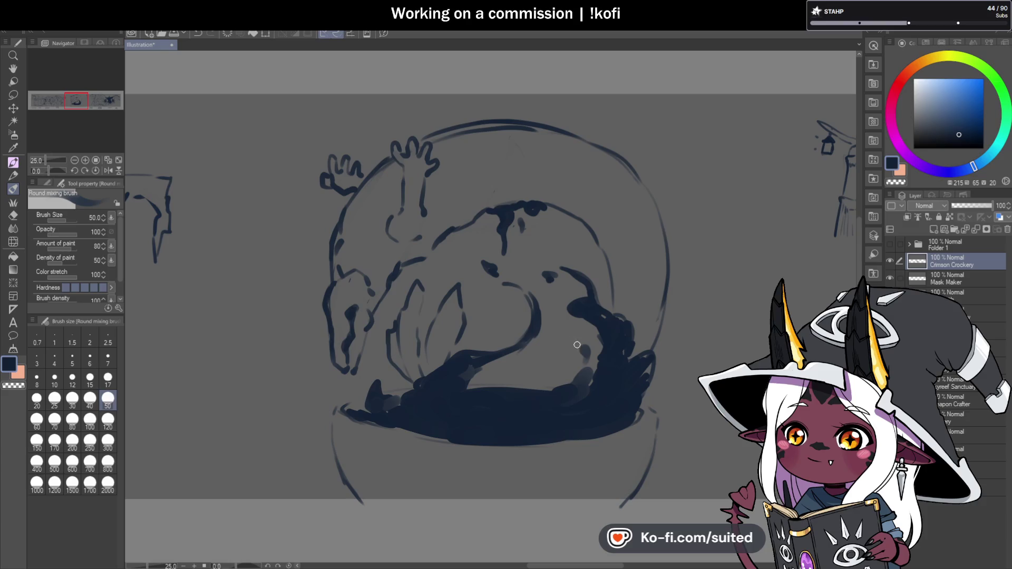
pyautogui.moveTo(480, 372); pyautogui.dragTo(470, 390)
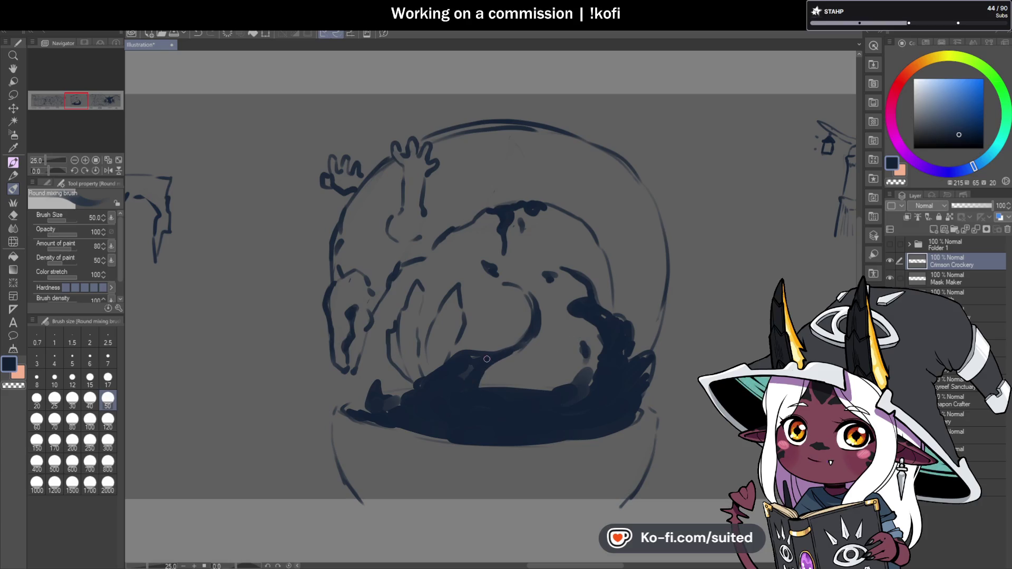
pyautogui.moveTo(506, 303); pyautogui.dragTo(479, 341)
pyautogui.moveTo(599, 316); pyautogui.dragTo(589, 367)
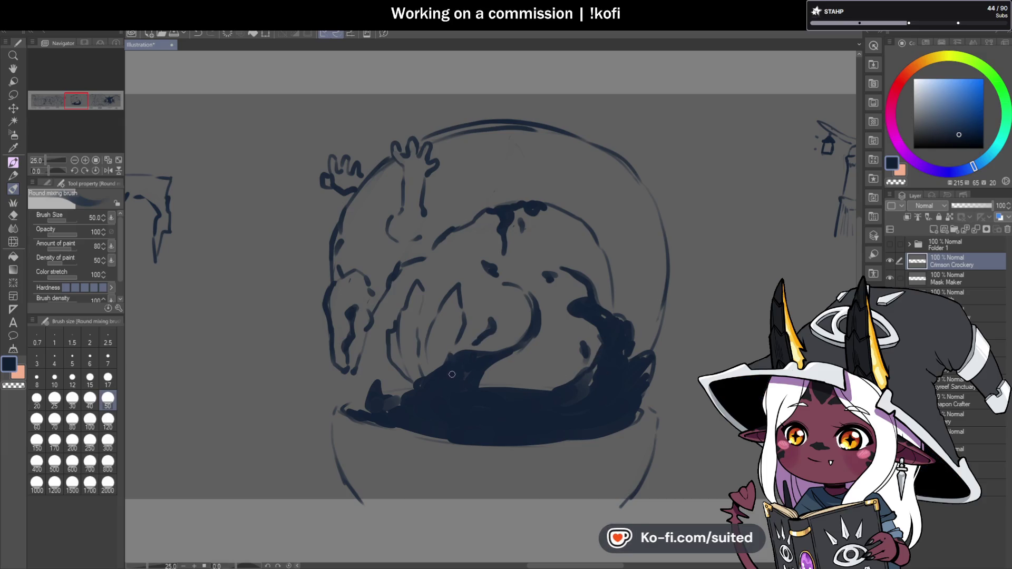
pyautogui.moveTo(443, 369); pyautogui.dragTo(437, 370)
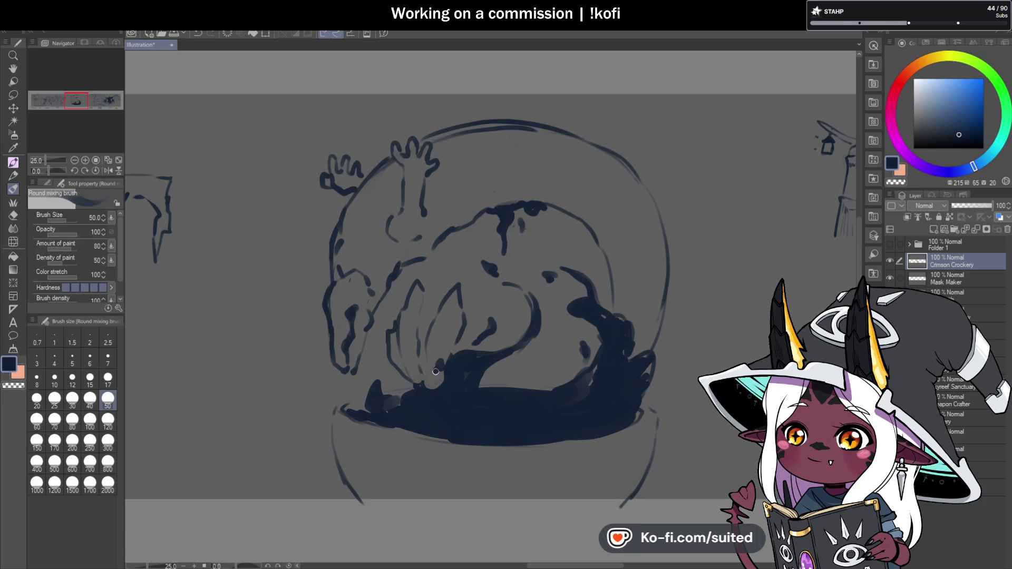
pyautogui.press('c')
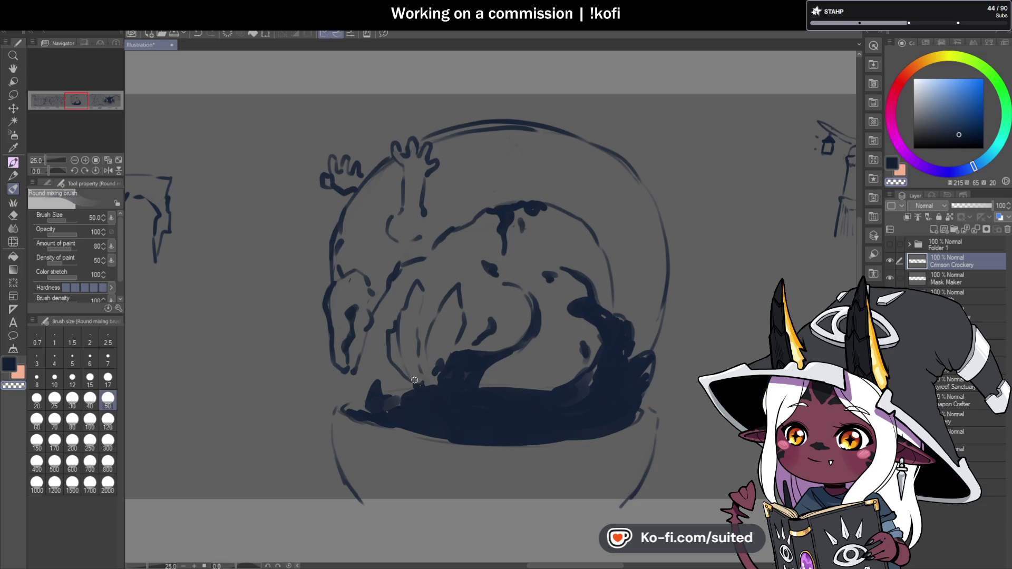
pyautogui.press('c')
pyautogui.moveTo(409, 387); pyautogui.dragTo(396, 404)
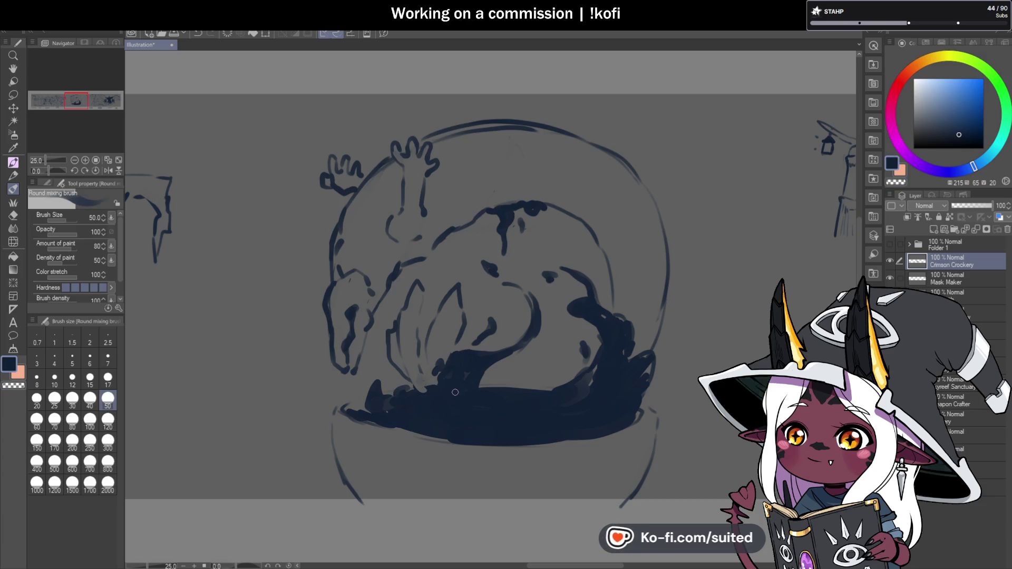
# Add short strokes along the creature's body and left side.
pyautogui.scroll(-3, 562, 303)
pyautogui.scroll(-2, 580, 295)
pyautogui.scroll(2, 599, 288)
pyautogui.scroll(2, 598, 288)
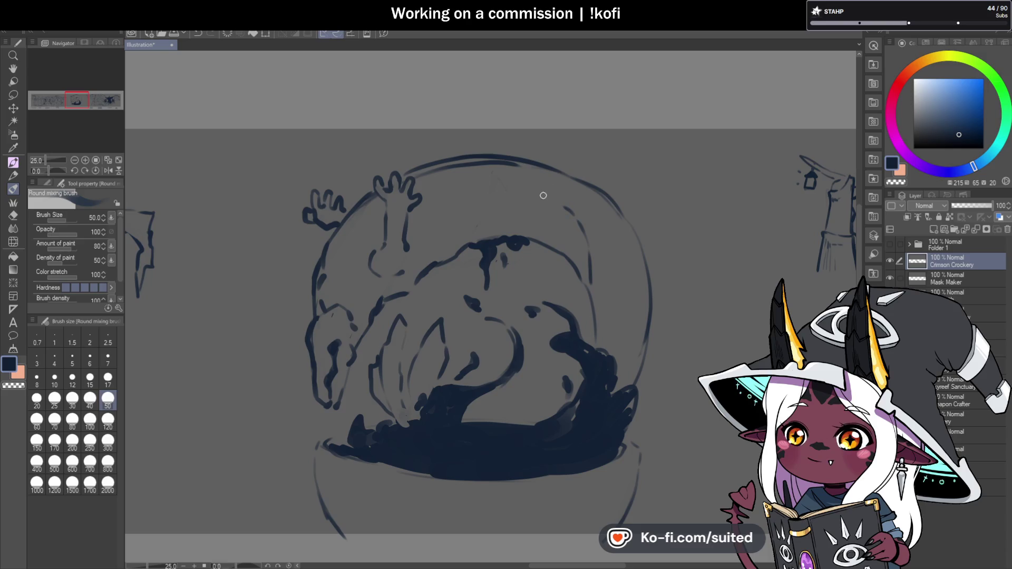
pyautogui.moveTo(447, 212); pyautogui.dragTo(431, 241)
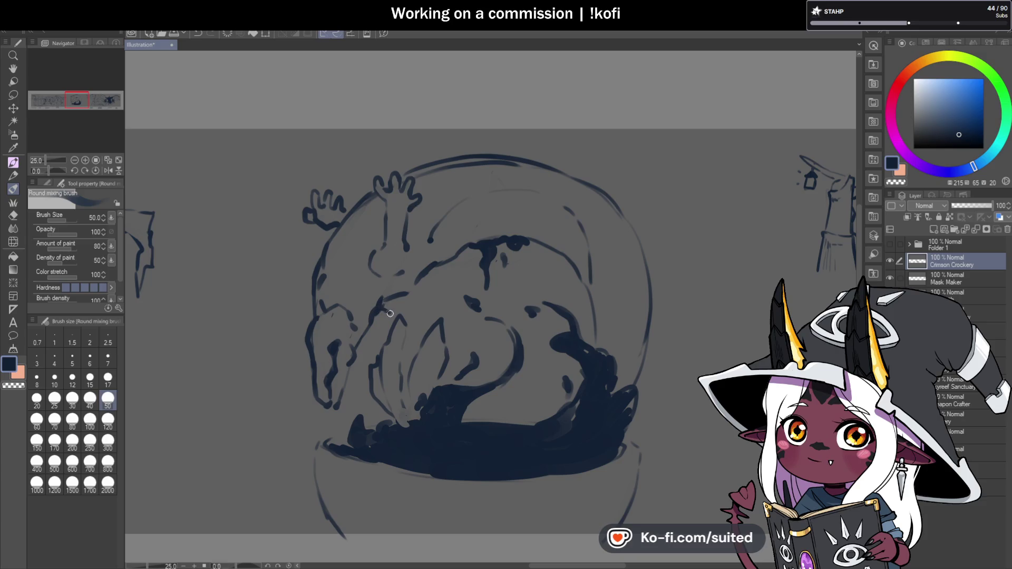
pyautogui.moveTo(410, 296); pyautogui.dragTo(415, 284)
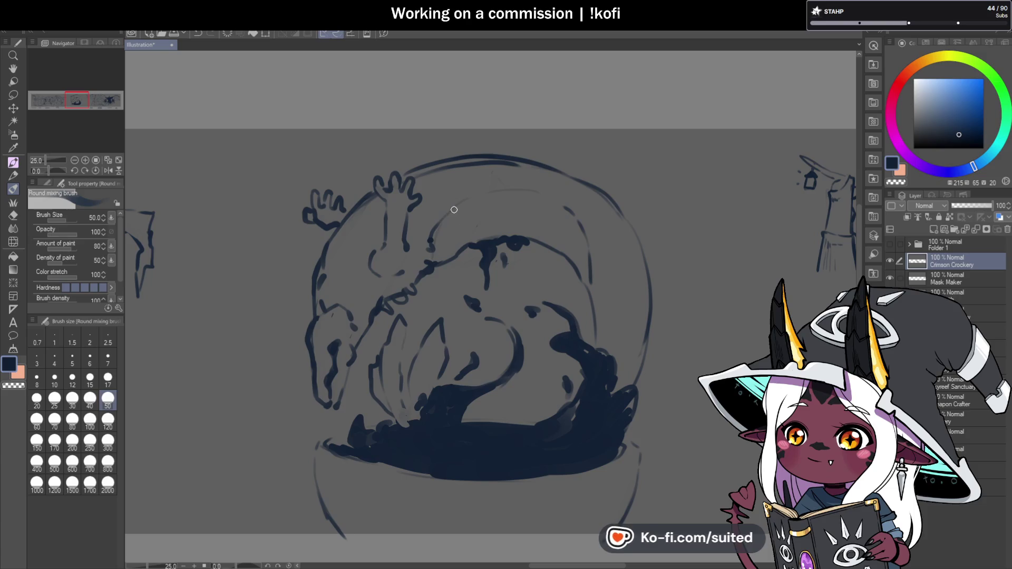
pyautogui.moveTo(428, 242); pyautogui.dragTo(431, 220)
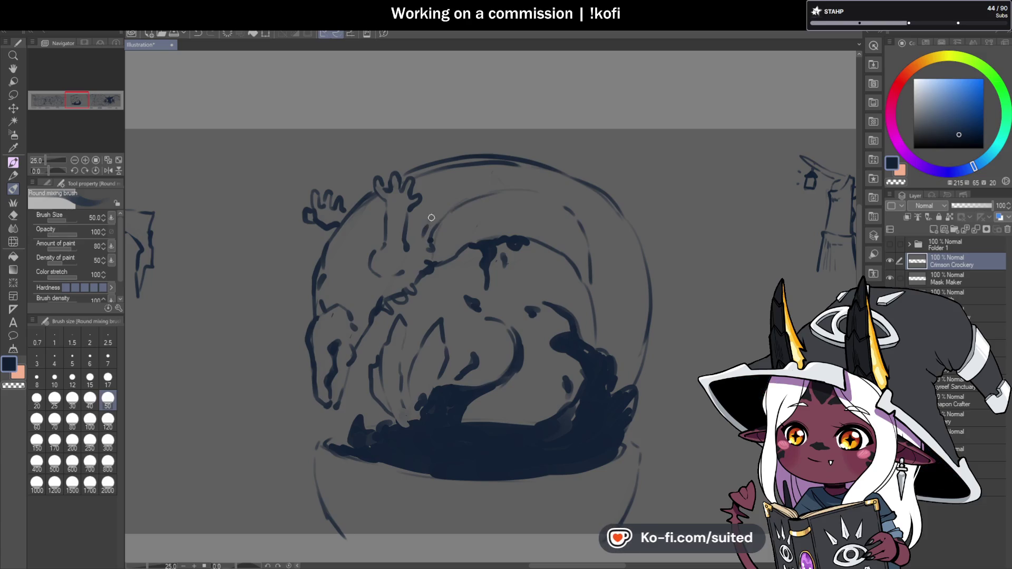
# Extend the outline over the globe top and raise both ear tips above it.
pyautogui.moveTo(465, 143)
pyautogui.mouseDown()
pyautogui.moveTo(496, 174)
pyautogui.moveTo(481, 199)
pyautogui.moveTo(563, 150)
pyautogui.mouseUp()
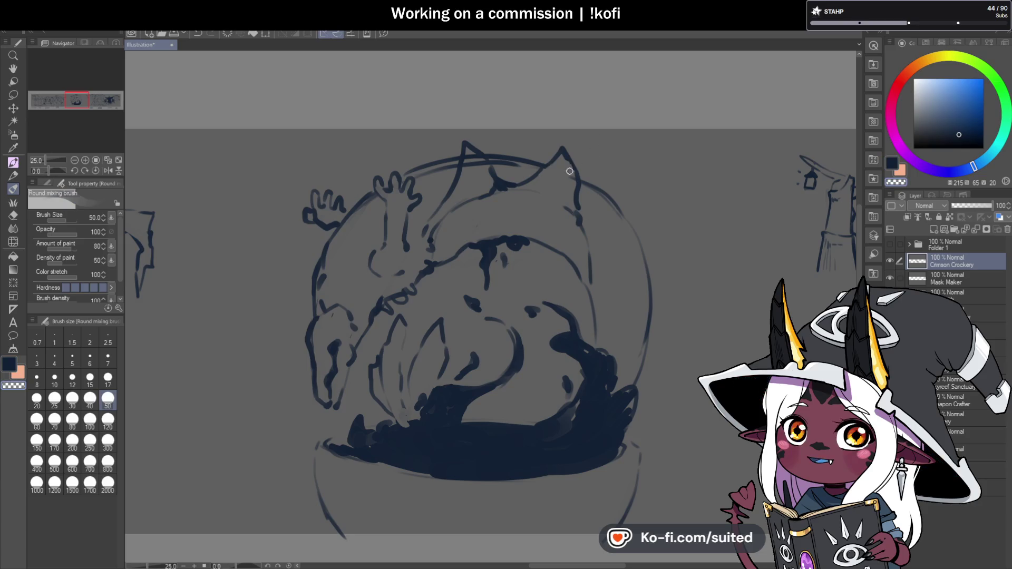
pyautogui.moveTo(461, 129); pyautogui.dragTo(465, 145)
pyautogui.moveTo(563, 133); pyautogui.dragTo(584, 226)
pyautogui.scroll(-5, 584, 226)
pyautogui.scroll(5, 579, 179)
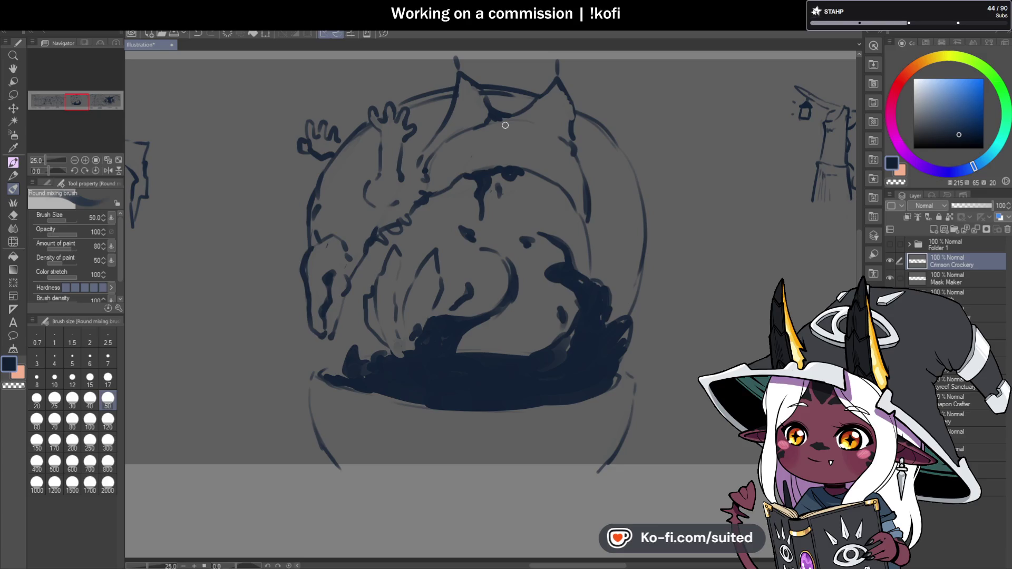
# Draw neck curves under both ears, back stripes, and a reinforced wing edge.
pyautogui.moveTo(471, 131); pyautogui.dragTo(477, 170)
pyautogui.moveTo(491, 126)
pyautogui.mouseDown()
pyautogui.moveTo(480, 169)
pyautogui.moveTo(484, 124)
pyautogui.mouseUp()
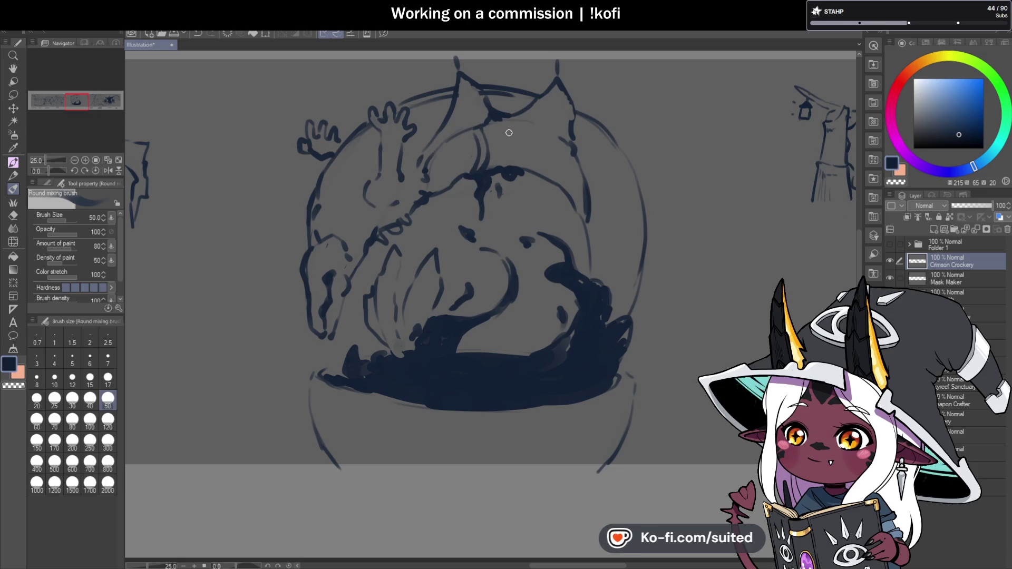
pyautogui.moveTo(452, 140); pyautogui.dragTo(440, 183)
pyautogui.moveTo(561, 164)
pyautogui.mouseDown()
pyautogui.moveTo(538, 172)
pyautogui.moveTo(546, 178)
pyautogui.mouseUp()
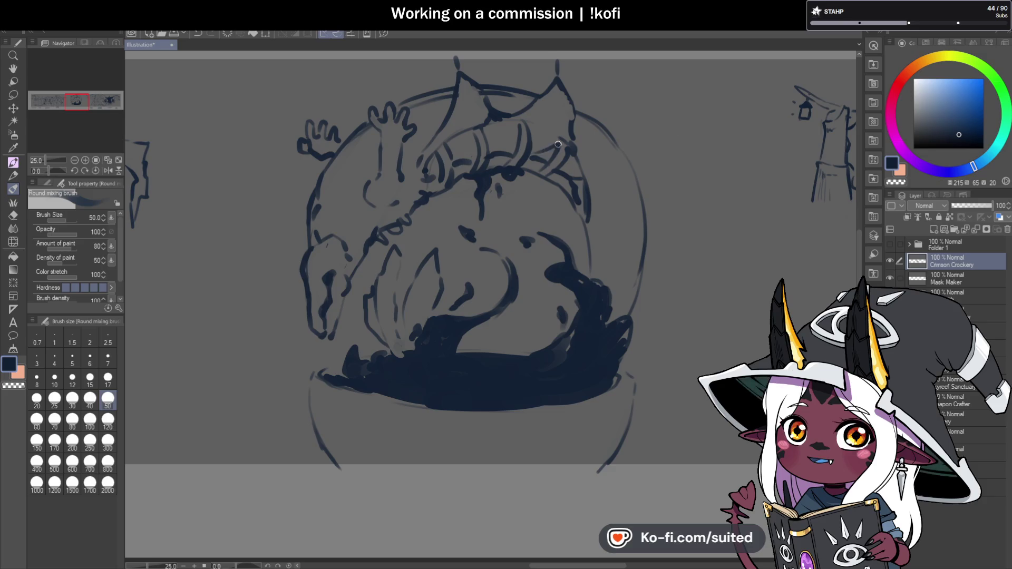
pyautogui.moveTo(509, 125); pyautogui.dragTo(498, 149)
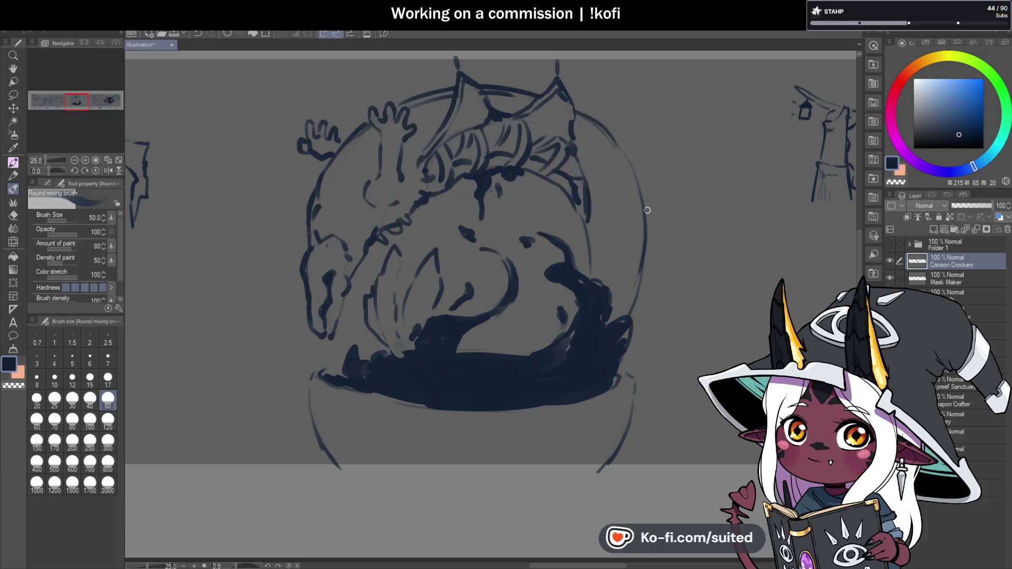
pyautogui.moveTo(582, 207); pyautogui.dragTo(590, 256)
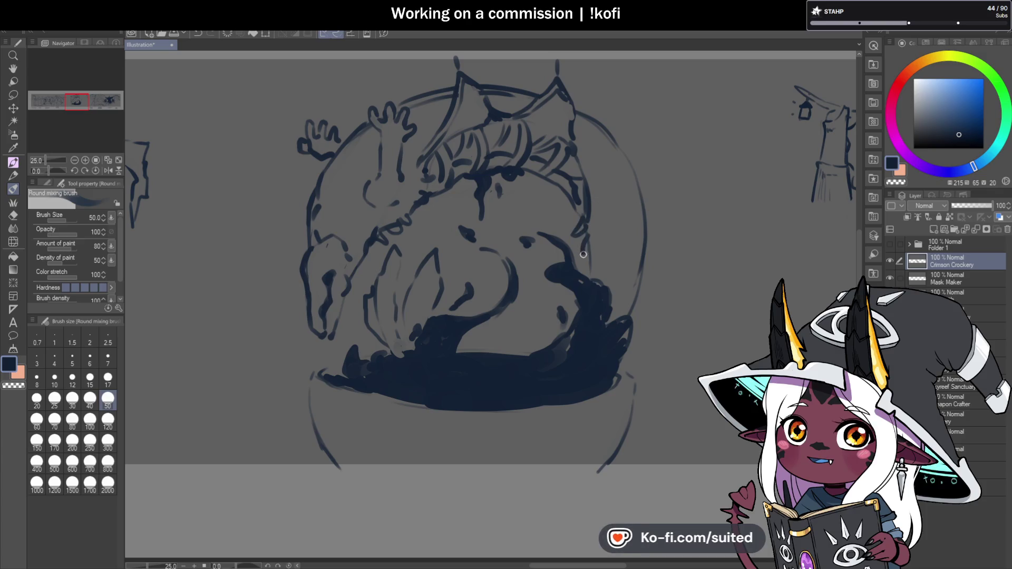
pyautogui.moveTo(595, 213); pyautogui.dragTo(590, 221)
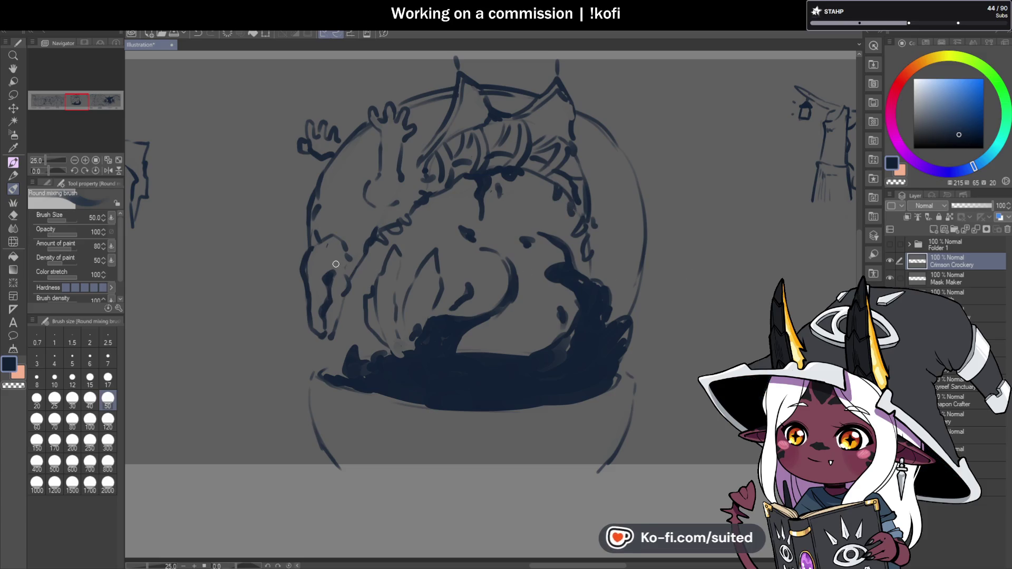
# Erase the dark strokes on the creature's left side and redraw its left outline with fresh strokes.
pyautogui.press('c')
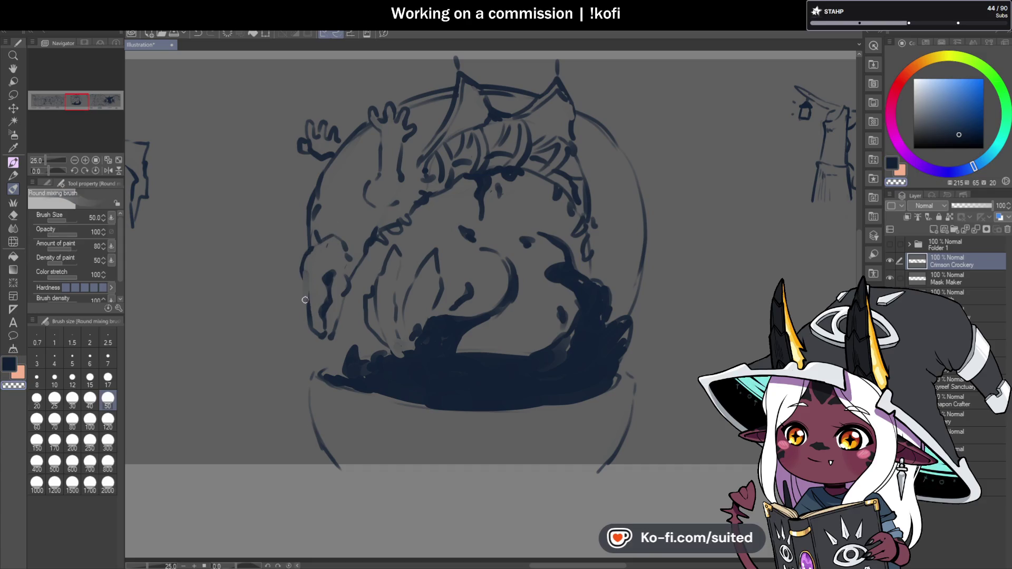
pyautogui.press('c')
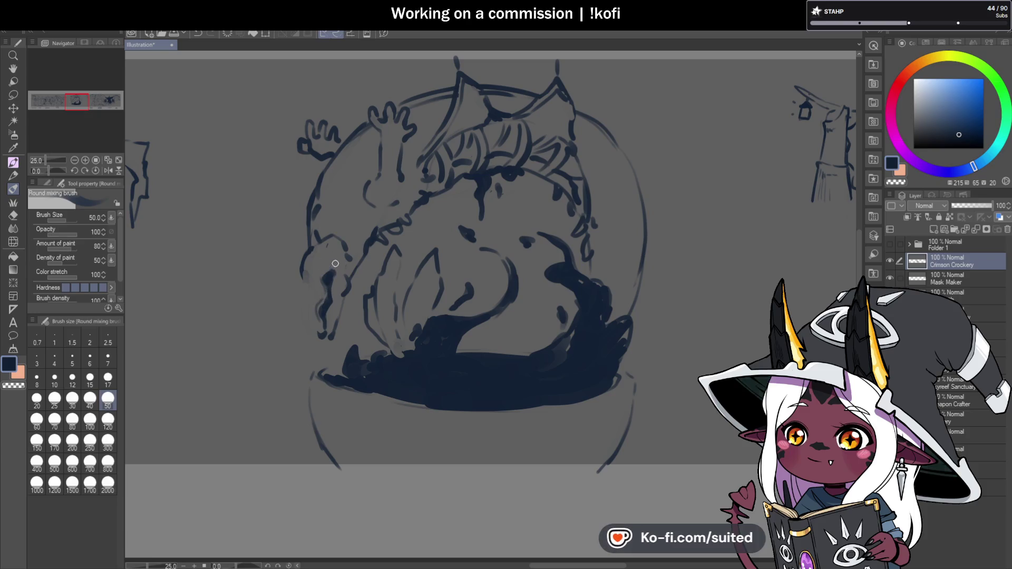
pyautogui.press('c')
pyautogui.press('c')
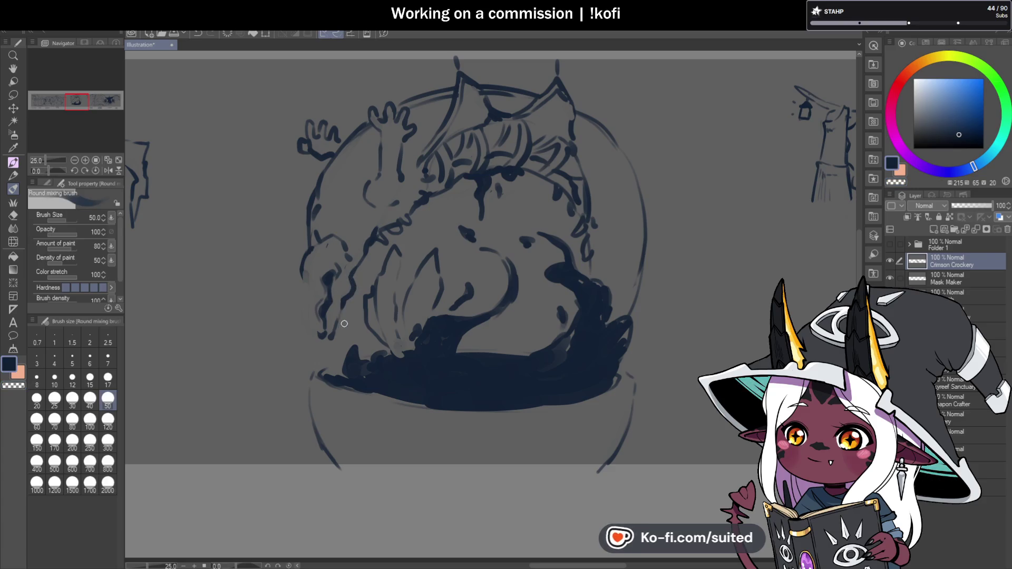
pyautogui.press('c')
pyautogui.moveTo(345, 303); pyautogui.dragTo(332, 334)
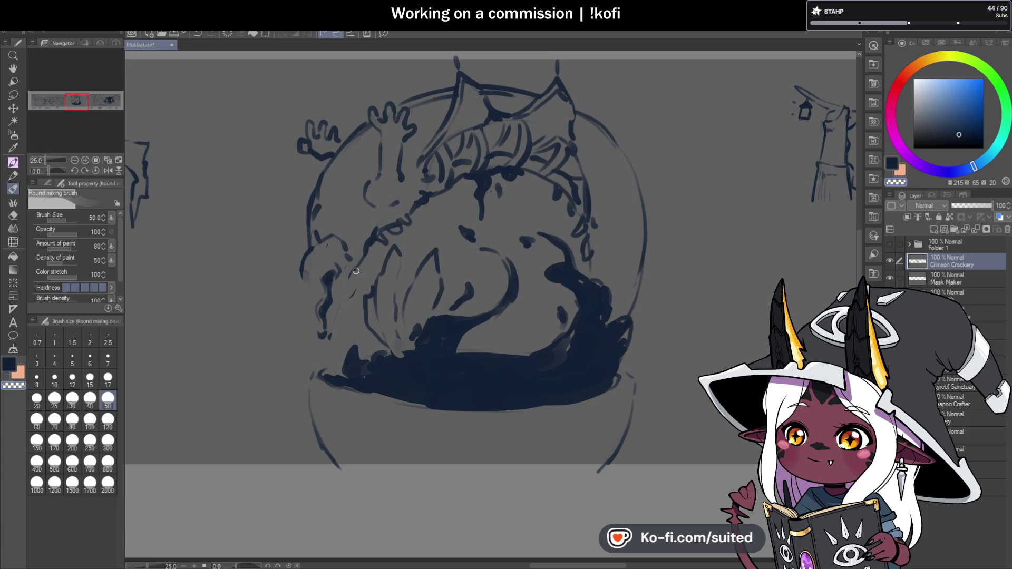
pyautogui.press('c')
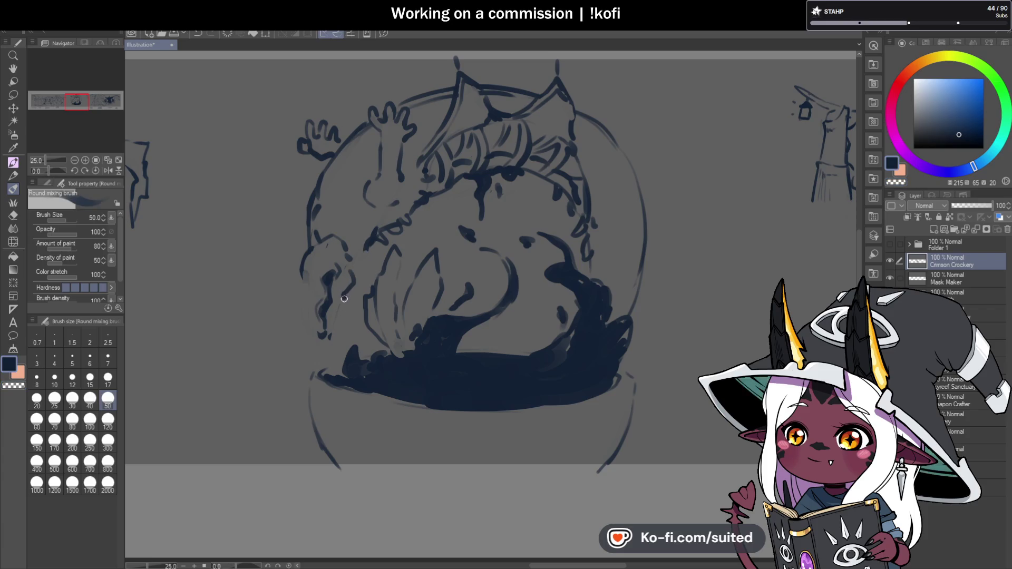
pyautogui.moveTo(335, 316)
pyautogui.mouseDown()
pyautogui.moveTo(336, 340)
pyautogui.moveTo(321, 333)
pyautogui.mouseUp()
pyautogui.press('c')
pyautogui.press('c')
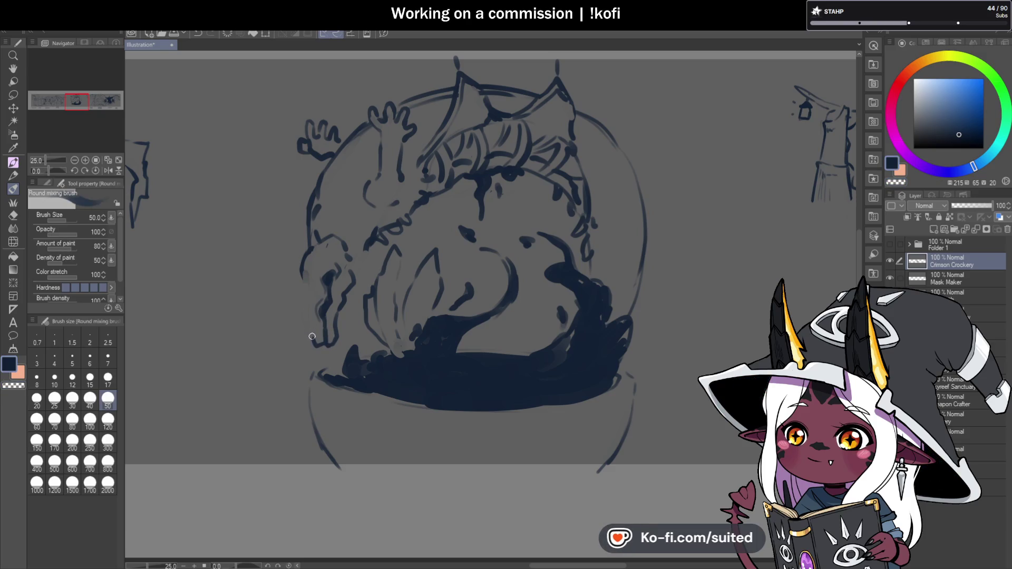
pyautogui.moveTo(314, 340); pyautogui.dragTo(306, 280)
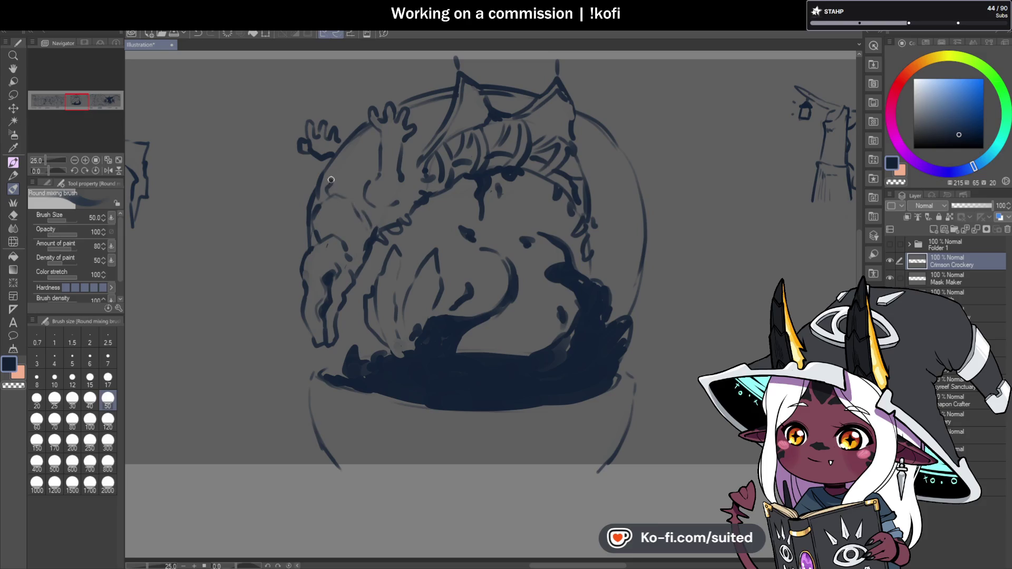
pyautogui.moveTo(351, 132); pyautogui.dragTo(359, 120)
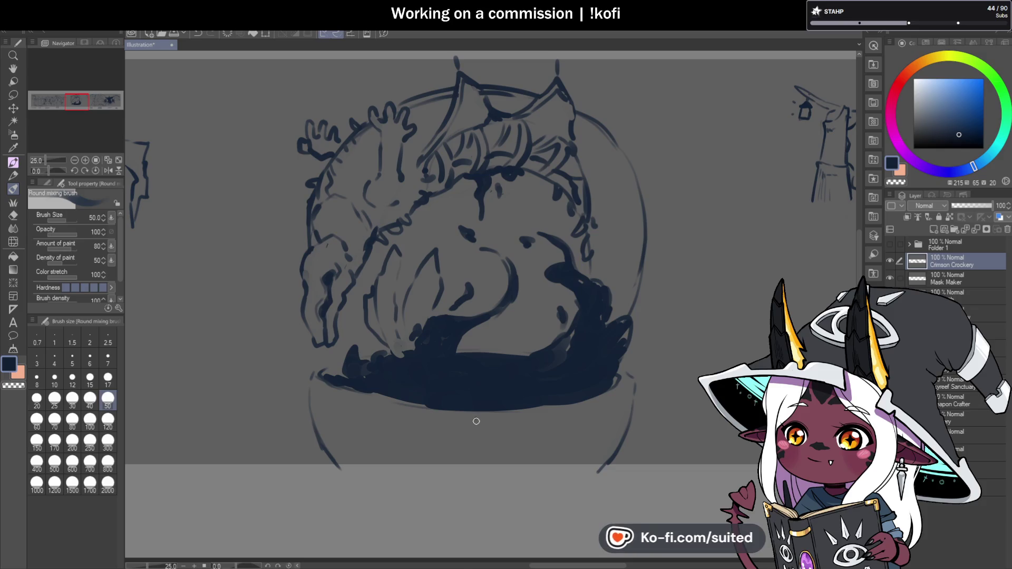
# Sketch the bowl's curved lower rim with a loop ornament and both sides of its stand.
pyautogui.moveTo(370, 410); pyautogui.dragTo(452, 423)
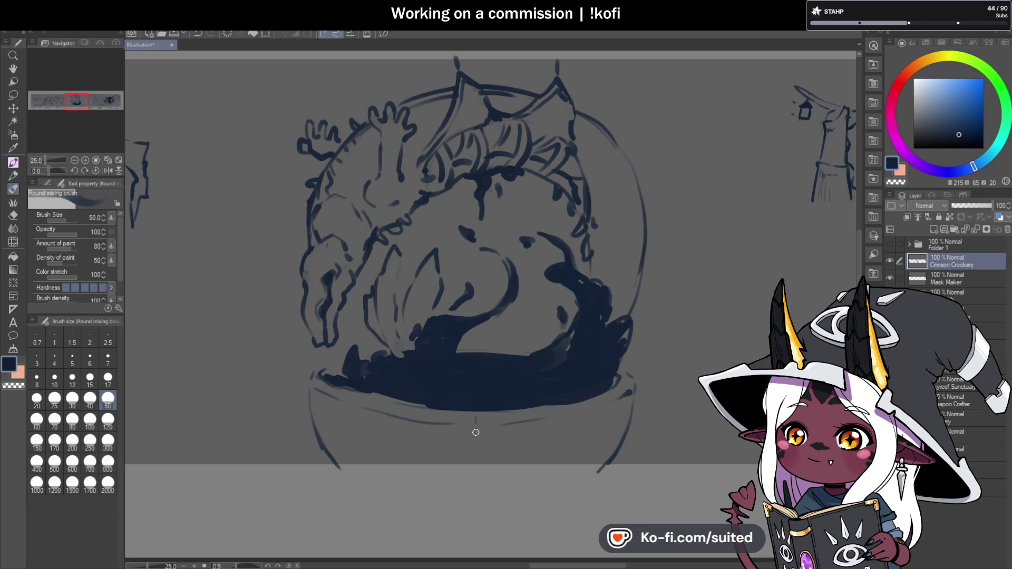
pyautogui.moveTo(484, 420); pyautogui.dragTo(476, 434)
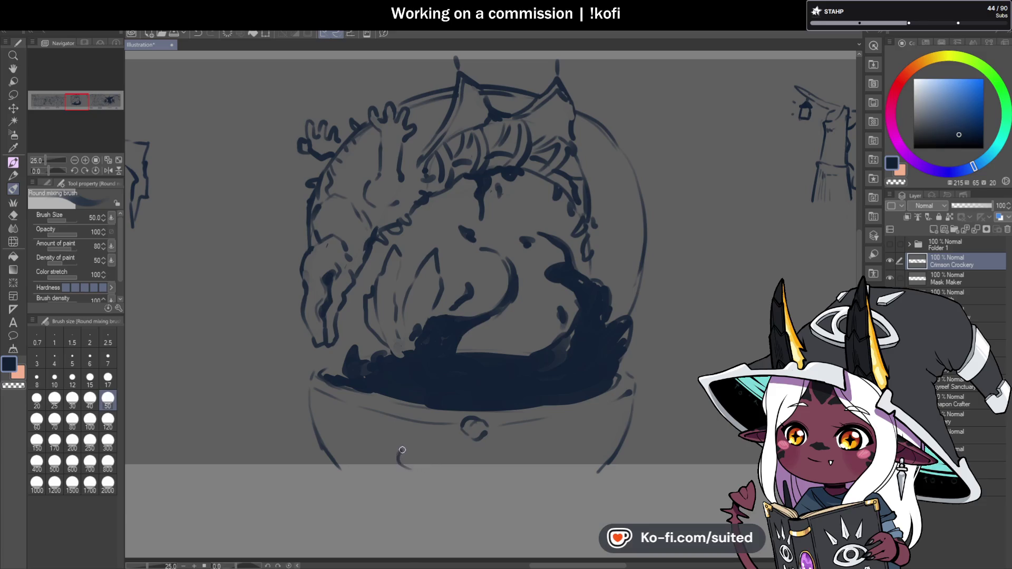
pyautogui.moveTo(449, 448); pyautogui.dragTo(459, 441)
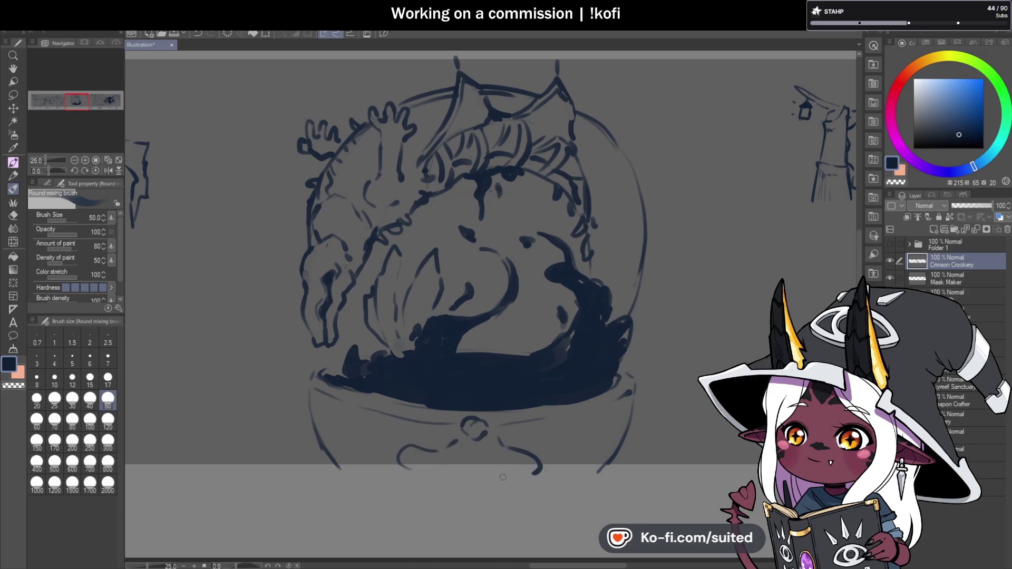
pyautogui.moveTo(367, 412); pyautogui.dragTo(389, 461)
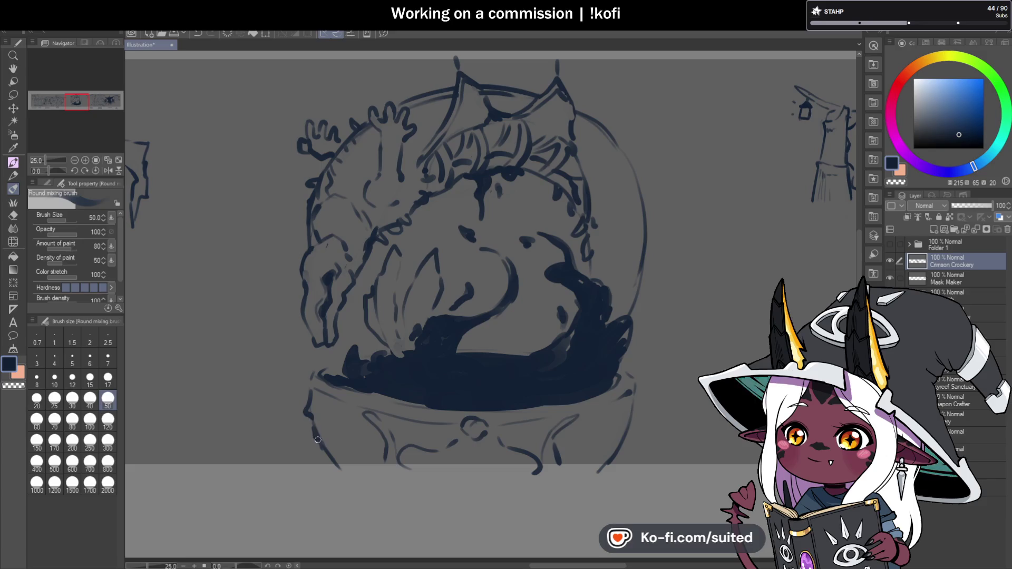
pyautogui.moveTo(629, 398); pyautogui.dragTo(607, 469)
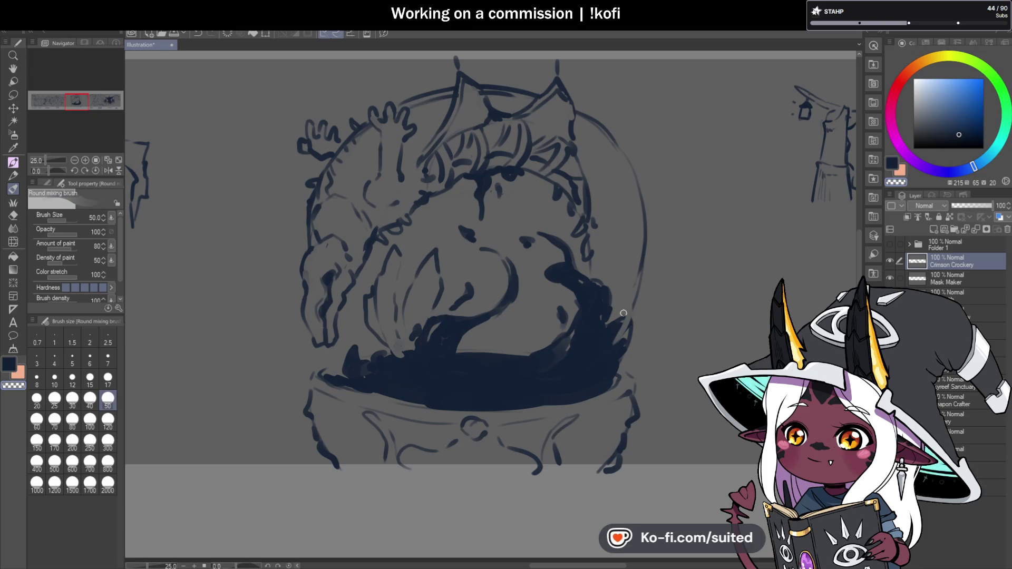
# Blend the dark liquid's right edge lighter with the mixing brush.
pyautogui.moveTo(627, 306)
pyautogui.mouseDown()
pyautogui.moveTo(596, 364)
pyautogui.moveTo(613, 322)
pyautogui.moveTo(545, 268)
pyautogui.mouseUp()
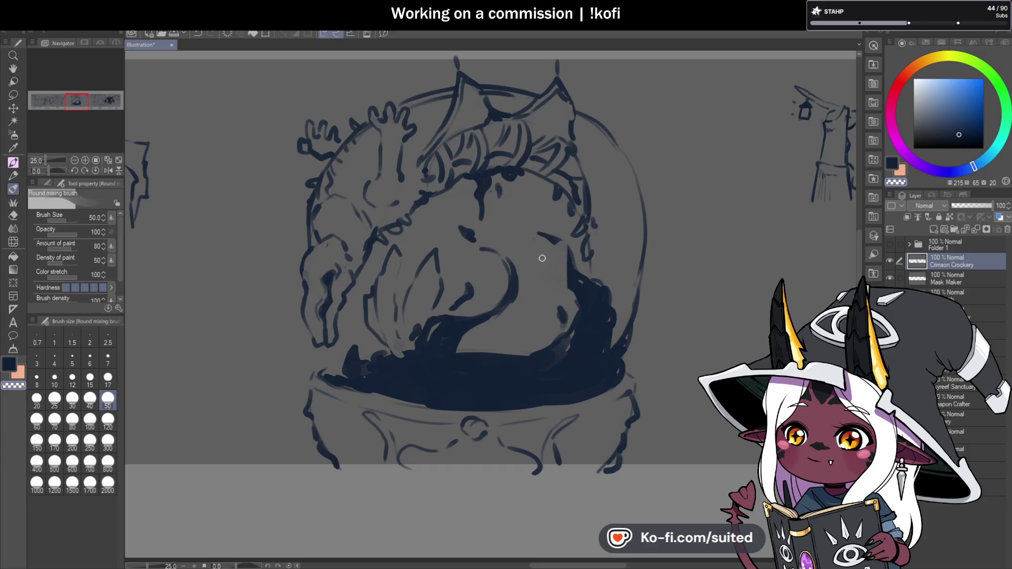
pyautogui.moveTo(560, 229); pyautogui.dragTo(574, 296)
pyautogui.moveTo(533, 231)
pyautogui.mouseDown()
pyautogui.moveTo(580, 299)
pyautogui.moveTo(536, 233)
pyautogui.mouseUp()
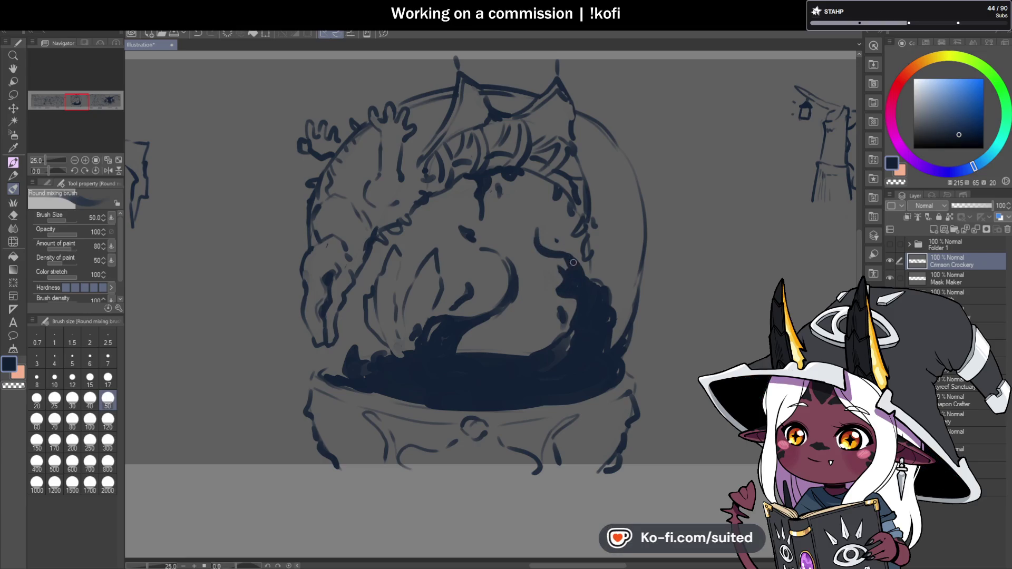
# Zoom out to view the whole banner, then zoom back in on the blank area below the cauldron.
pyautogui.scroll(-5, 554, 287)
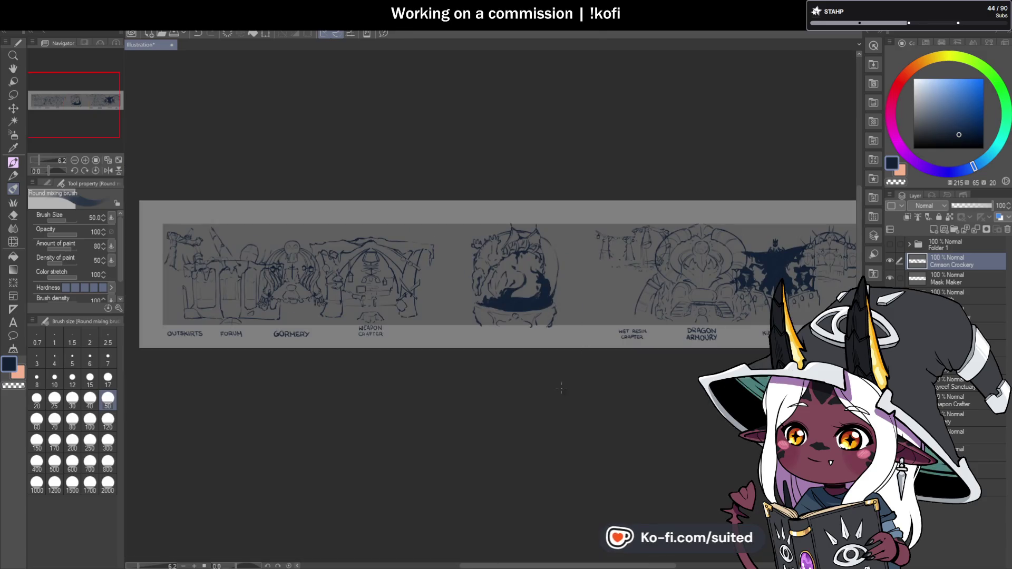
pyautogui.scroll(2, 553, 285)
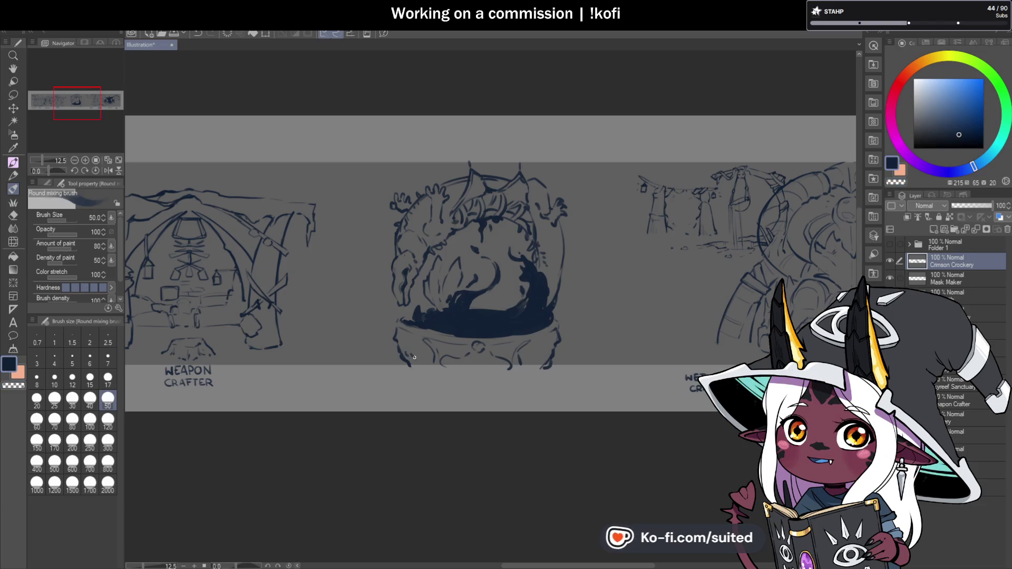
pyautogui.scroll(-3, 541, 355)
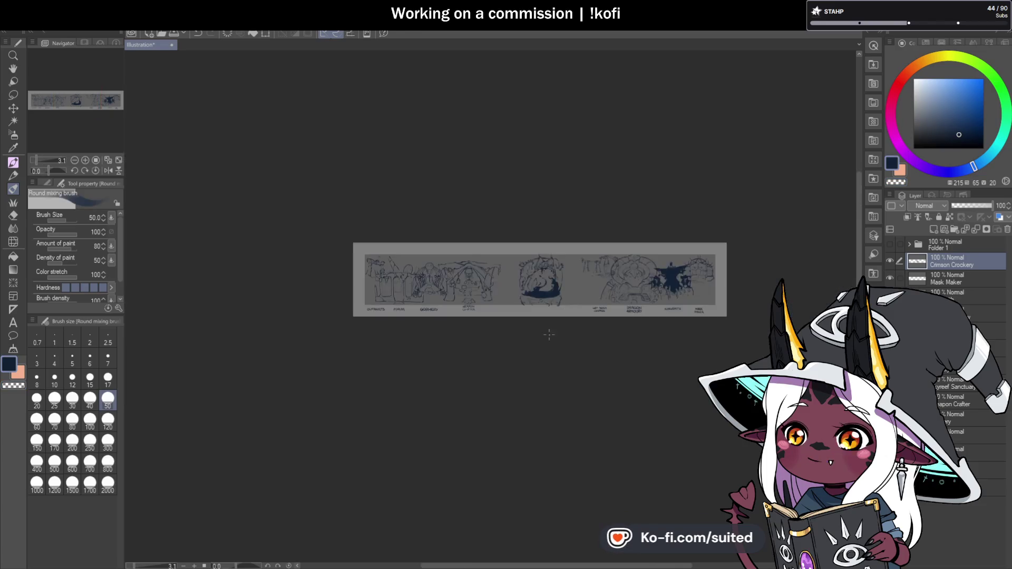
pyautogui.scroll(6, 536, 318)
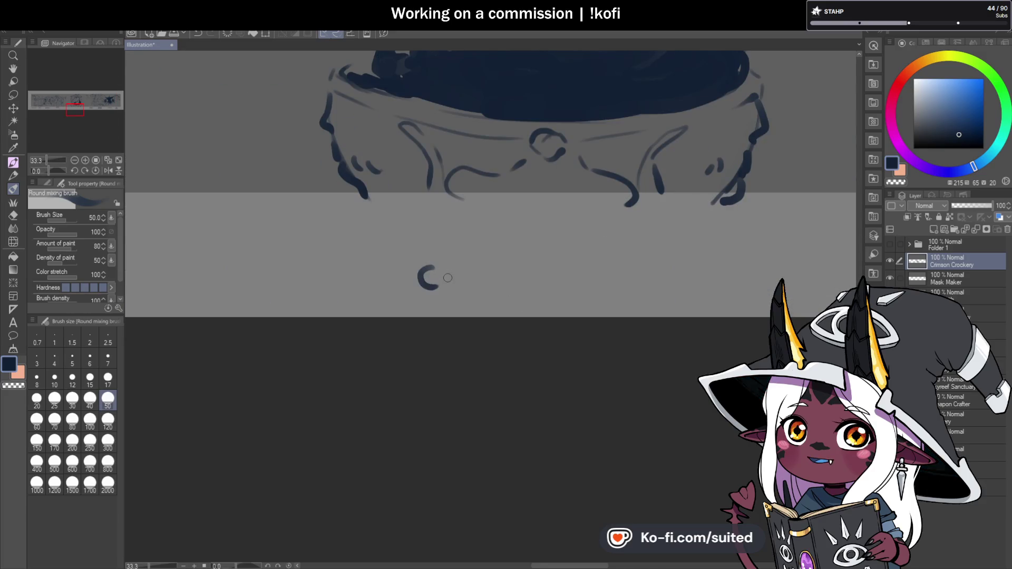
# Hand-letter CRIMSON on one line and CROCKERY below it, then zoom out to compare labels.
pyautogui.moveTo(448, 239)
pyautogui.mouseDown()
pyautogui.moveTo(494, 258)
pyautogui.moveTo(514, 239)
pyautogui.moveTo(558, 237)
pyautogui.moveTo(577, 261)
pyautogui.moveTo(595, 256)
pyautogui.mouseUp()
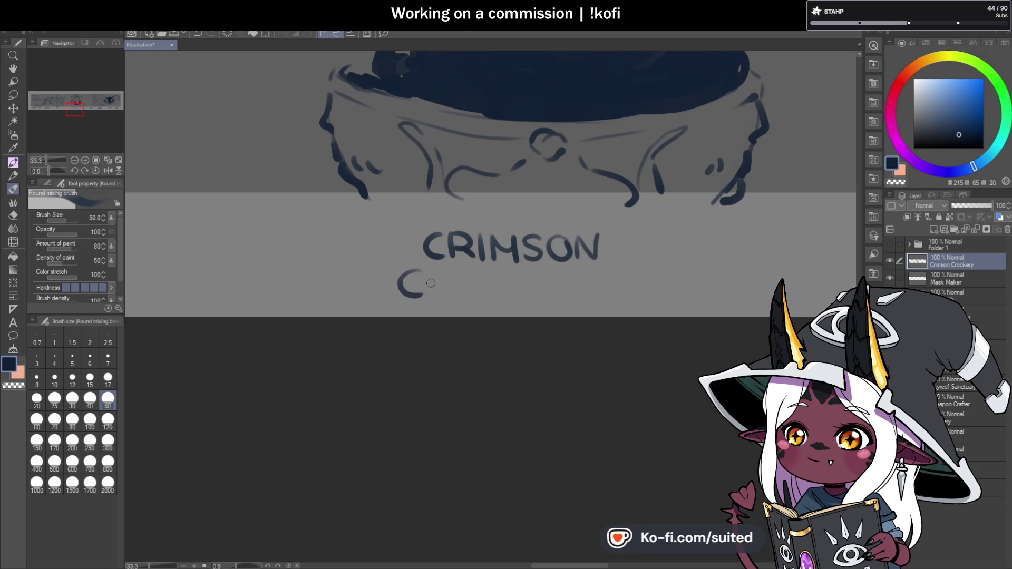
pyautogui.moveTo(429, 271)
pyautogui.mouseDown()
pyautogui.moveTo(430, 292)
pyautogui.moveTo(513, 296)
pyautogui.moveTo(558, 273)
pyautogui.moveTo(590, 297)
pyautogui.moveTo(610, 287)
pyautogui.moveTo(602, 300)
pyautogui.mouseUp()
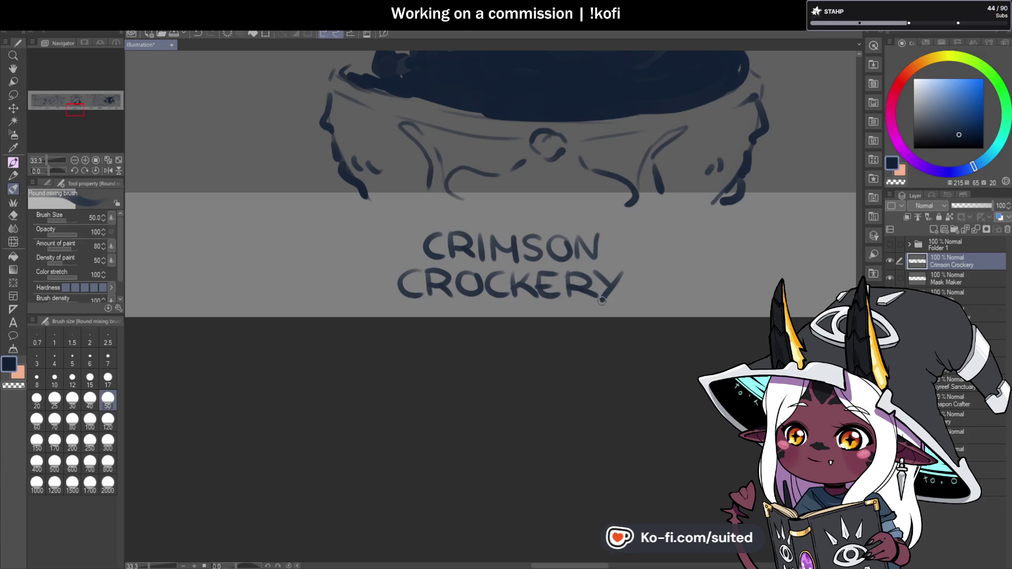
pyautogui.scroll(-6, 542, 306)
pyautogui.scroll(3, 600, 251)
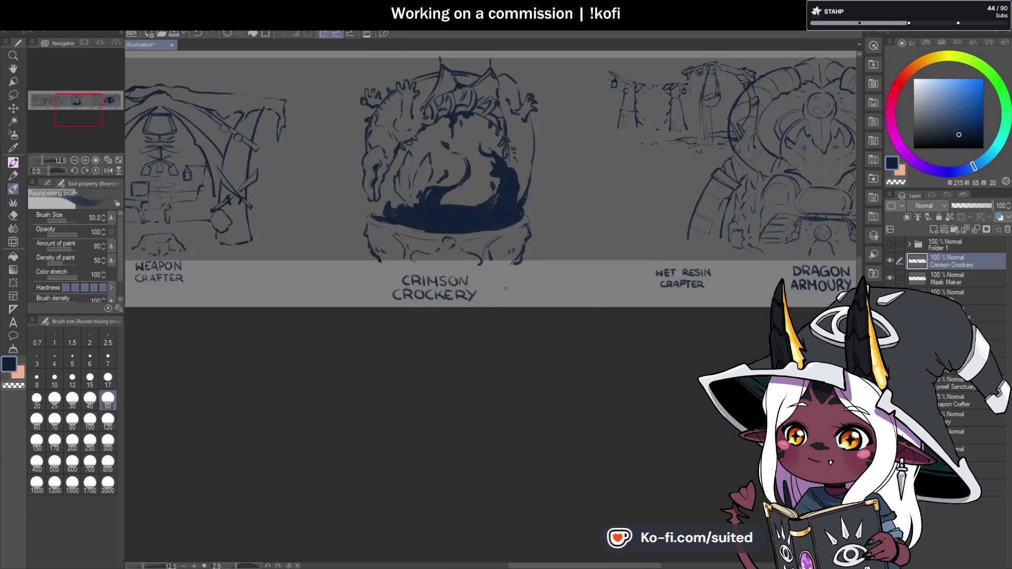
pyautogui.scroll(2, 599, 251)
# Lasso the Crimson Crockery label and move it slightly to the right.
pyautogui.press('m')
pyautogui.moveTo(411, 244)
pyautogui.mouseDown()
pyautogui.moveTo(442, 360)
pyautogui.moveTo(477, 238)
pyautogui.mouseUp()
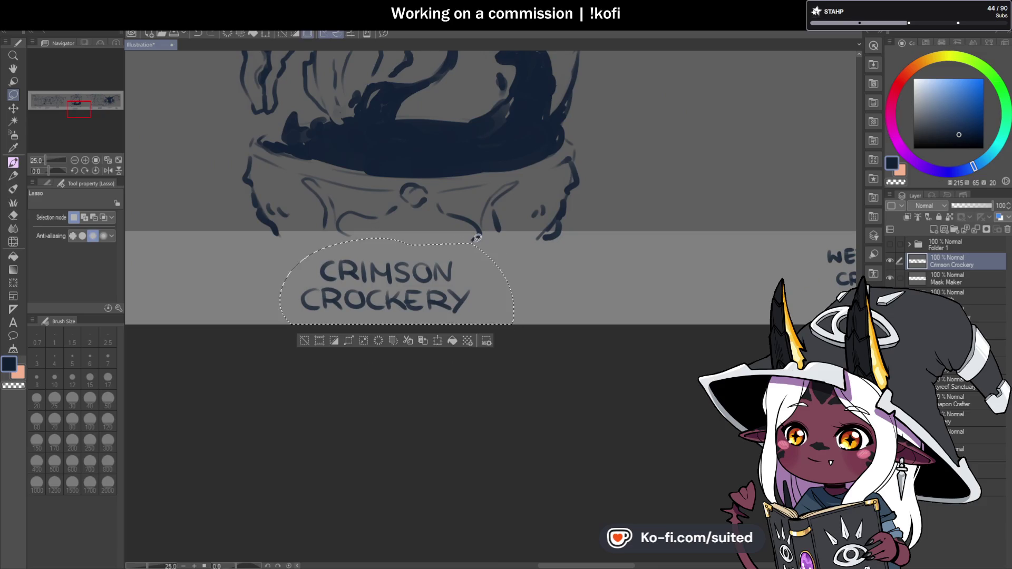
pyautogui.hotkey('ctrl', 't')
pyautogui.moveTo(486, 295); pyautogui.dragTo(511, 290)
pyautogui.click(401, 336)
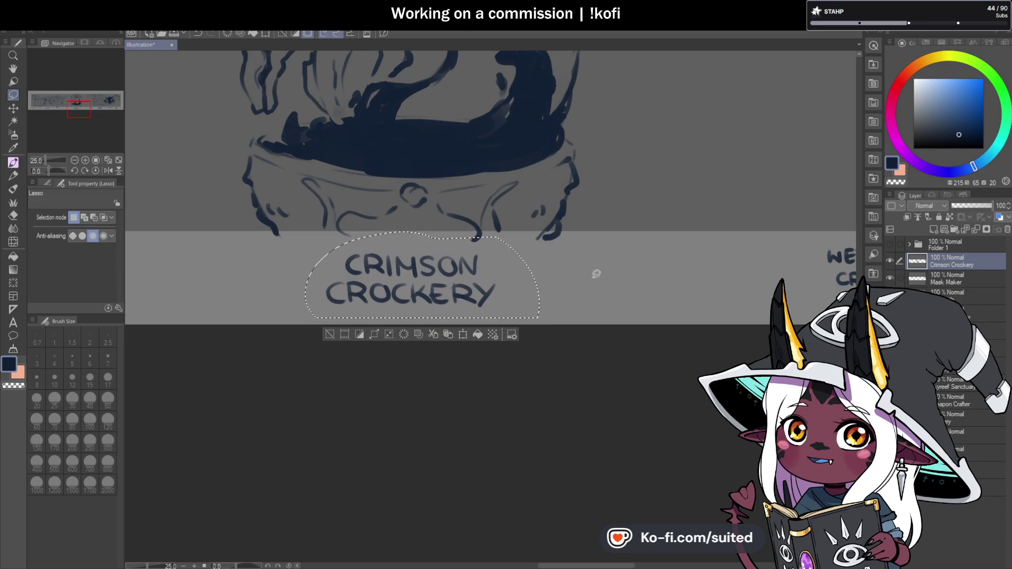
# Delete the Outskirts sketch and its label from the banner.
pyautogui.scroll(-4, 572, 281)
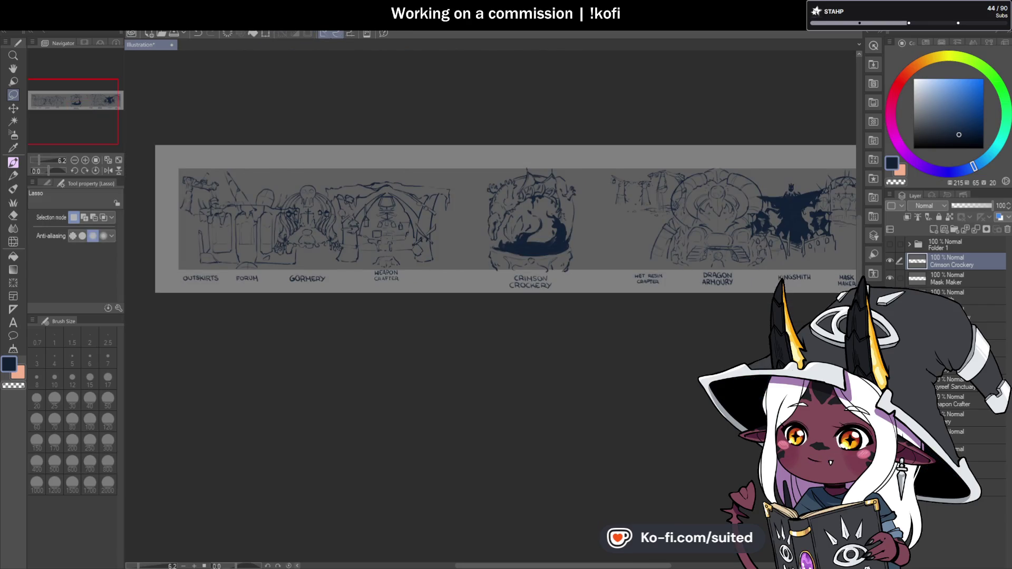
pyautogui.scroll(2, 589, 257)
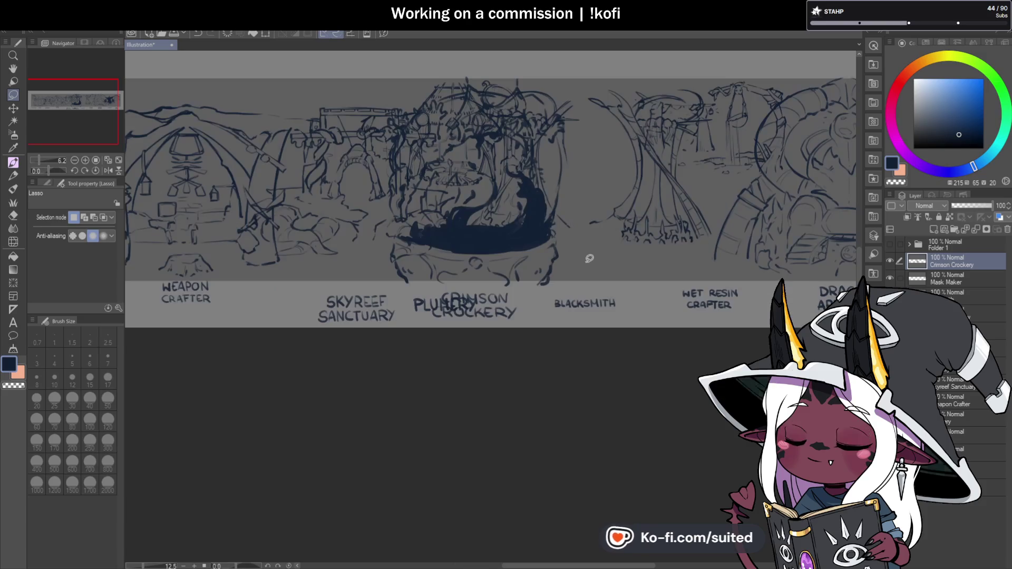
pyautogui.scroll(-2, 586, 277)
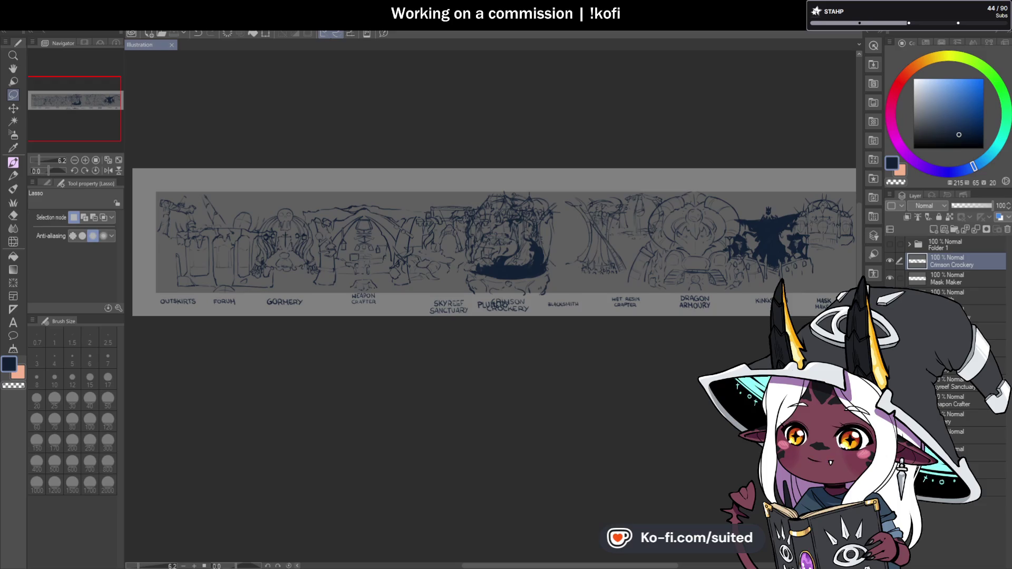
pyautogui.press('Delete')
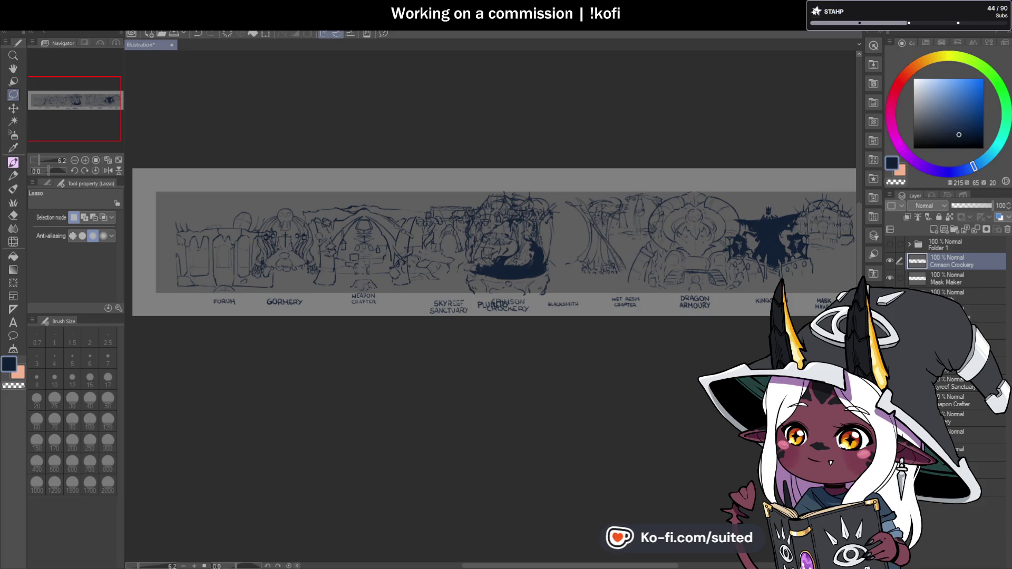
pyautogui.scroll(-3, 469, 292)
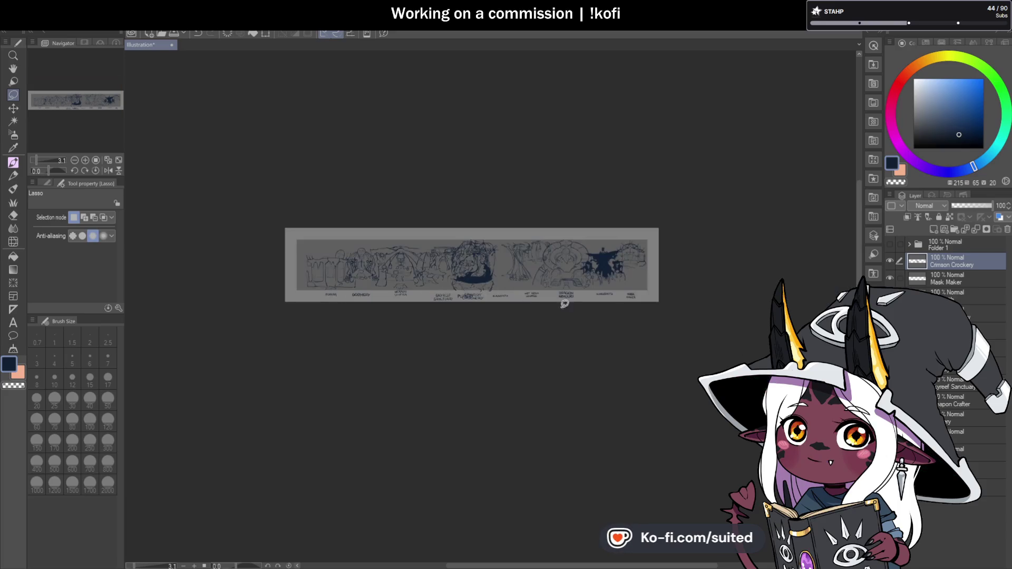
# Hide the Mask Maker and Wet Resin Crafter sketches and fit the banner to the window.
pyautogui.scroll(3, 654, 263)
pyautogui.click(890, 278)
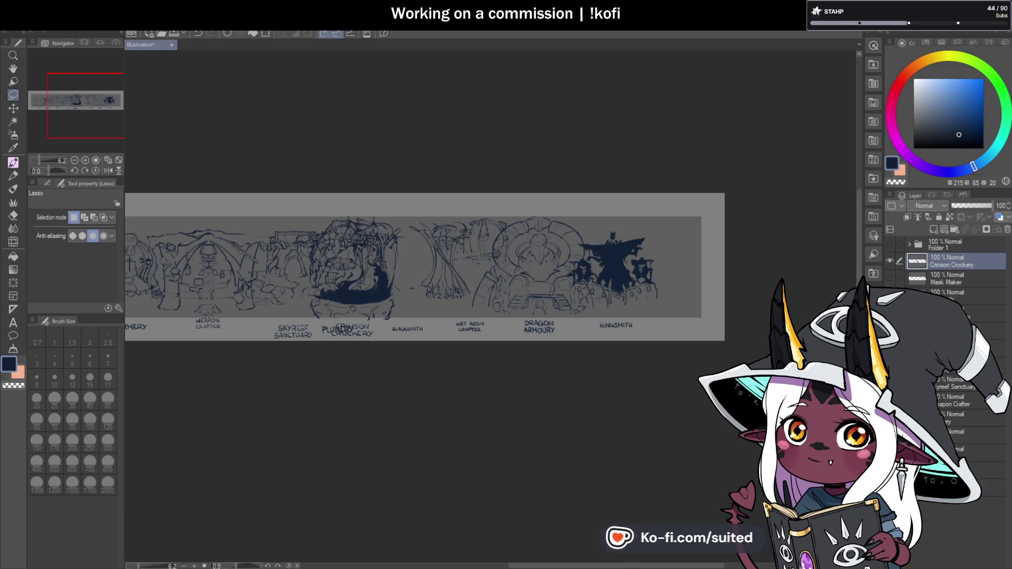
pyautogui.click(890, 295)
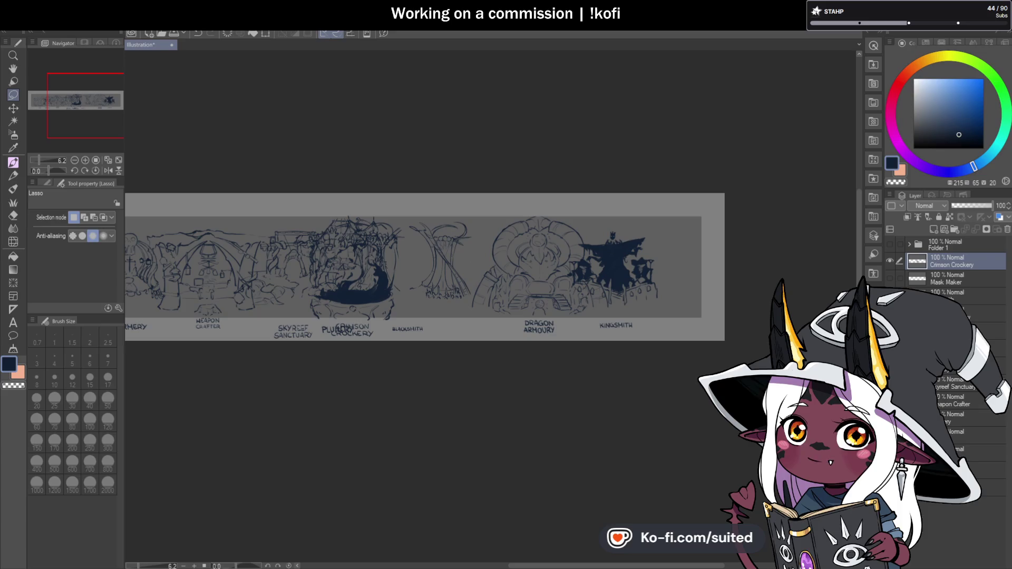
pyautogui.hotkey('ctrl', '-')
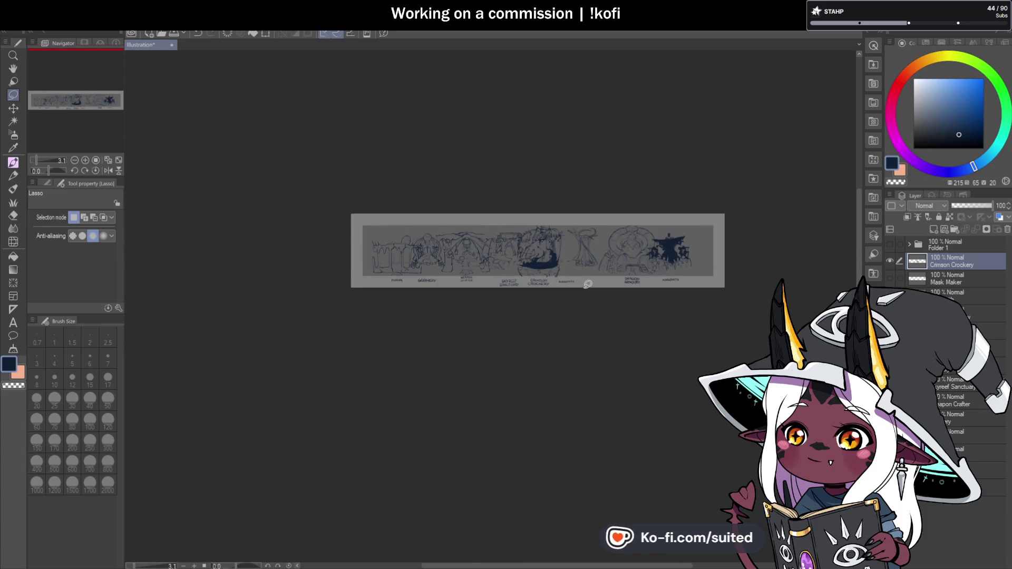
pyautogui.hotkey('ctrl', '0')
# Hide the Kingsmith, Blacksmith, Skyreef Sanctuary and Gormery sketches, and show the dark circle folder.
pyautogui.click(890, 296)
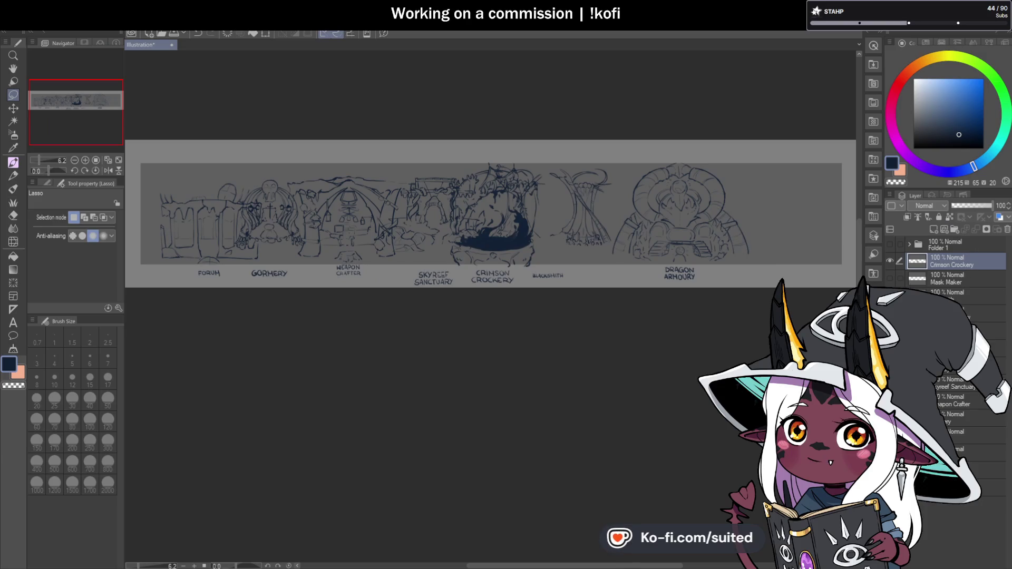
pyautogui.click(890, 313)
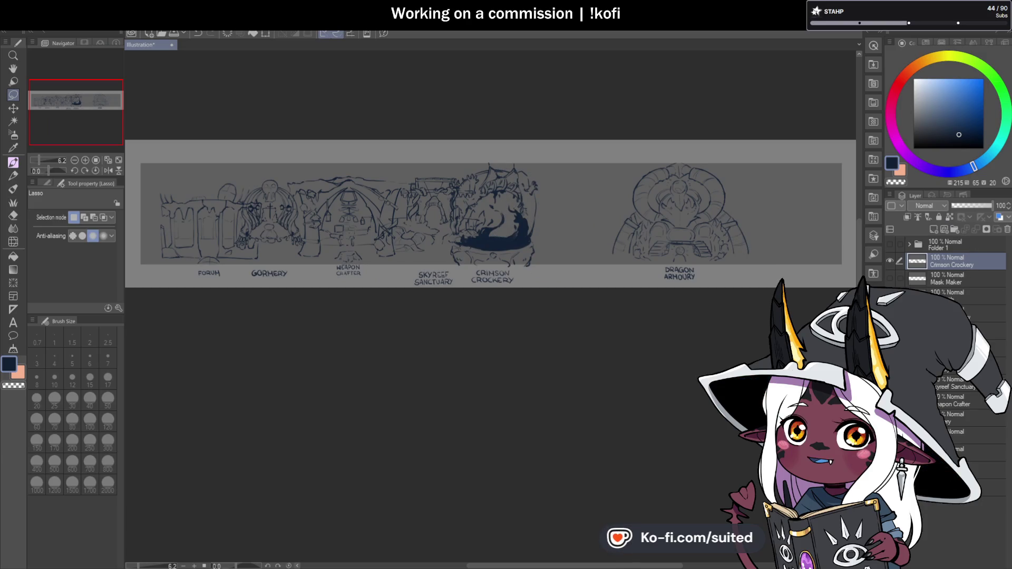
pyautogui.click(890, 383)
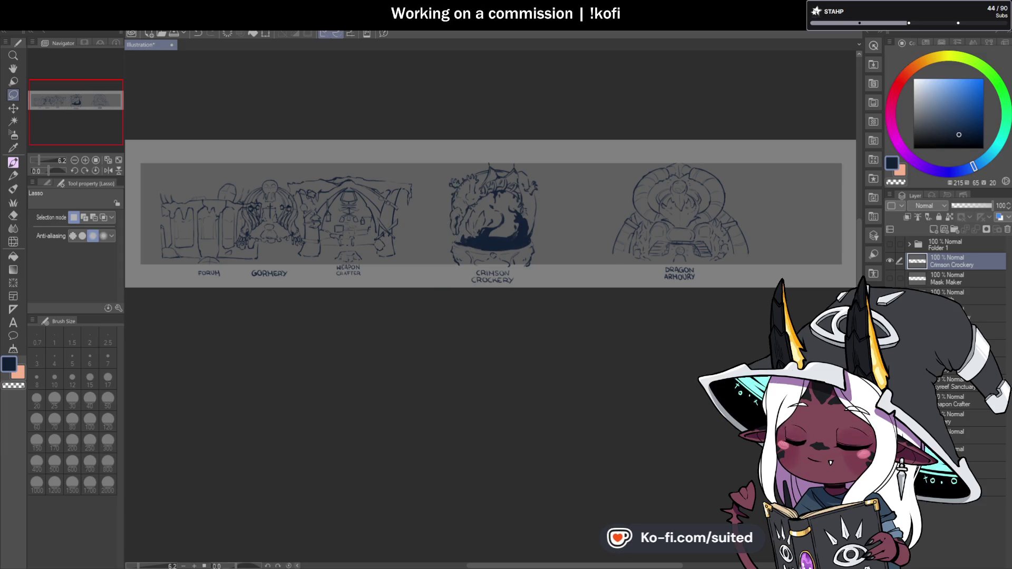
pyautogui.click(890, 419)
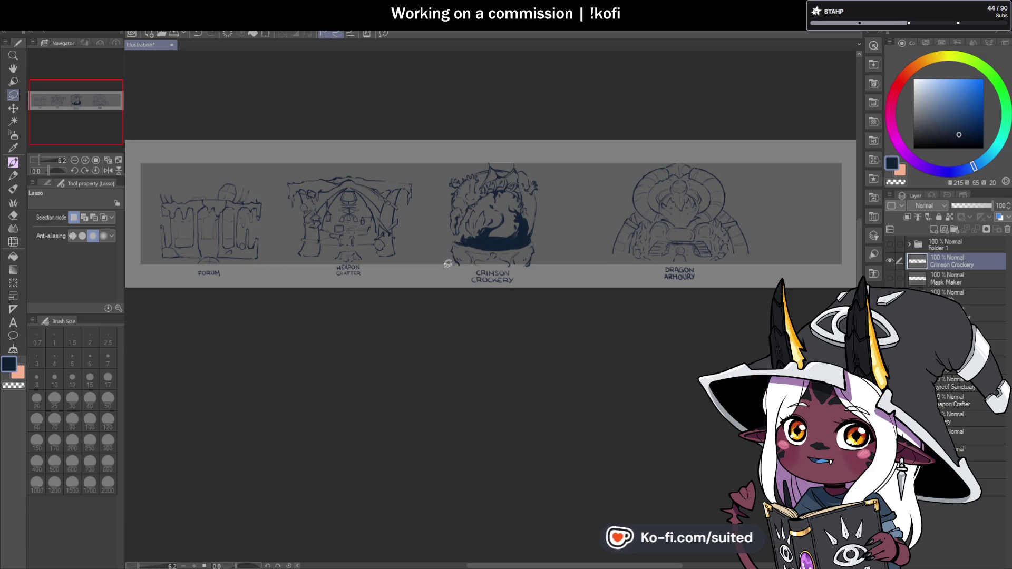
pyautogui.click(890, 243)
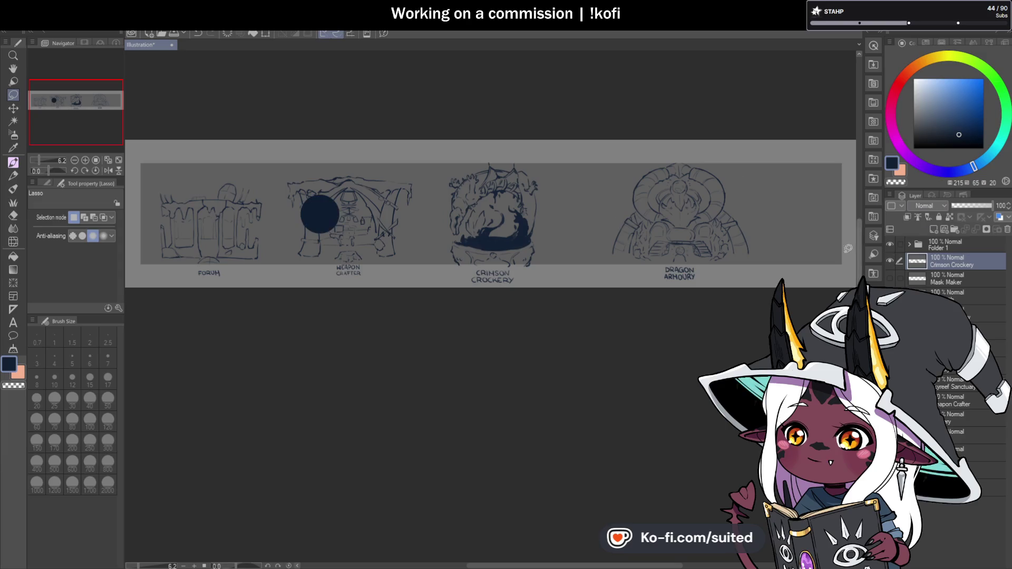
pyautogui.click(964, 246)
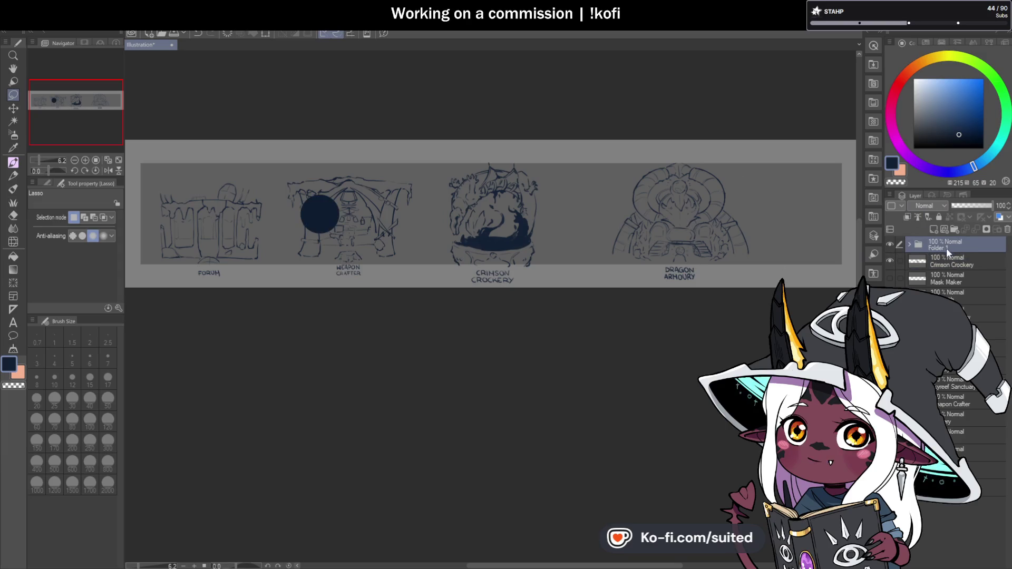
# Move the dark circle onto Dragon Armoury and shrink that sketch to 85%.
pyautogui.hotkey('ctrl', 't')
pyautogui.moveTo(330, 236); pyautogui.dragTo(691, 236)
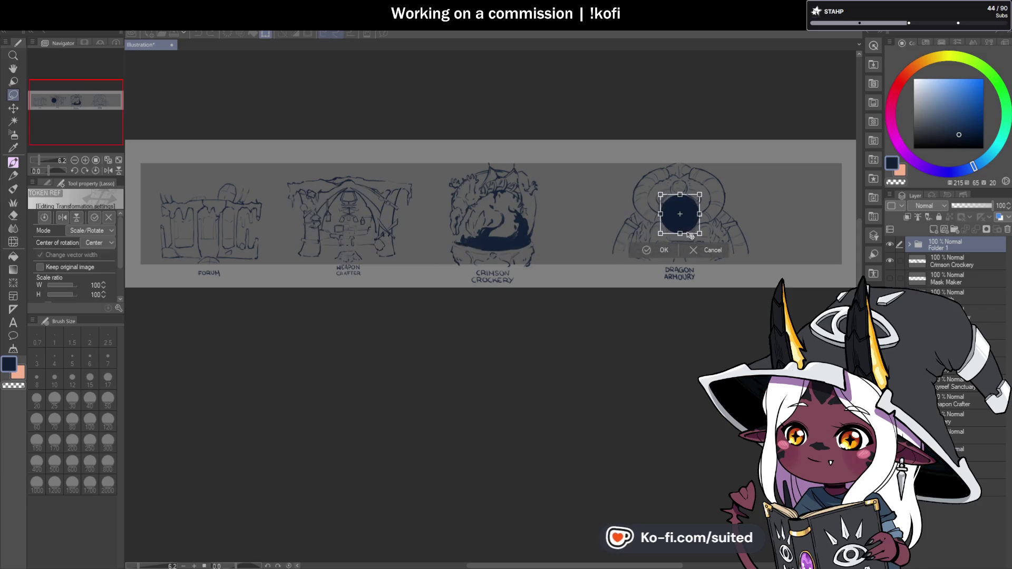
pyautogui.click(661, 251)
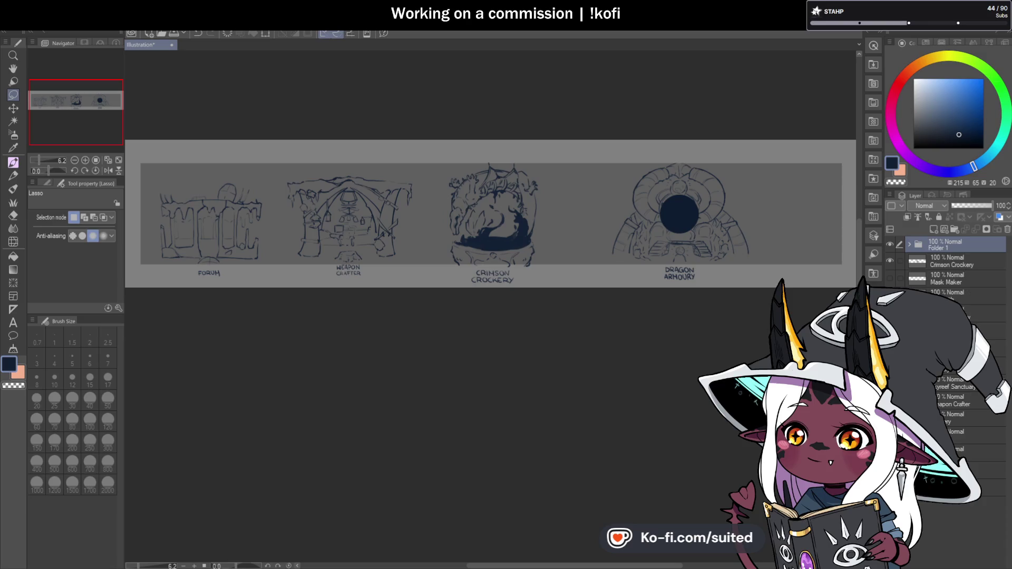
pyautogui.click(968, 314)
pyautogui.hotkey('ctrl', 't')
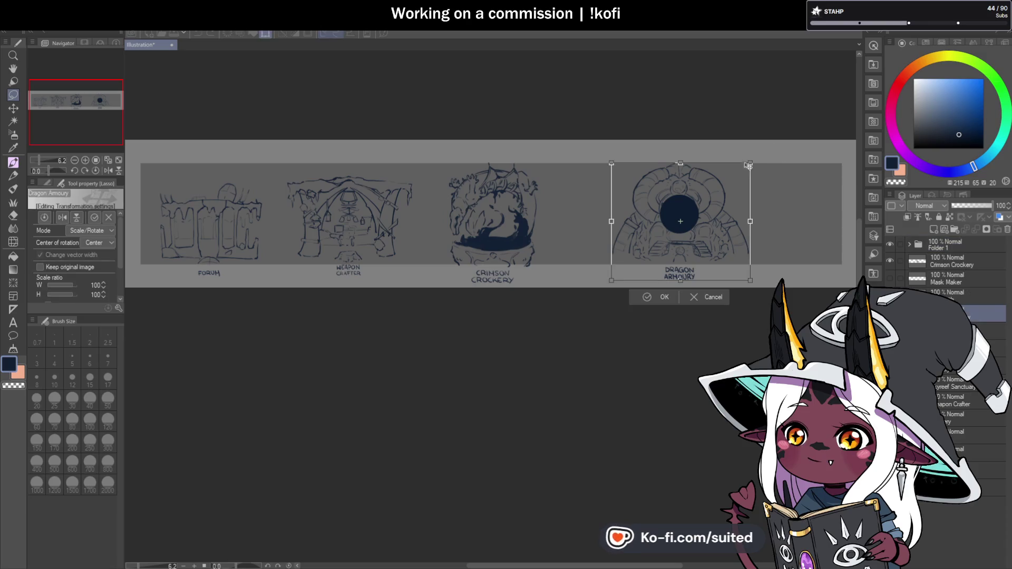
pyautogui.moveTo(742, 169); pyautogui.dragTo(729, 181)
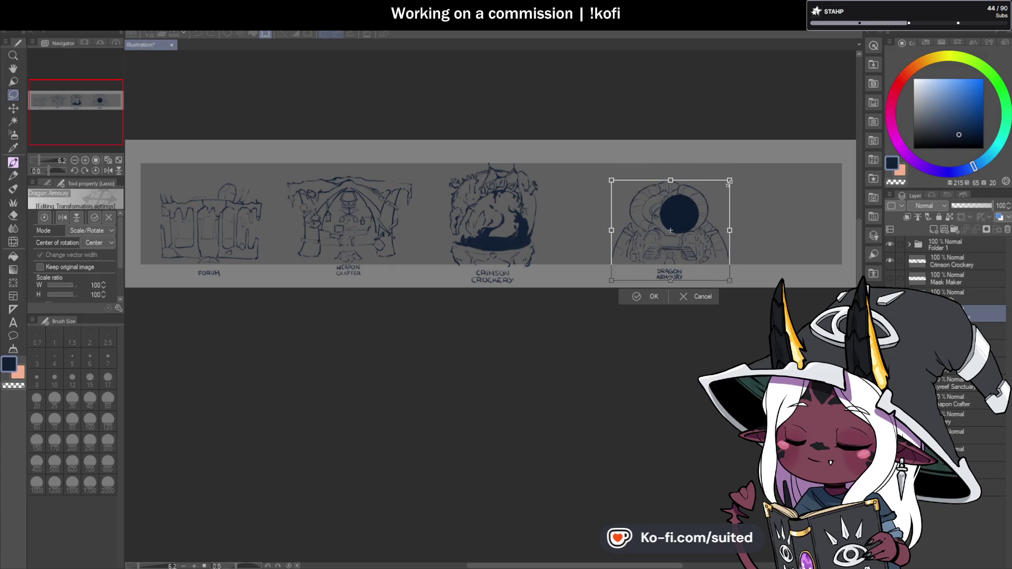
pyautogui.moveTo(711, 236)
pyautogui.mouseDown()
pyautogui.moveTo(723, 234)
pyautogui.moveTo(711, 246)
pyautogui.mouseUp()
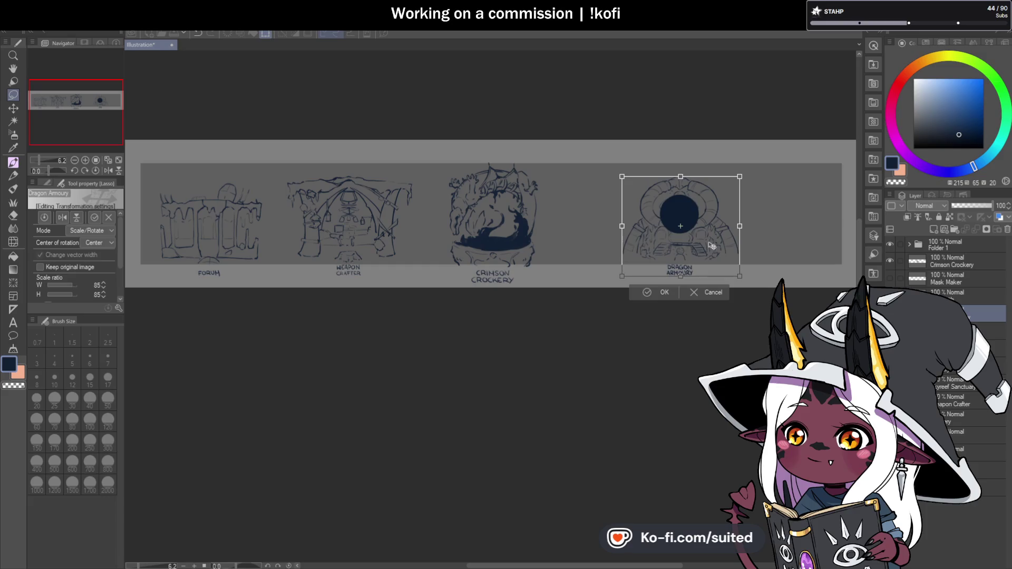
pyautogui.click(661, 297)
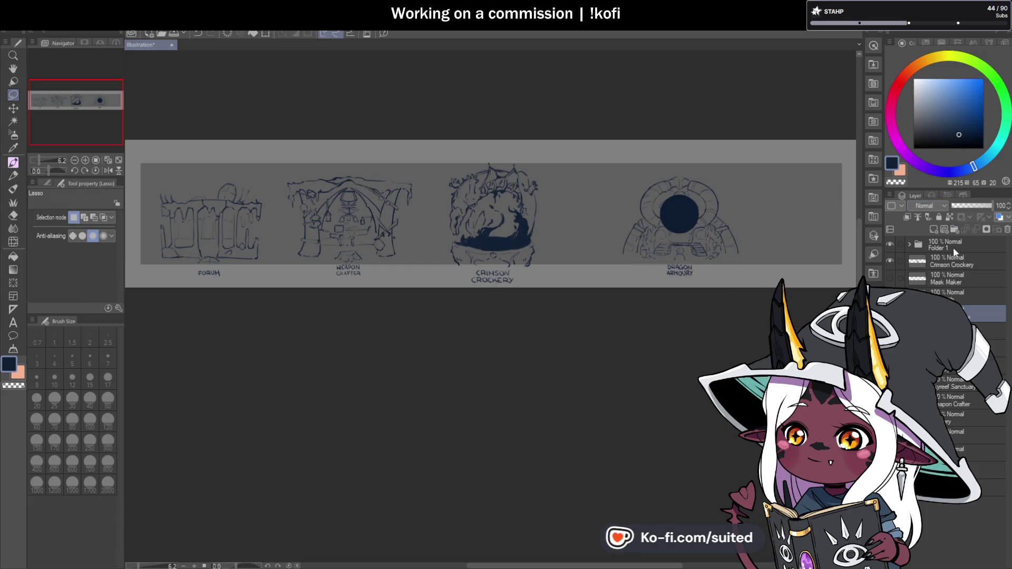
# Move the dark circle onto Forum, shrink the Forum sketch to 95% and raise it slightly.
pyautogui.click(938, 246)
pyautogui.hotkey('ctrl', 't')
pyautogui.moveTo(692, 223)
pyautogui.mouseDown()
pyautogui.moveTo(430, 207)
pyautogui.moveTo(219, 238)
pyautogui.mouseUp()
pyautogui.press('Return')
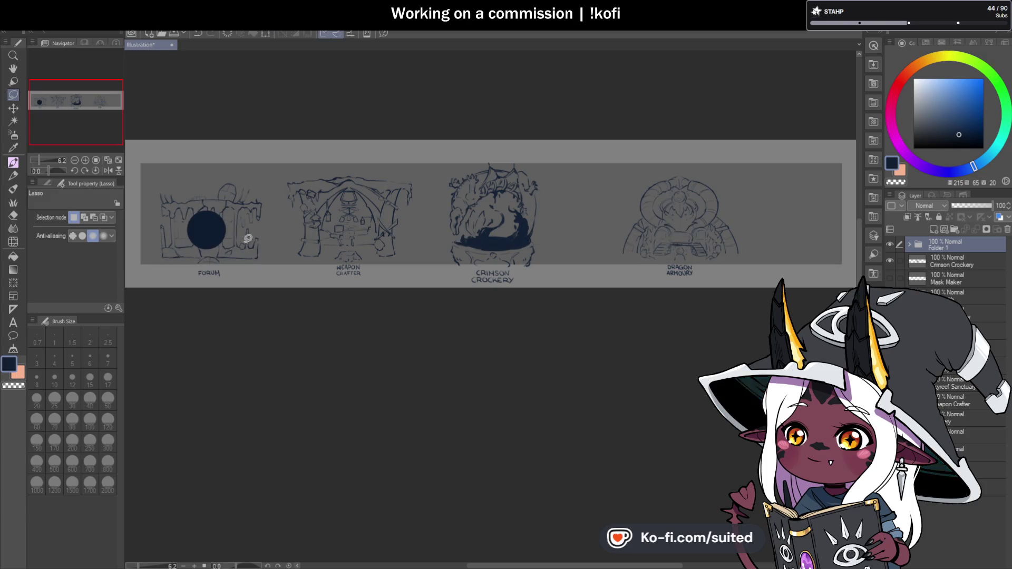
pyautogui.click(981, 470)
pyautogui.click(981, 435)
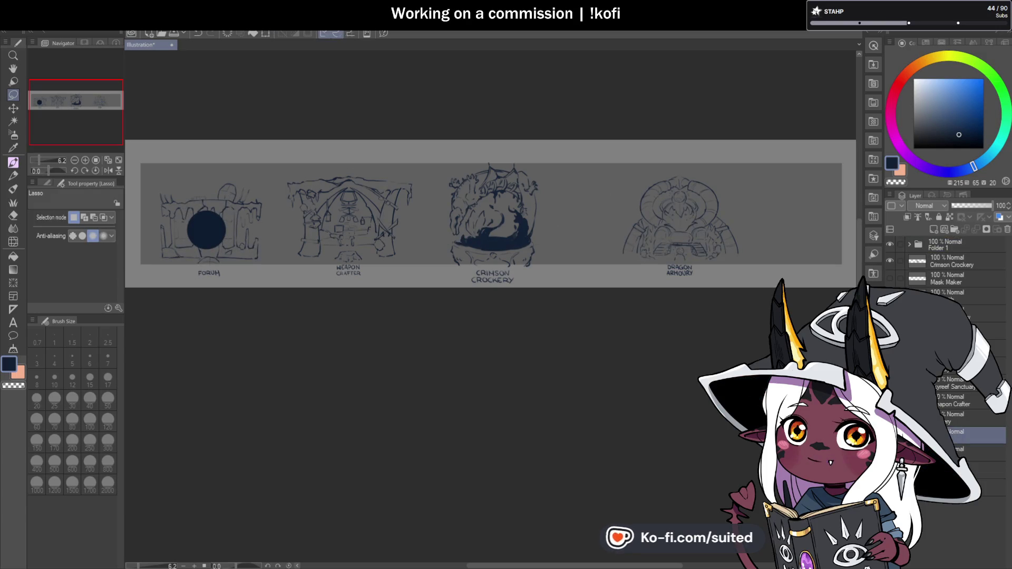
pyautogui.hotkey('ctrl', 't')
pyautogui.moveTo(265, 182); pyautogui.dragTo(257, 203)
pyautogui.moveTo(242, 250); pyautogui.dragTo(243, 246)
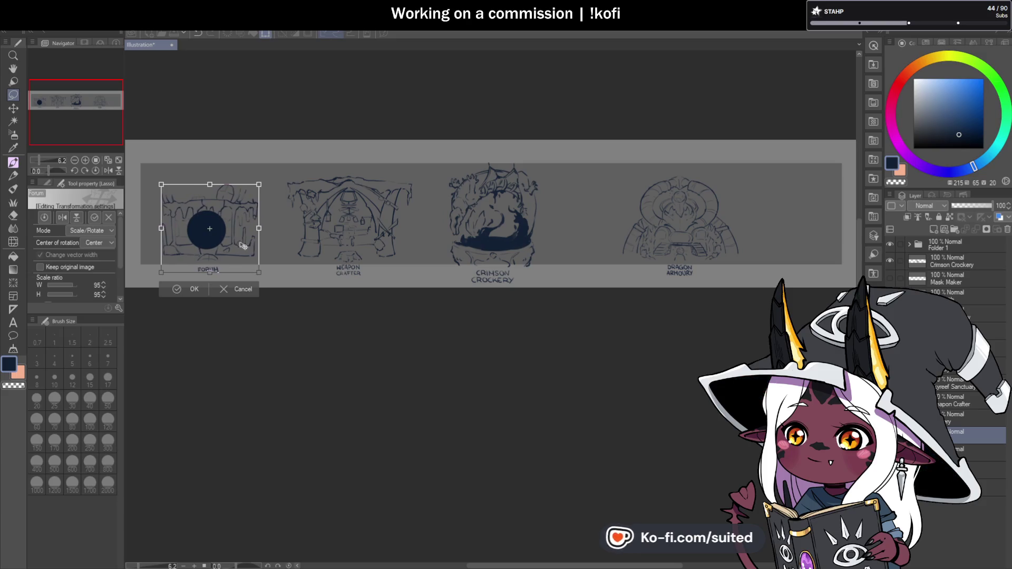
pyautogui.click(192, 291)
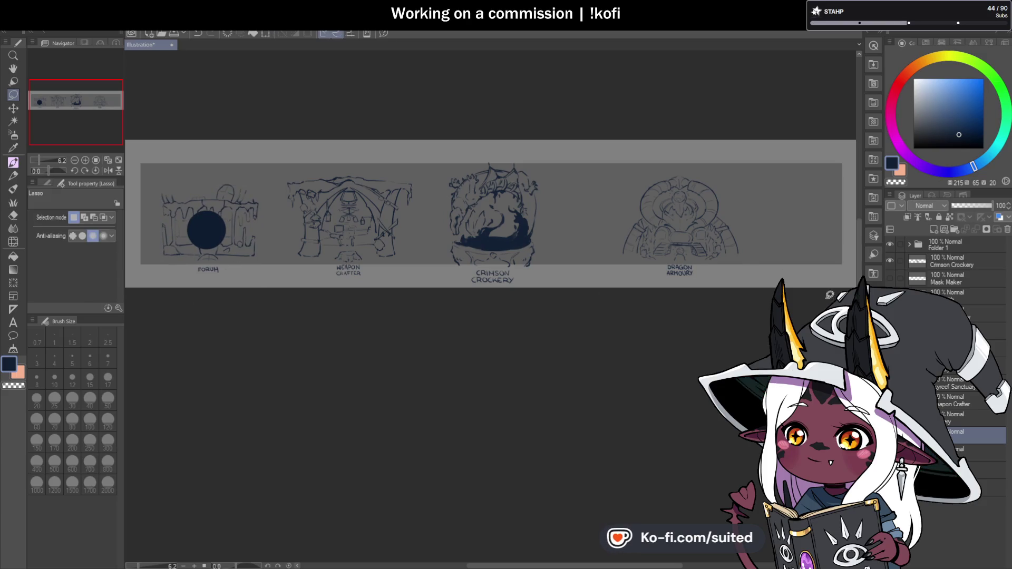
# Move the dark circle onto Weapon Crafter and shrink that sketch to 86%.
pyautogui.click(953, 246)
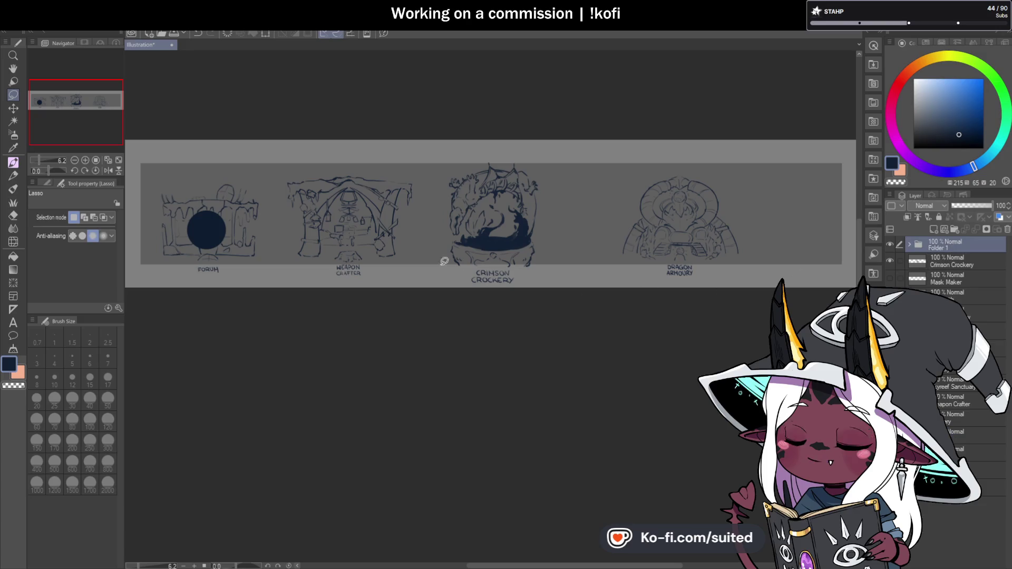
pyautogui.hotkey('ctrl', 't')
pyautogui.moveTo(211, 240); pyautogui.dragTo(352, 229)
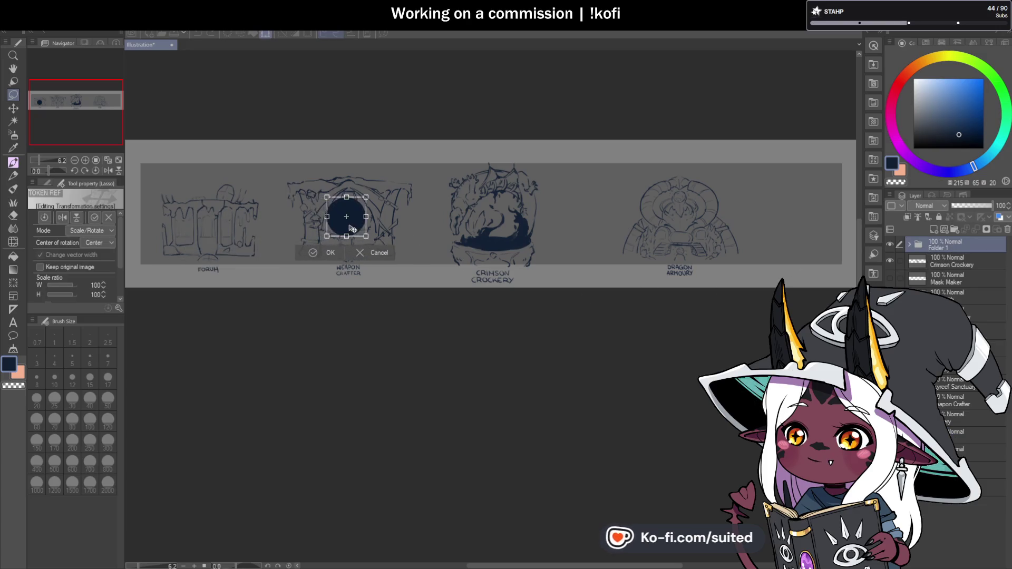
pyautogui.click(331, 255)
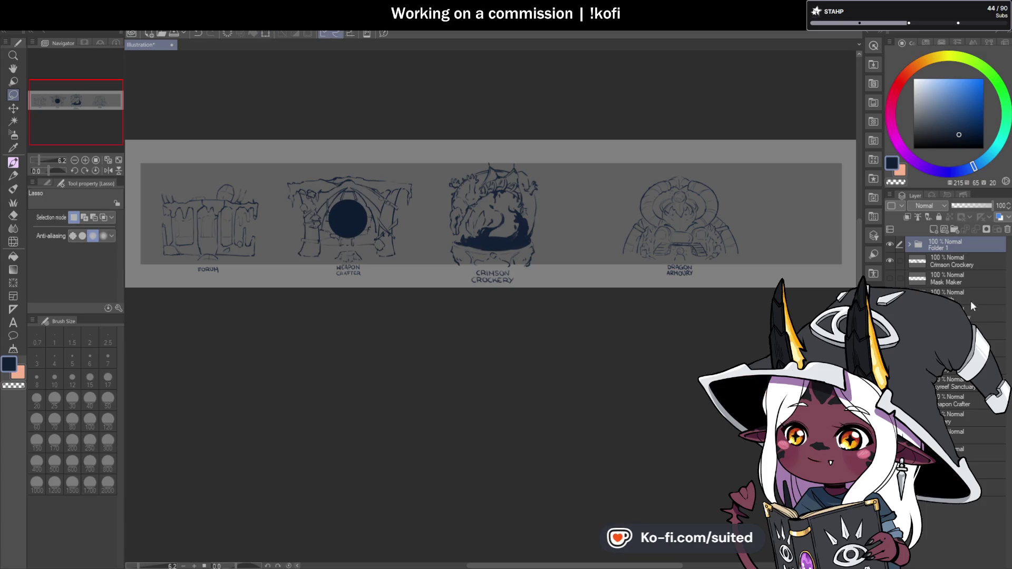
pyautogui.click(954, 400)
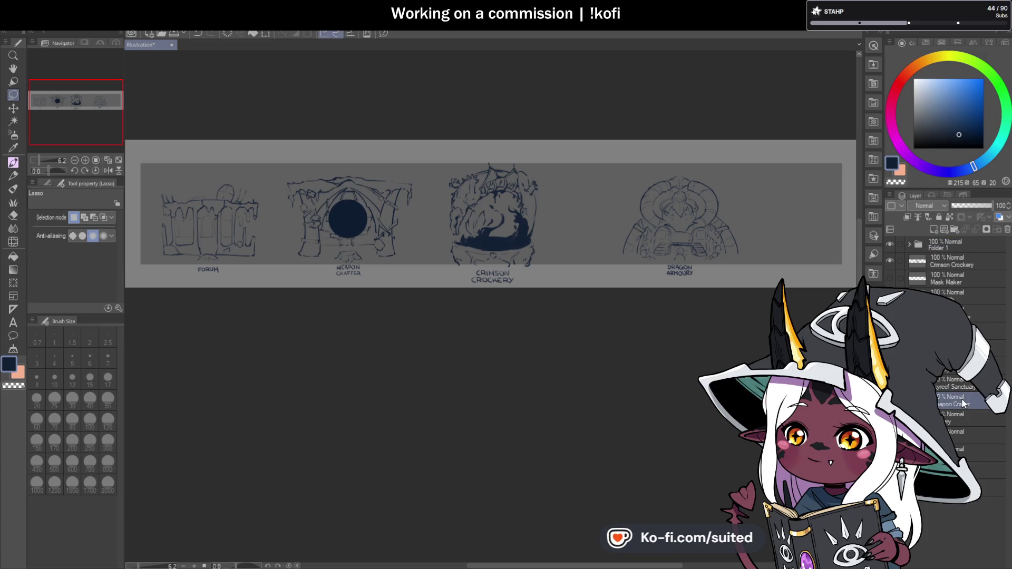
pyautogui.hotkey('ctrl', 't')
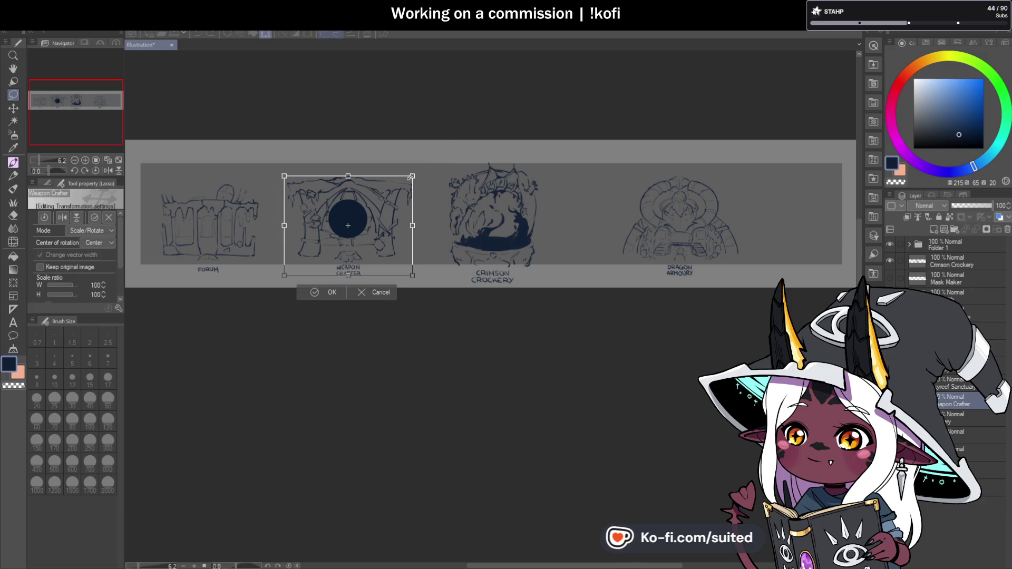
pyautogui.moveTo(412, 176); pyautogui.dragTo(395, 193)
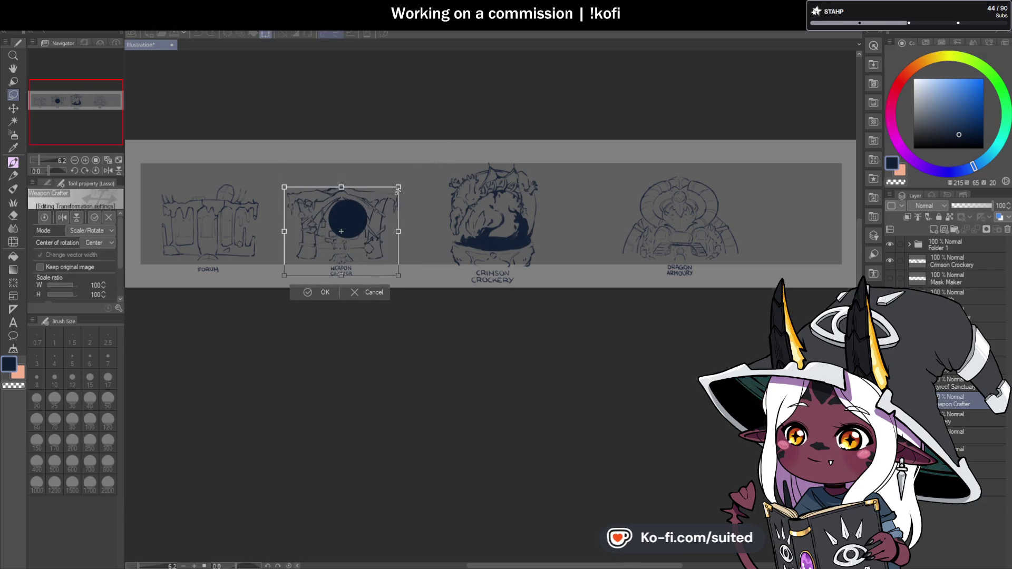
pyautogui.moveTo(375, 246); pyautogui.dragTo(382, 241)
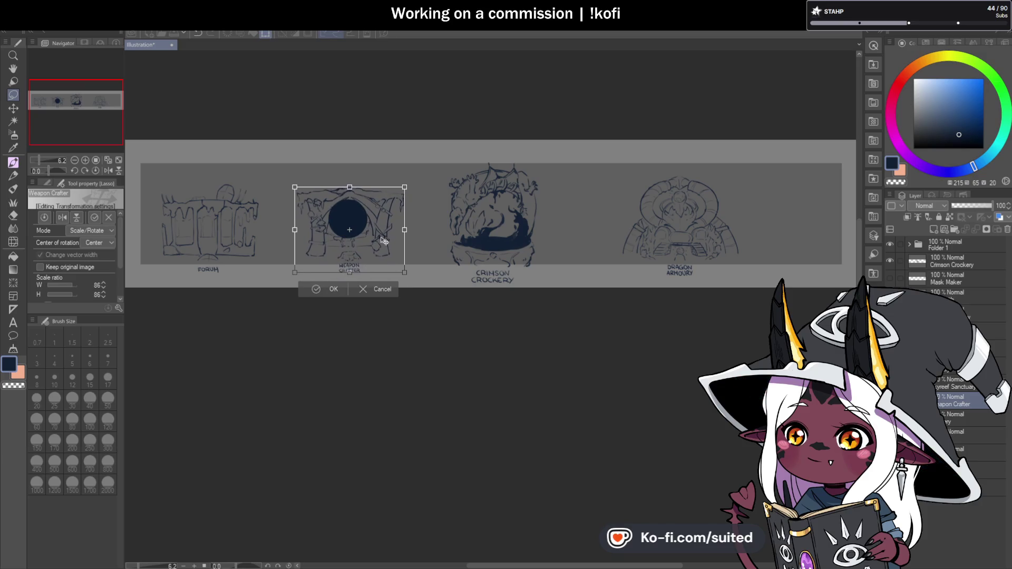
pyautogui.click(334, 290)
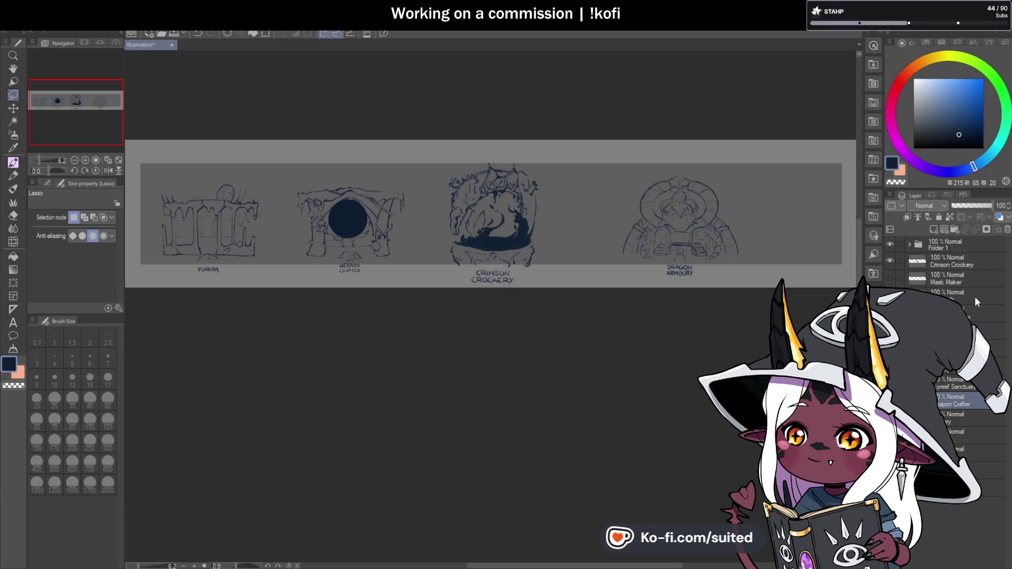
# Move the circle onto Crimson Crockery, shrink that sketch to 78%, then hide the circle.
pyautogui.click(954, 245)
pyautogui.hotkey('ctrl', 't')
pyautogui.moveTo(369, 228); pyautogui.dragTo(501, 224)
pyautogui.press('Return')
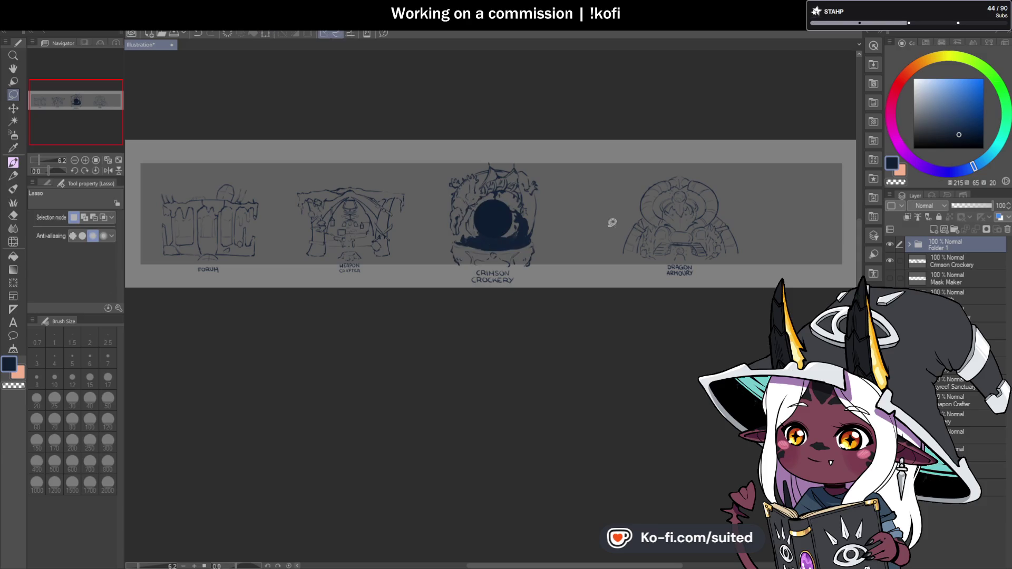
pyautogui.click(967, 315)
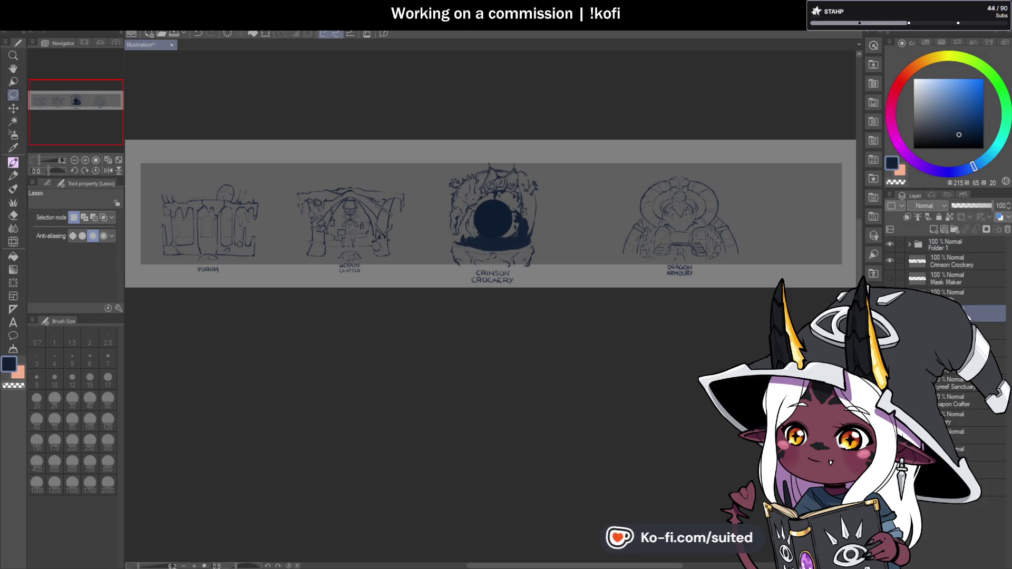
pyautogui.click(969, 261)
pyautogui.hotkey('ctrl', 't')
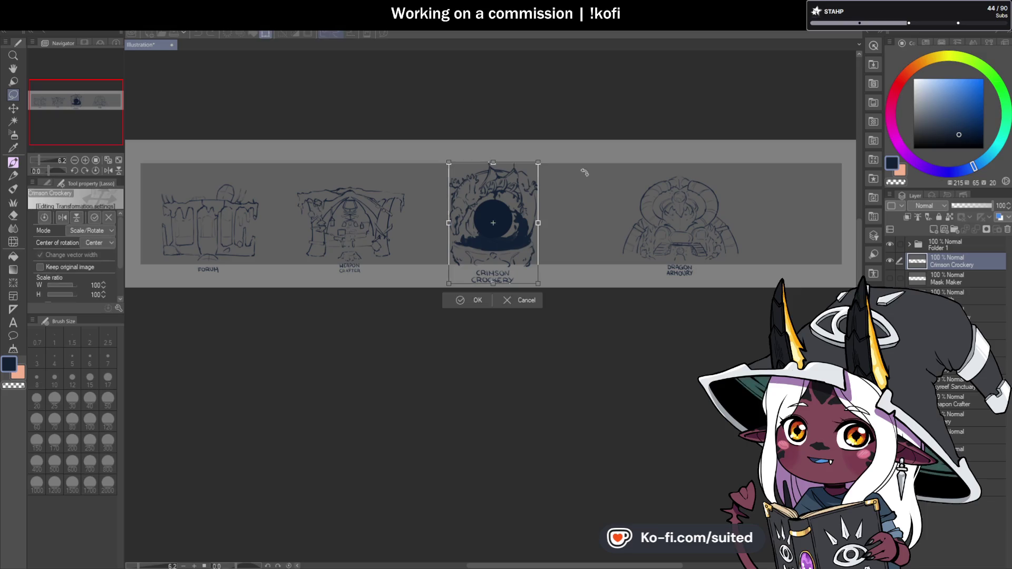
pyautogui.moveTo(538, 163); pyautogui.dragTo(520, 188)
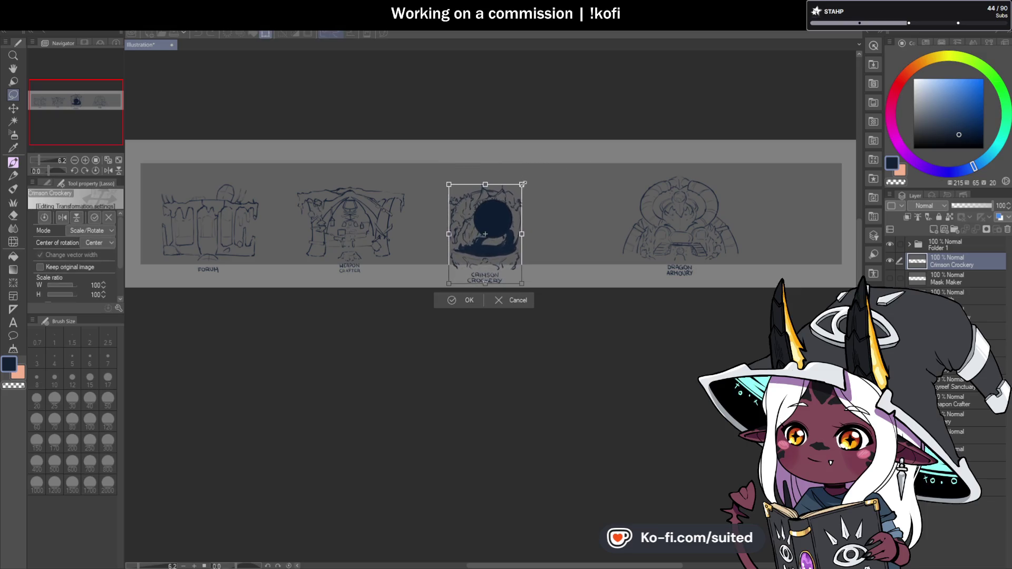
pyautogui.moveTo(501, 261); pyautogui.dragTo(508, 254)
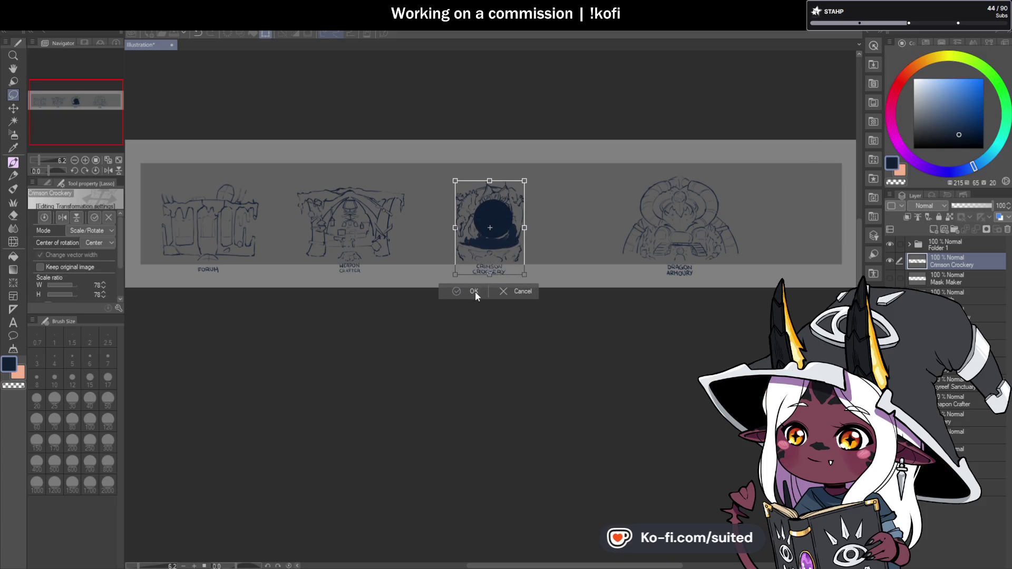
pyautogui.click(476, 291)
pyautogui.click(890, 243)
pyautogui.click(970, 248)
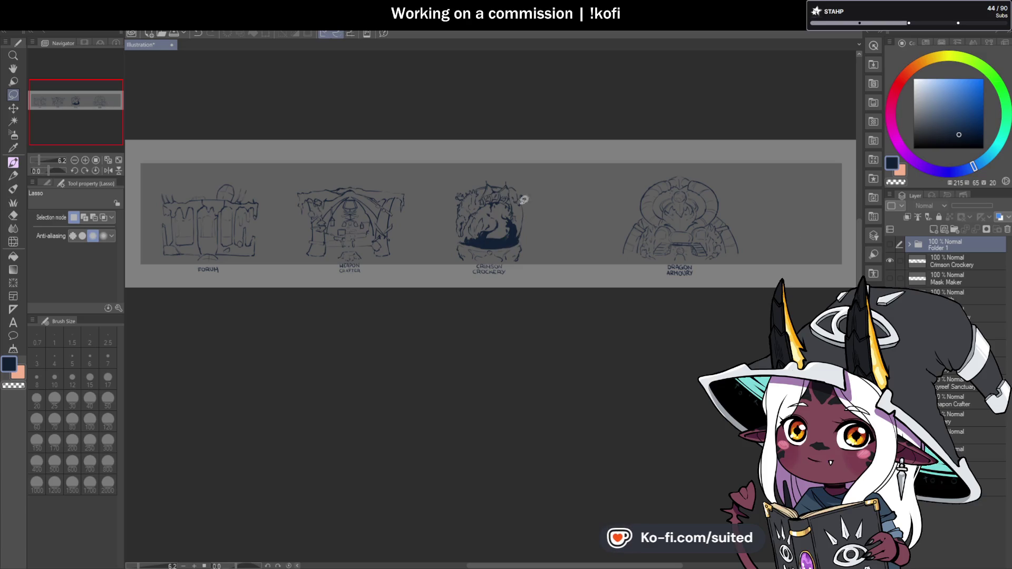
# Move the Crimson Crockery sketch left into Weapon Crafter's slot.
pyautogui.scroll(3, 514, 211)
pyautogui.scroll(3, 601, 235)
pyautogui.scroll(-3, 623, 224)
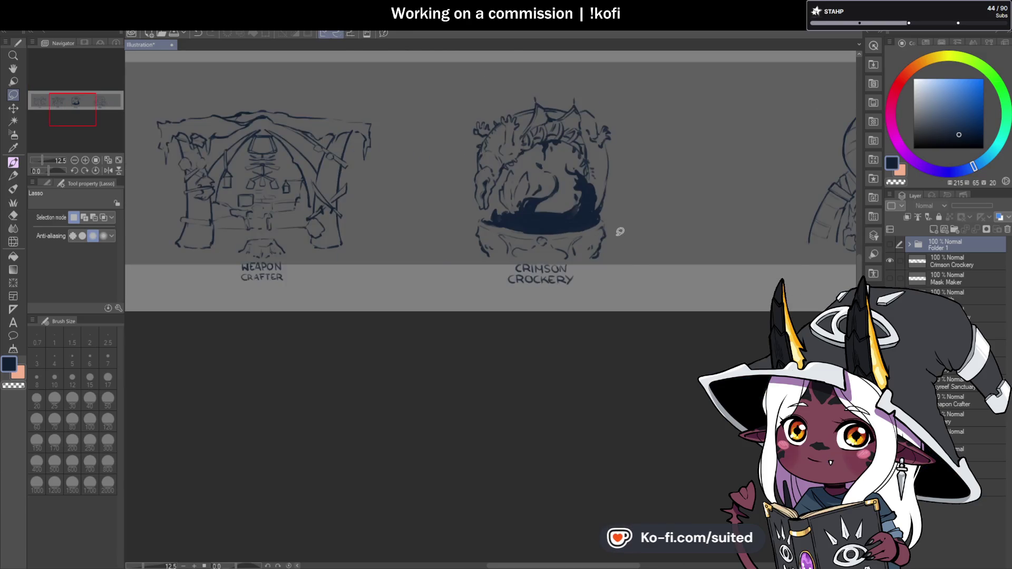
pyautogui.scroll(-3, 580, 234)
pyautogui.scroll(3, 475, 243)
pyautogui.scroll(-3, 471, 246)
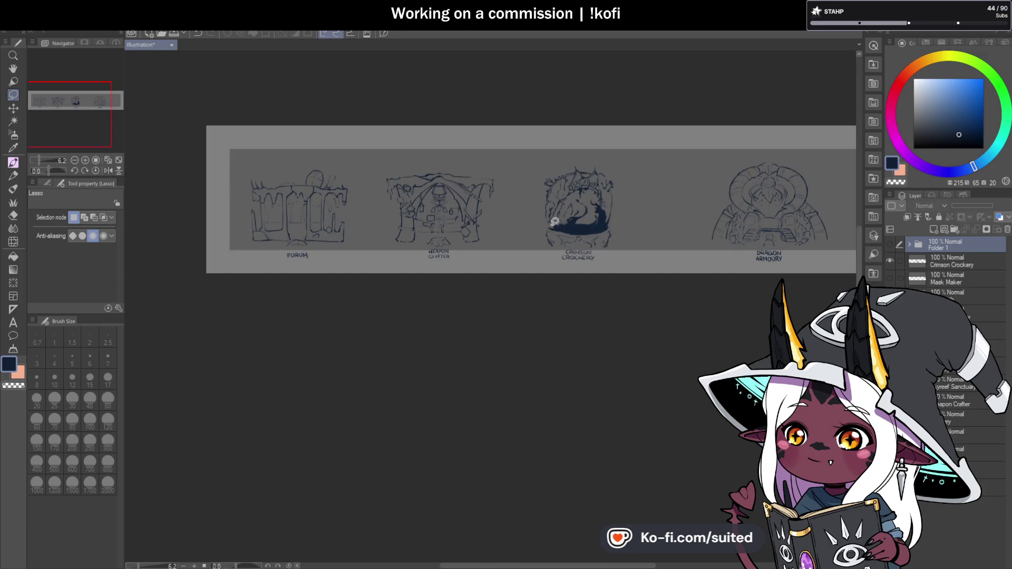
pyautogui.scroll(3, 555, 222)
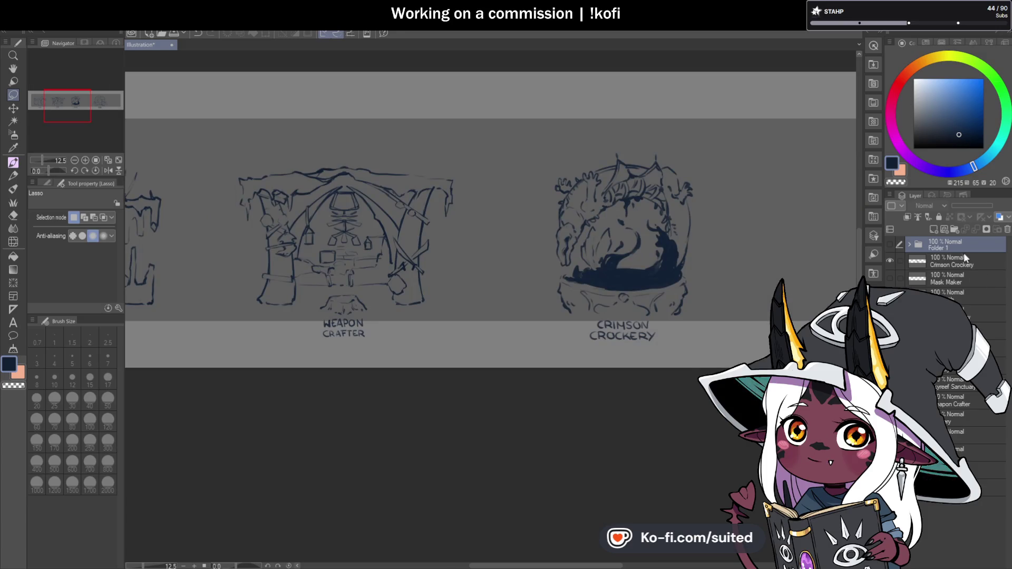
pyautogui.click(963, 263)
pyautogui.hotkey('ctrl', 't')
pyautogui.moveTo(659, 290); pyautogui.dragTo(380, 296)
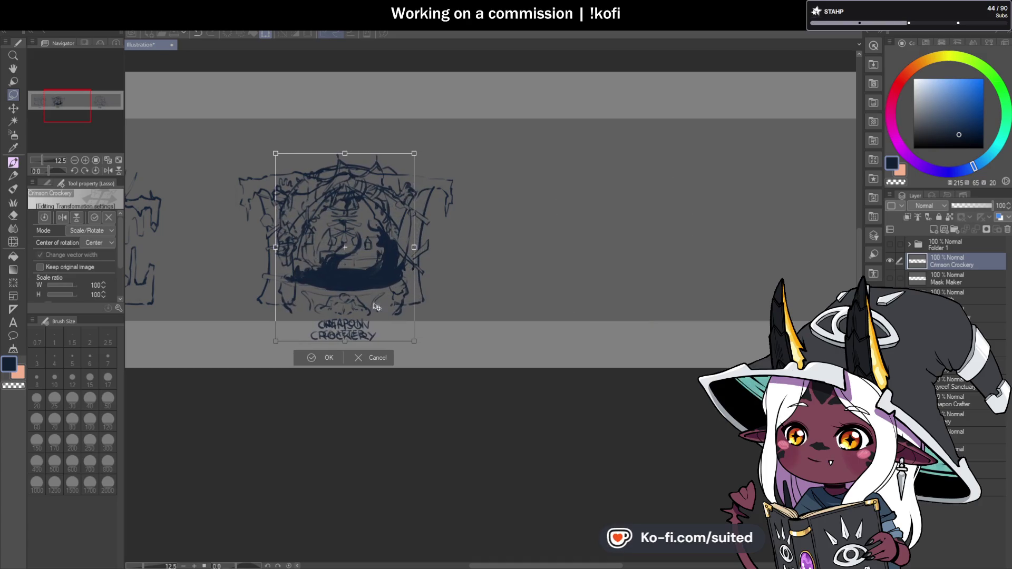
pyautogui.click(329, 357)
# Move Weapon Crafter right into the vacated slot, then nudge it slightly left.
pyautogui.click(962, 408)
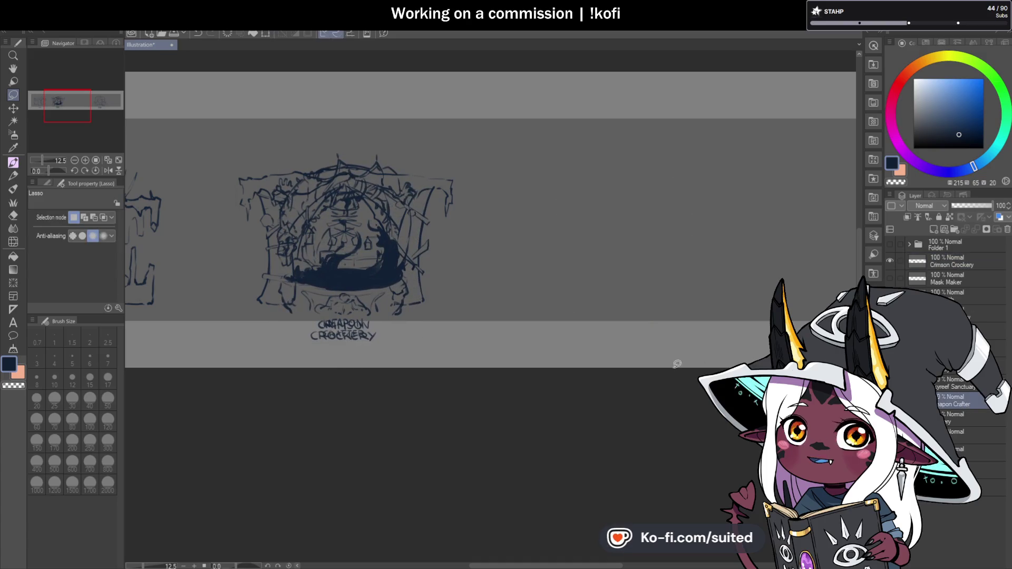
pyautogui.hotkey('ctrl', 't')
pyautogui.moveTo(517, 291); pyautogui.dragTo(759, 299)
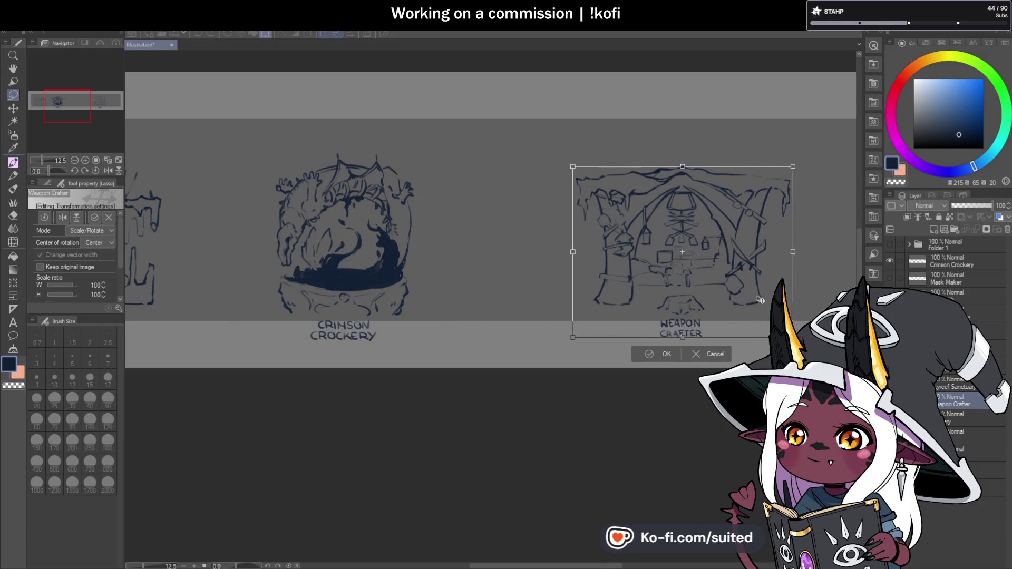
pyautogui.press('Return')
pyautogui.scroll(-1, 535, 289)
pyautogui.scroll(-1, 534, 305)
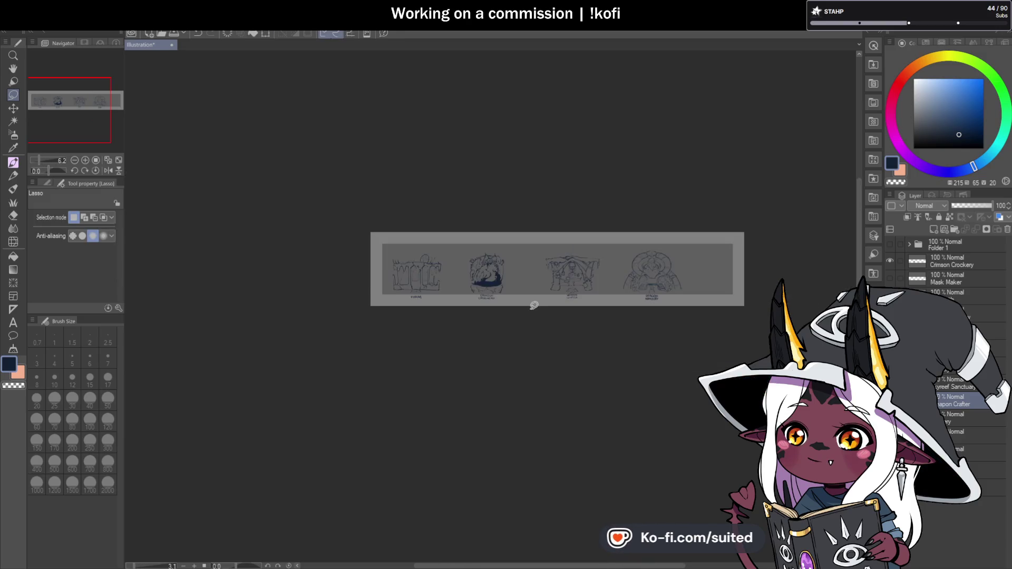
pyautogui.scroll(1, 534, 306)
pyautogui.hotkey('ctrl', 't')
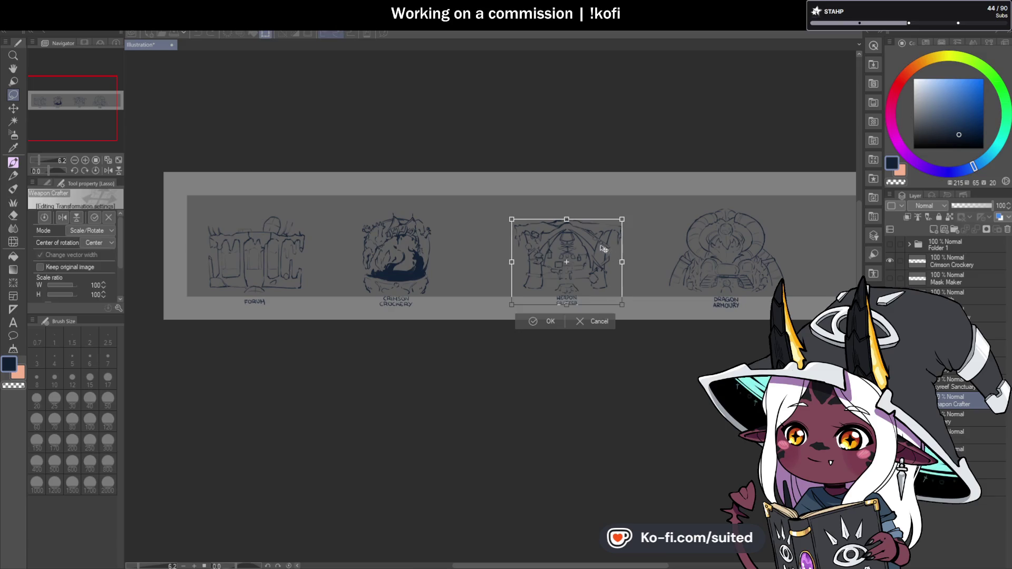
pyautogui.moveTo(588, 283); pyautogui.dragTo(574, 285)
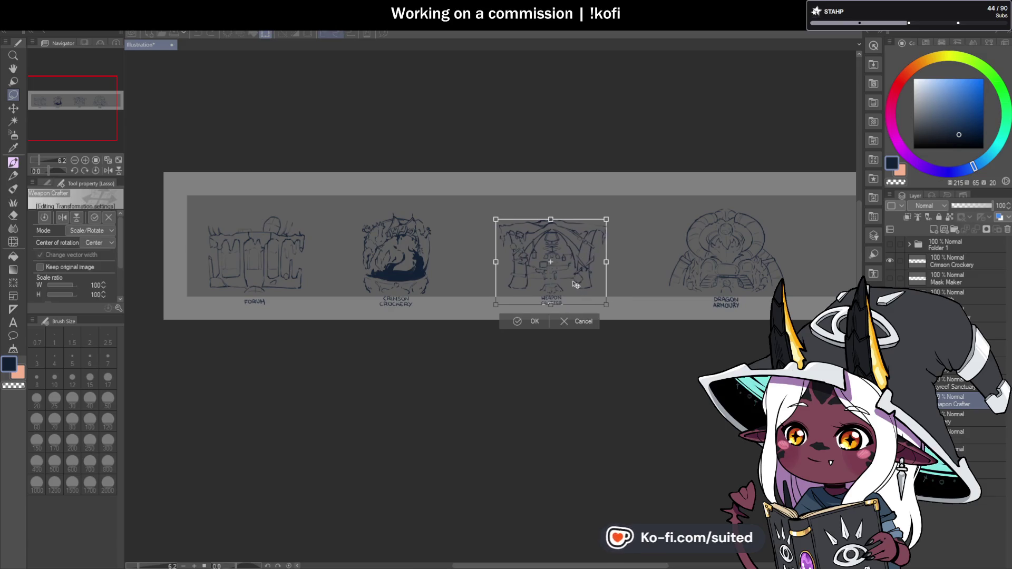
pyautogui.click(536, 318)
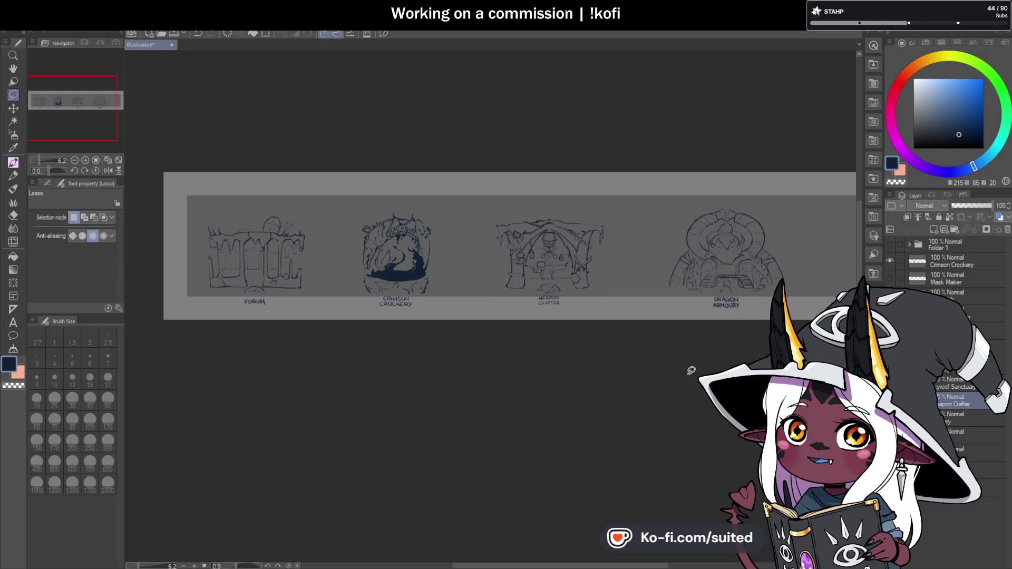
# Nudge the Forum sketch slightly to the right.
pyautogui.click(961, 431)
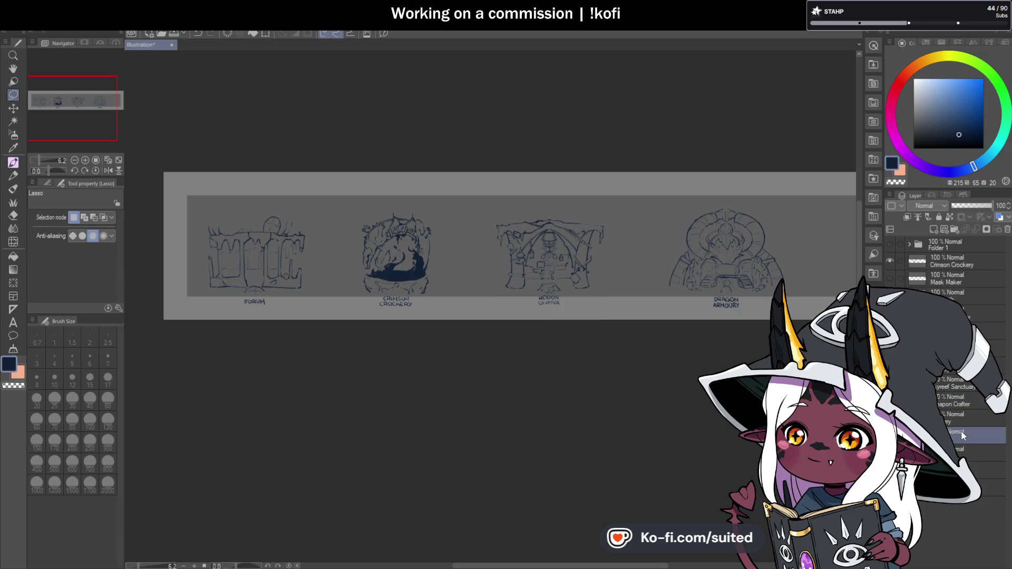
pyautogui.hotkey('ctrl', 't')
pyautogui.moveTo(286, 285); pyautogui.dragTo(289, 284)
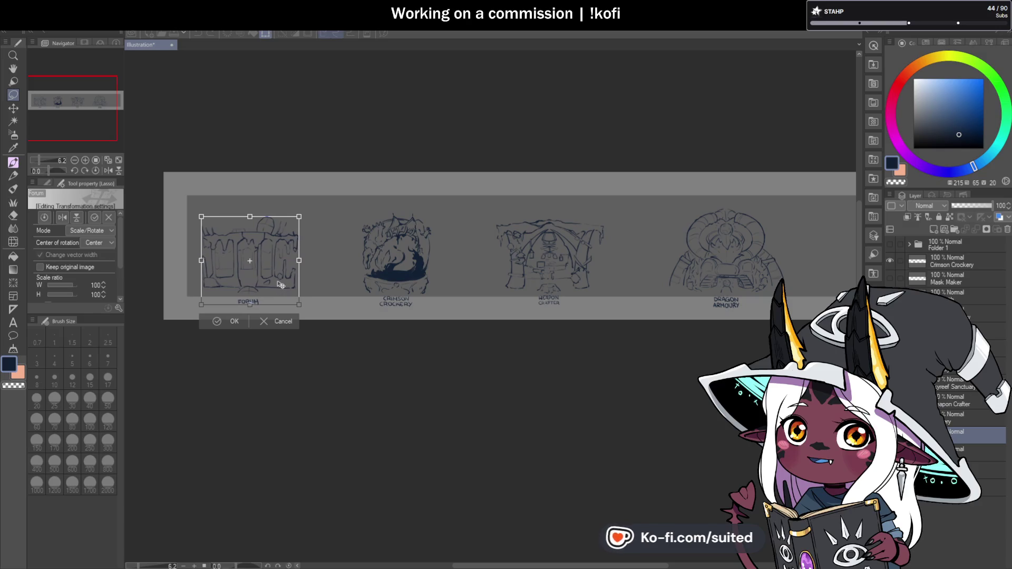
pyautogui.click(242, 322)
pyautogui.click(955, 449)
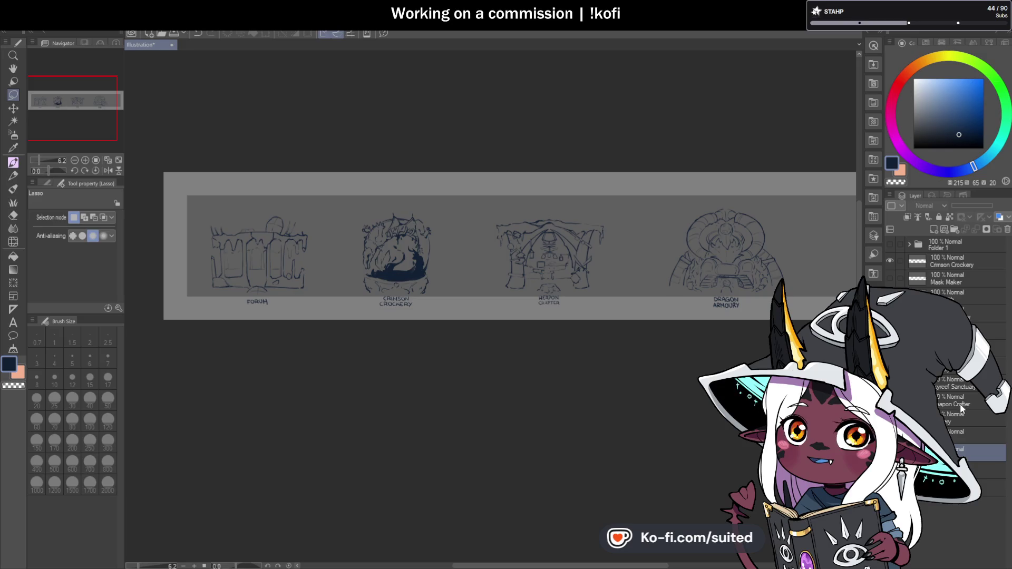
# Reveal the Kingsmith sketch beside Dragon Armoury, nudge it up and shrink it to 97%.
pyautogui.scroll(-3, 656, 287)
pyautogui.scroll(4, 710, 259)
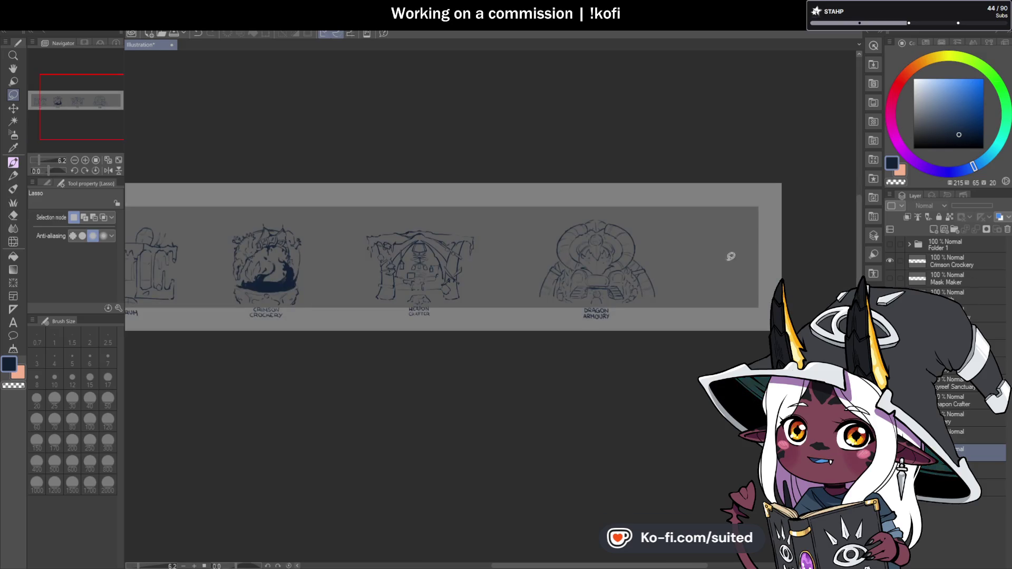
pyautogui.click(962, 280)
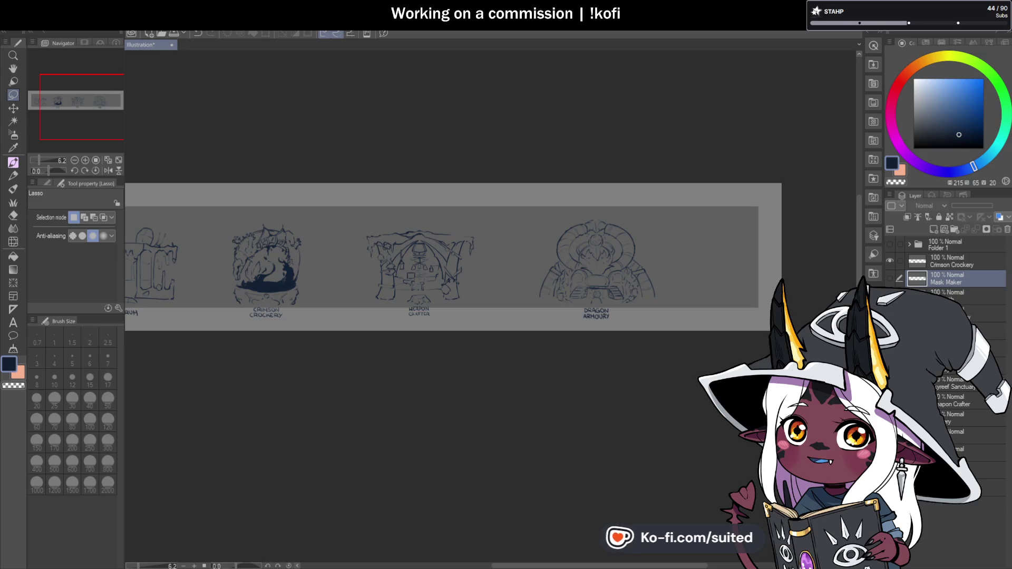
pyautogui.hotkey('ctrl', 'z')
pyautogui.scroll(2, 730, 261)
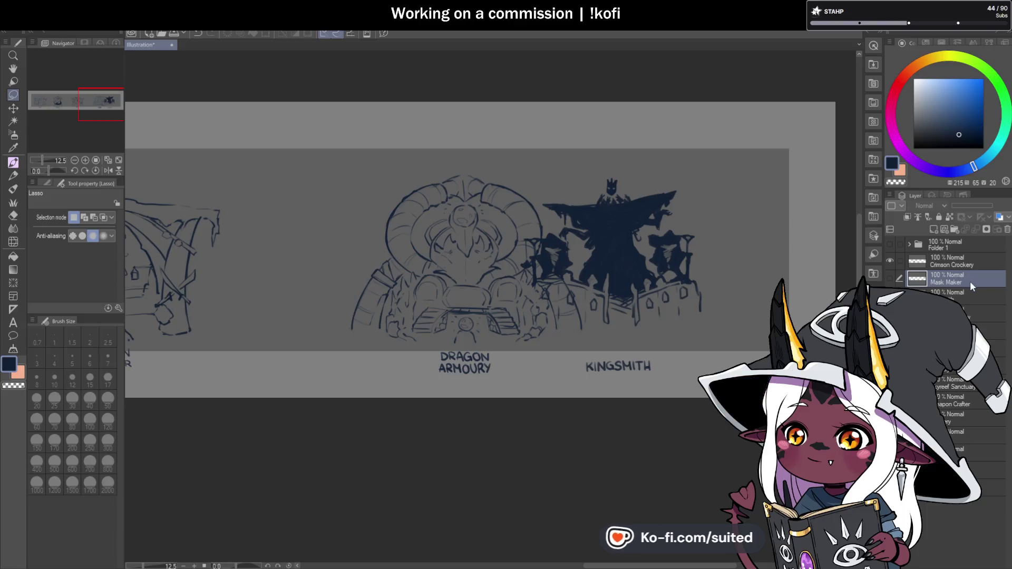
pyautogui.hotkey('alt', '[')
pyautogui.hotkey('ctrl', 't')
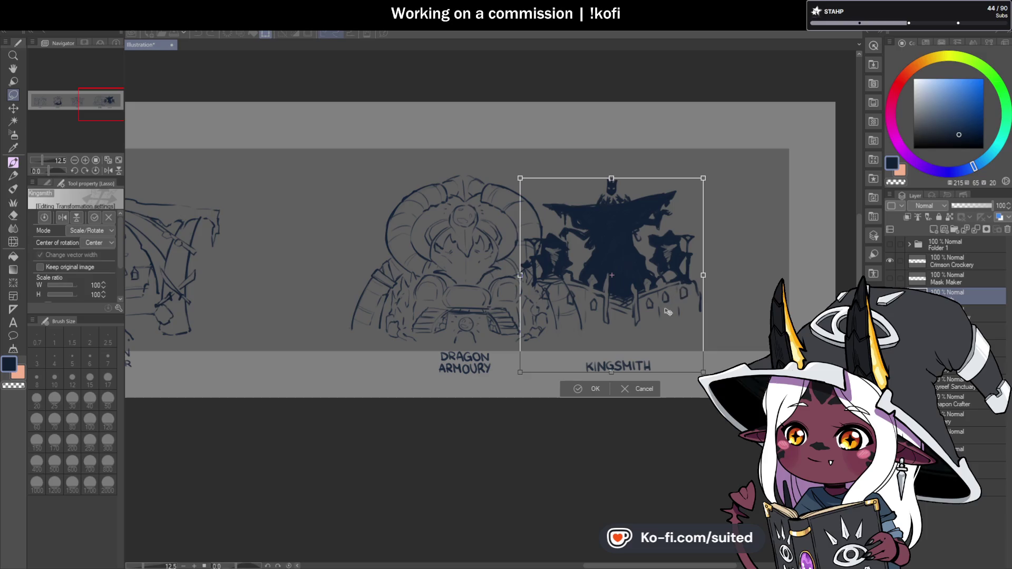
pyautogui.moveTo(669, 304); pyautogui.dragTo(668, 302)
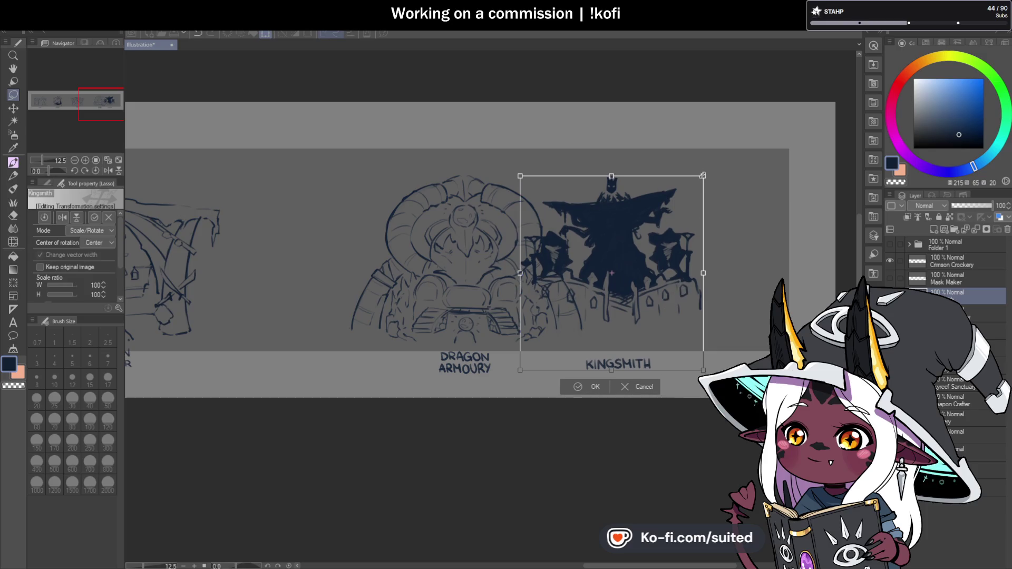
pyautogui.moveTo(703, 175); pyautogui.dragTo(699, 181)
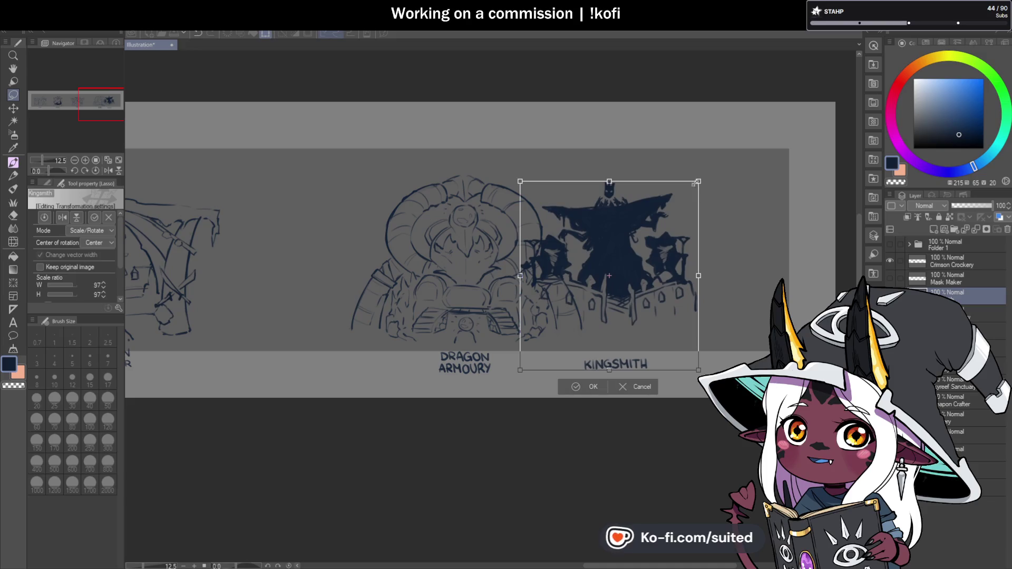
pyautogui.click(595, 384)
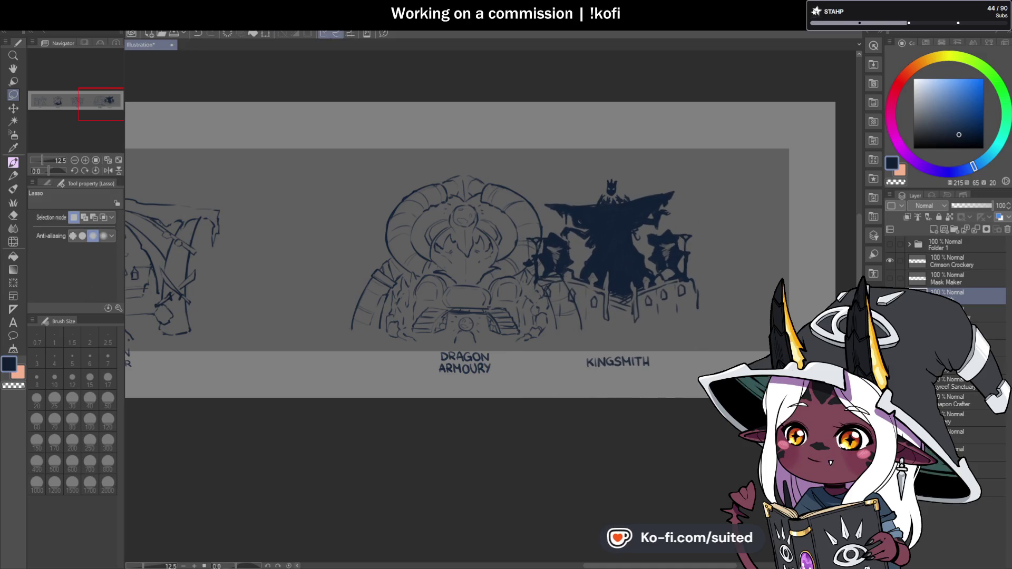
# Select the Blacksmith layer and start a free transform on it.
pyautogui.hscroll(-5, 718, 251)
pyautogui.scroll(-2, 718, 251)
pyautogui.scroll(3, 604, 271)
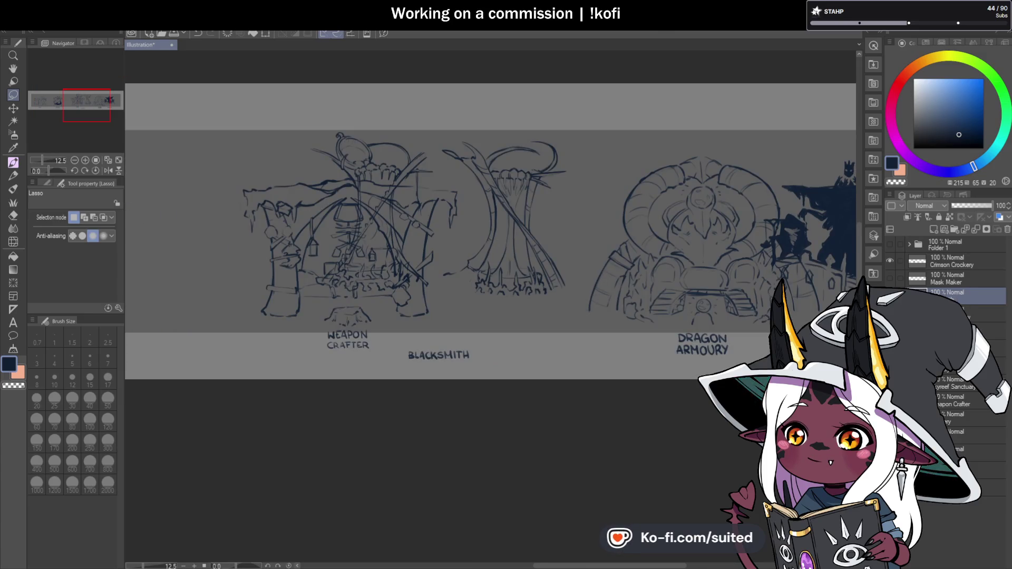
pyautogui.hotkey('alt', '[')
pyautogui.hotkey('ctrl', 't')
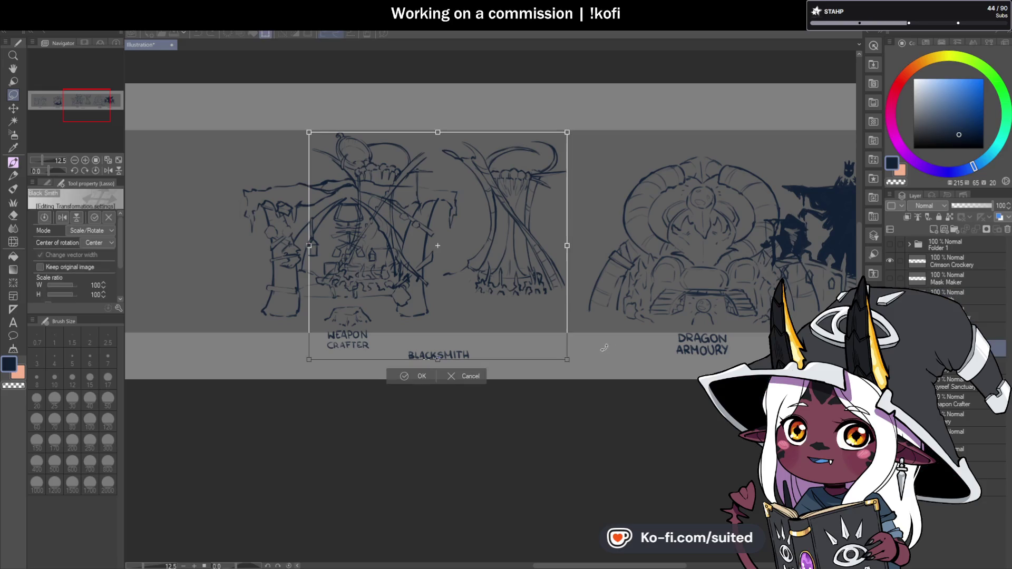
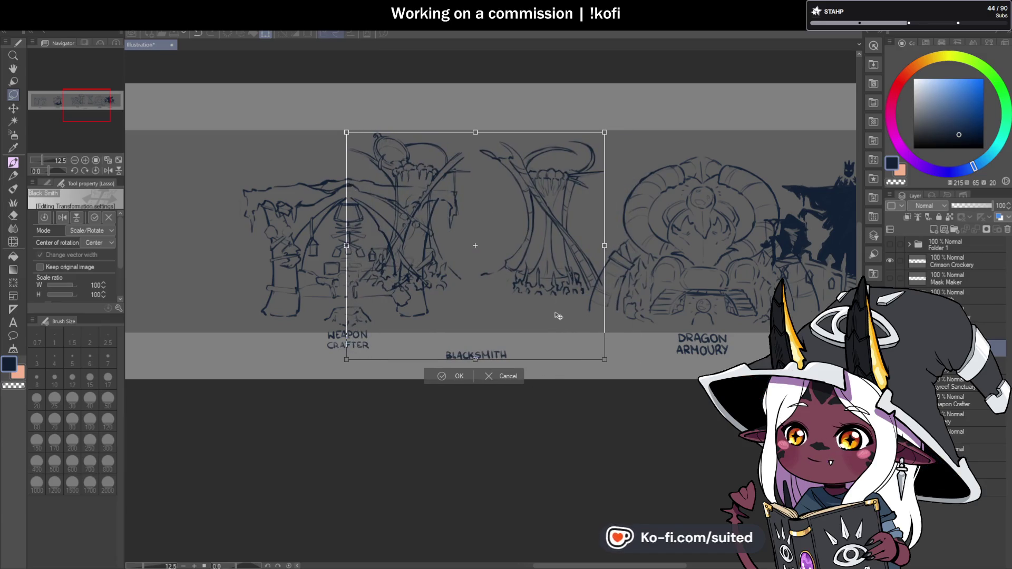
# Commit the moved Blacksmith area, then shift the selected sketch area further left.
pyautogui.press('Return')
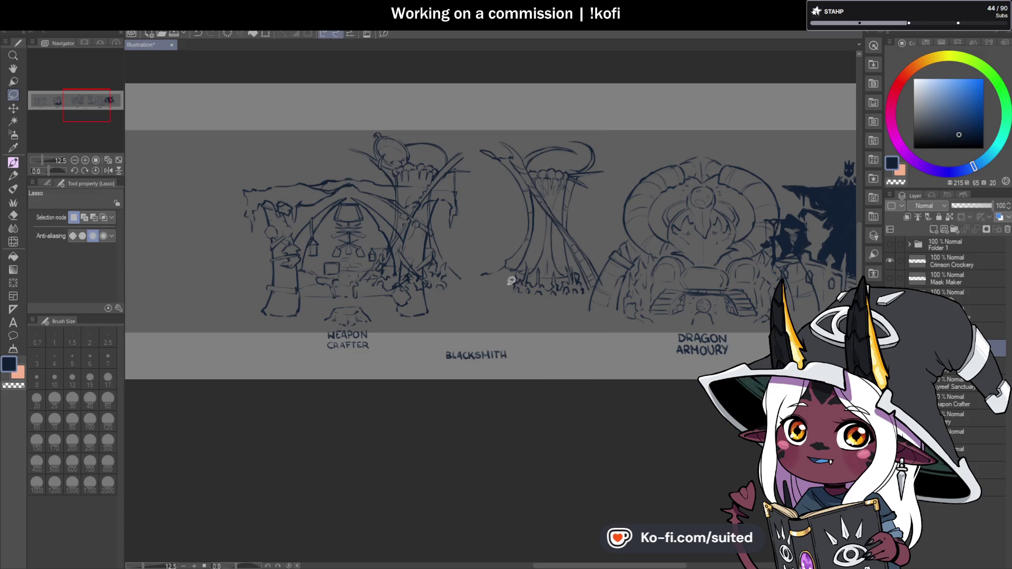
pyautogui.scroll(-1, 513, 281)
pyautogui.scroll(1, 543, 274)
pyautogui.scroll(2, 543, 253)
pyautogui.scroll(-1, 484, 246)
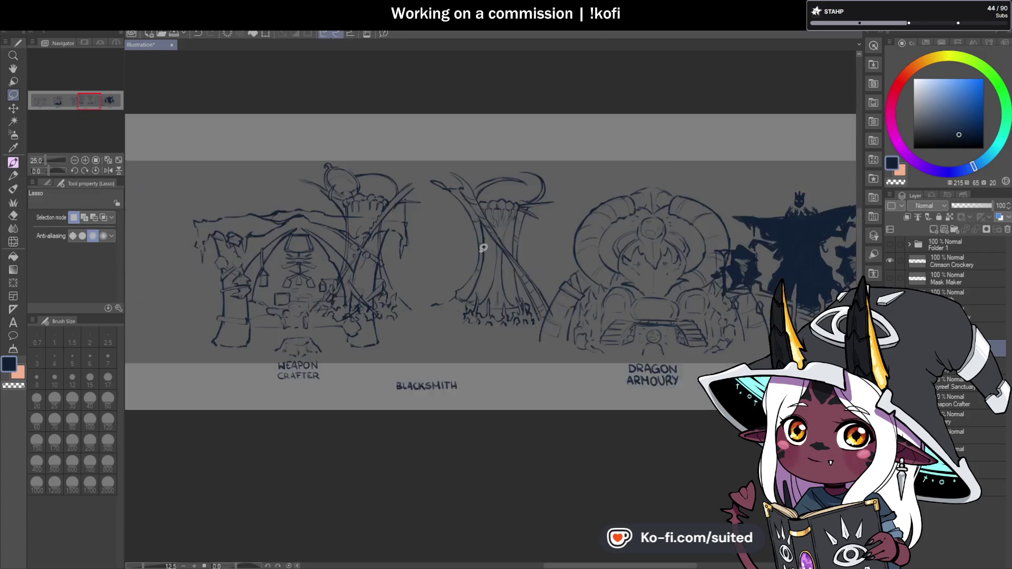
pyautogui.scroll(-2, 484, 246)
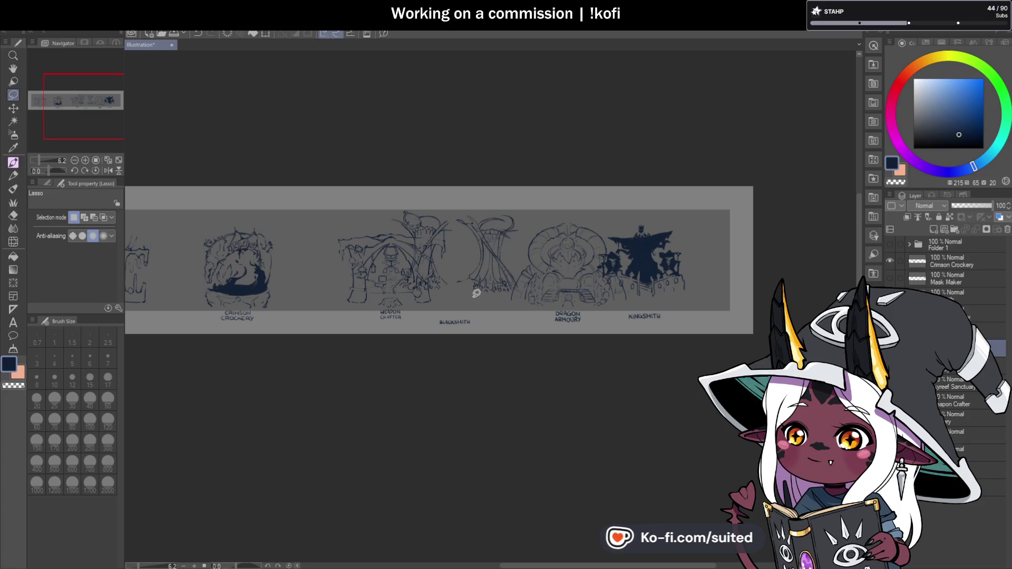
pyautogui.scroll(1, 477, 268)
pyautogui.hotkey('ctrl', 't')
pyautogui.moveTo(512, 317)
pyautogui.mouseDown()
pyautogui.moveTo(473, 316)
pyautogui.moveTo(684, 307)
pyautogui.moveTo(474, 313)
pyautogui.mouseUp()
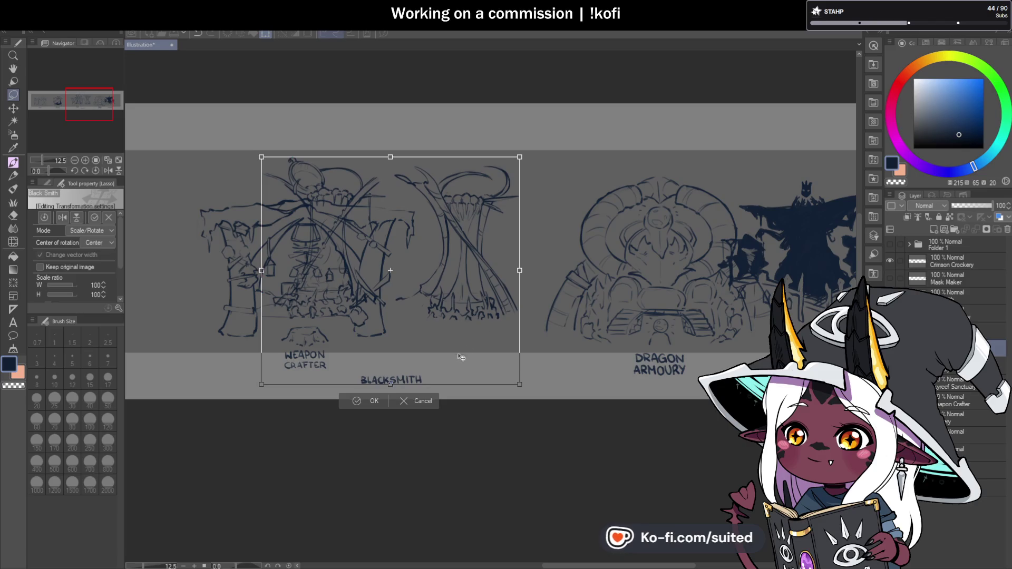
pyautogui.press('Return')
# Nudge the Blacksmith sketch left again toward the Weapon Crafter.
pyautogui.hotkey('ctrl', 't')
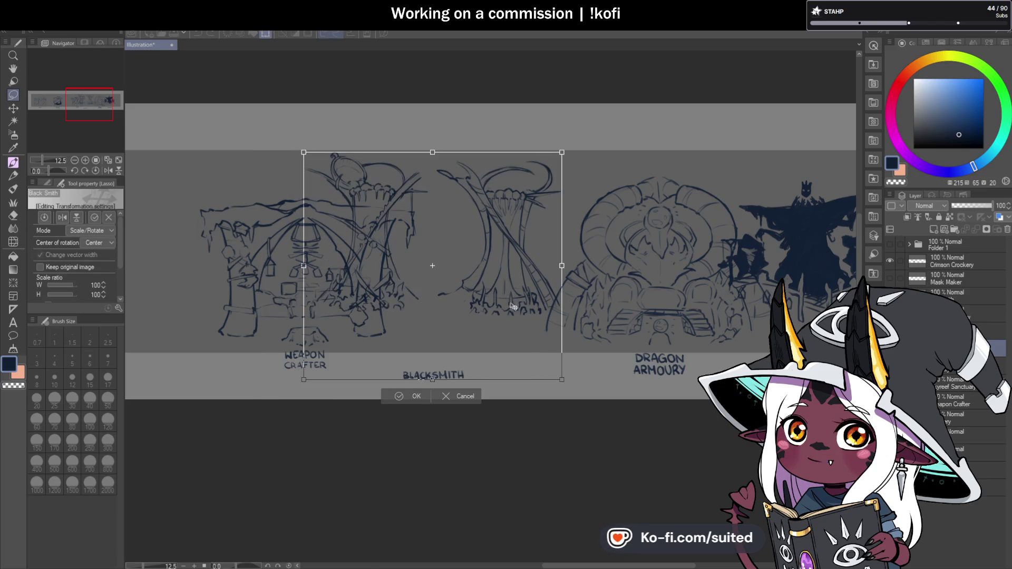
pyautogui.moveTo(513, 306); pyautogui.dragTo(474, 309)
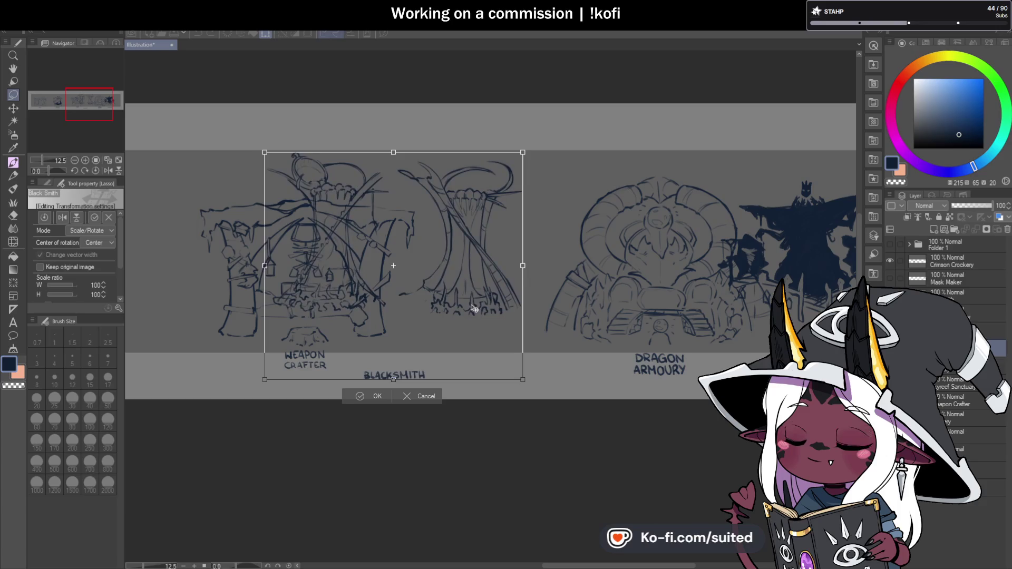
pyautogui.moveTo(474, 309); pyautogui.dragTo(468, 309)
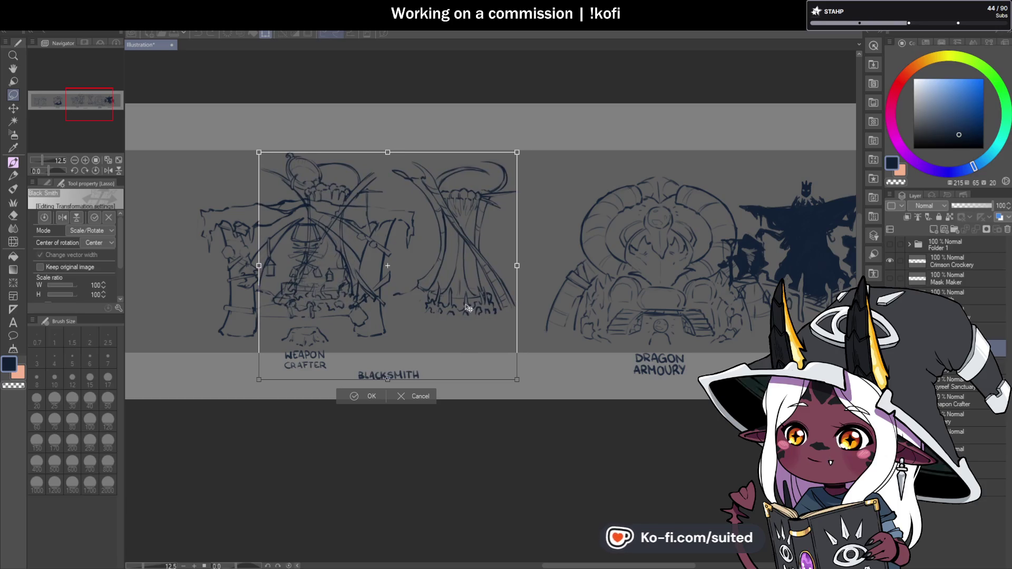
pyautogui.press('Return')
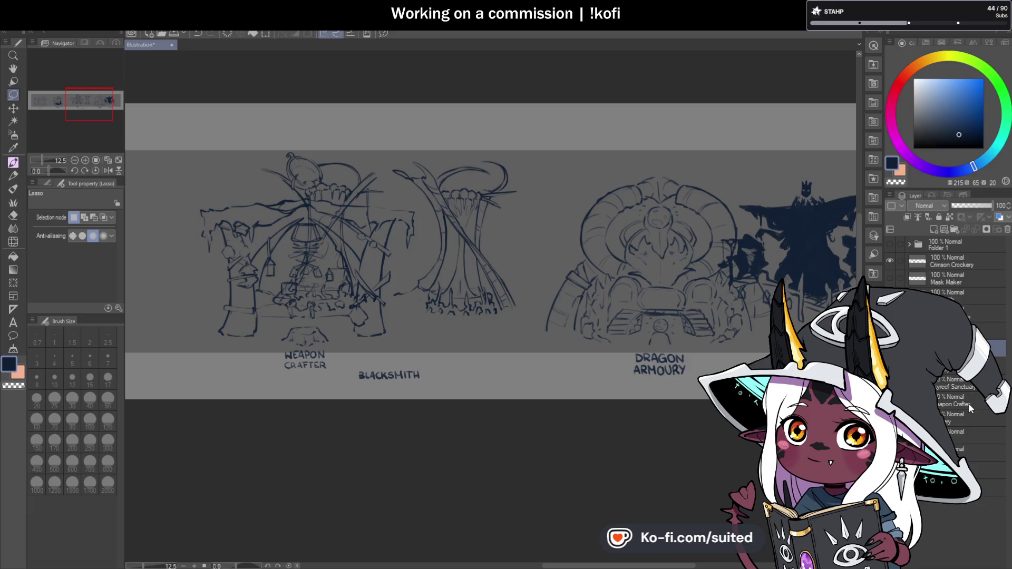
# Shrink the Weapon Crafter sketch to 95% and lower it slightly.
pyautogui.hotkey('ctrl', 't')
pyautogui.moveTo(413, 197); pyautogui.dragTo(403, 209)
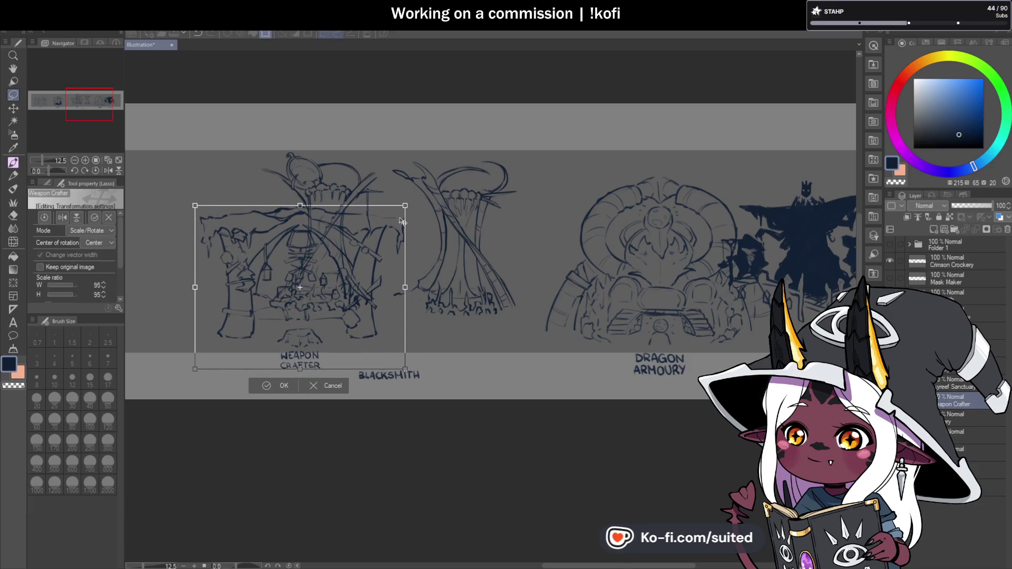
pyautogui.moveTo(382, 255); pyautogui.dragTo(382, 258)
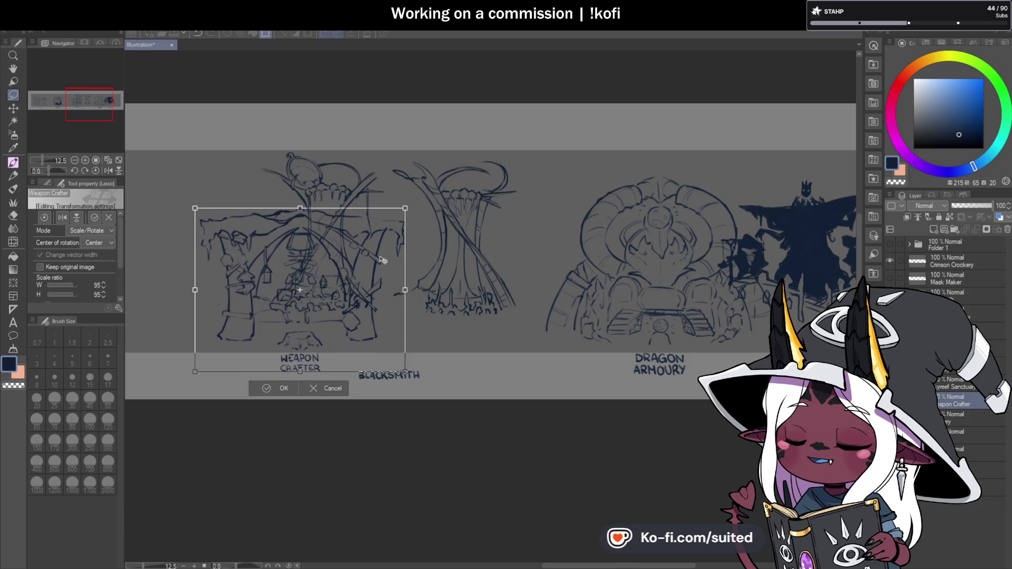
pyautogui.click(280, 390)
pyautogui.scroll(-2, 504, 275)
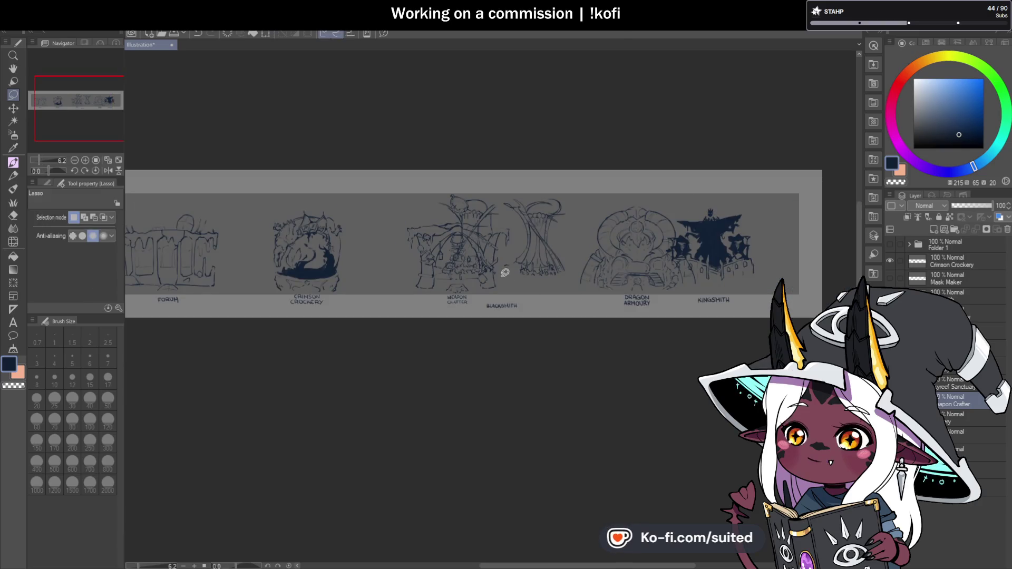
# Show Folder 1, move its dark circle onto the Blacksmith sketch, then hide the folder again.
pyautogui.scroll(2, 505, 275)
pyautogui.click(922, 240)
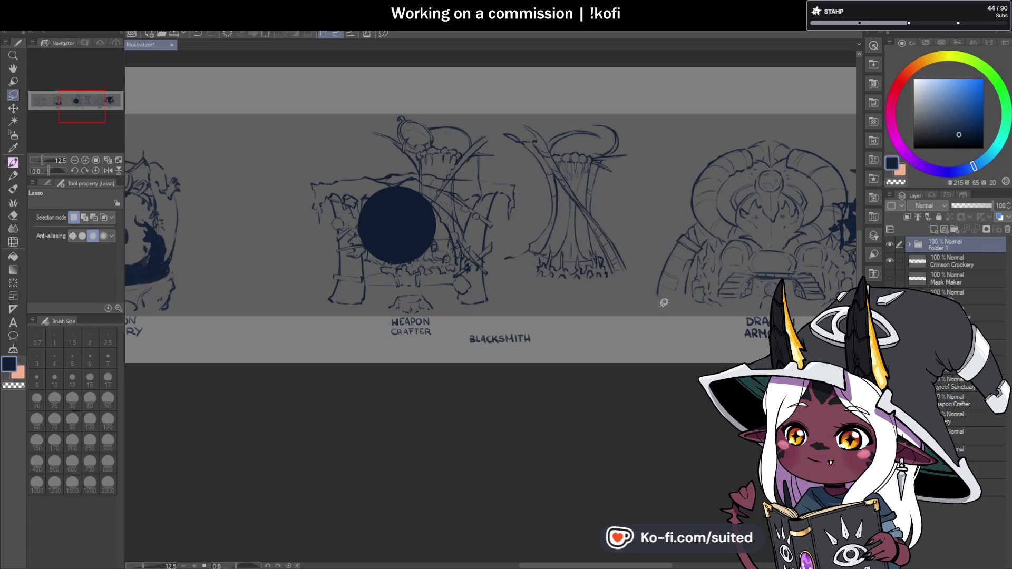
pyautogui.hotkey('ctrl', 't')
pyautogui.moveTo(415, 245); pyautogui.dragTo(590, 231)
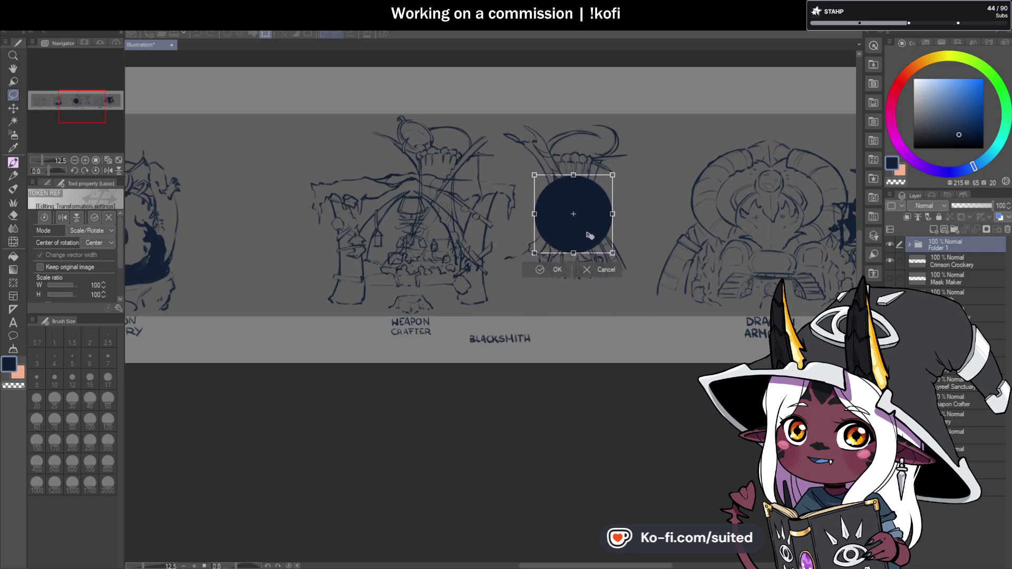
pyautogui.click(556, 266)
pyautogui.click(890, 244)
# Shift the Blacksmith sketch slightly left and make the Skyreef Sanctuary layer visible.
pyautogui.click(943, 348)
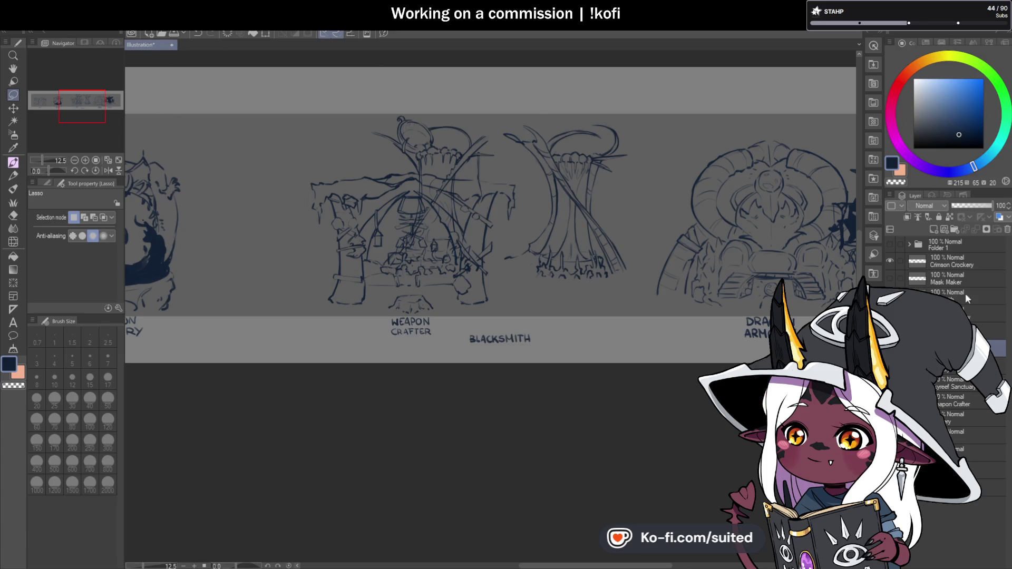
pyautogui.hotkey('ctrl', 't')
pyautogui.moveTo(599, 240); pyautogui.dragTo(581, 241)
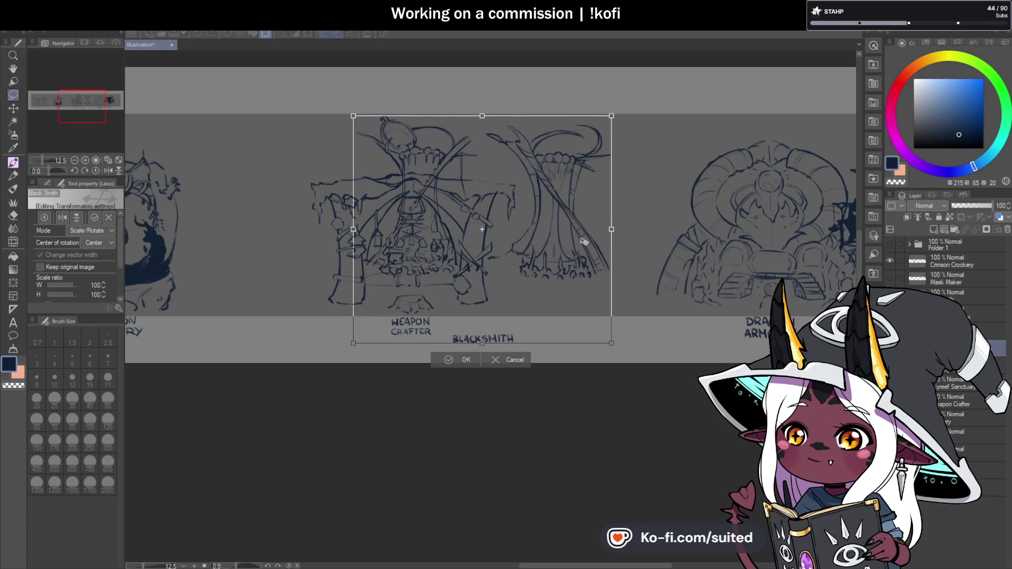
pyautogui.click(467, 360)
pyautogui.scroll(-3, 688, 291)
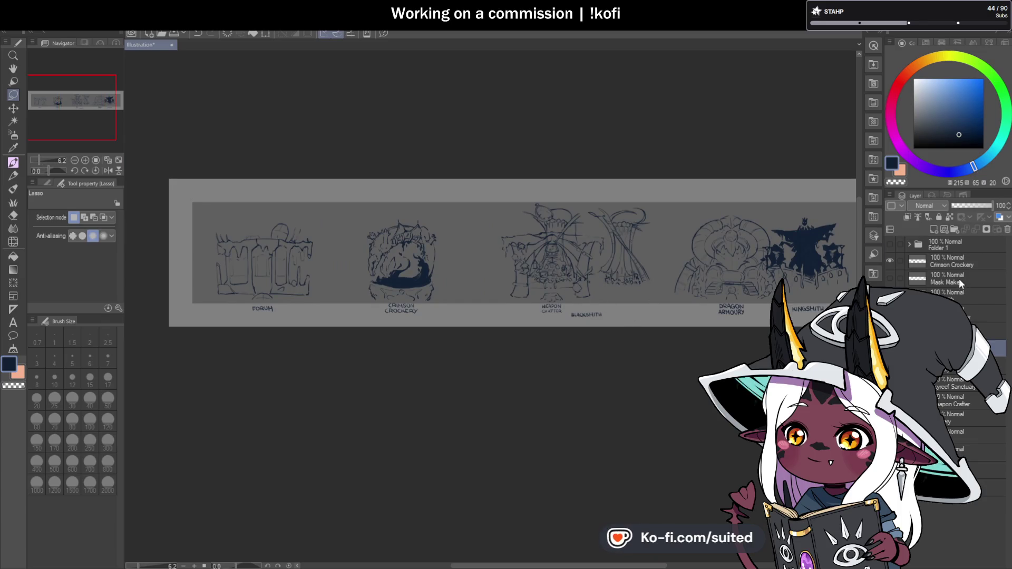
pyautogui.click(954, 387)
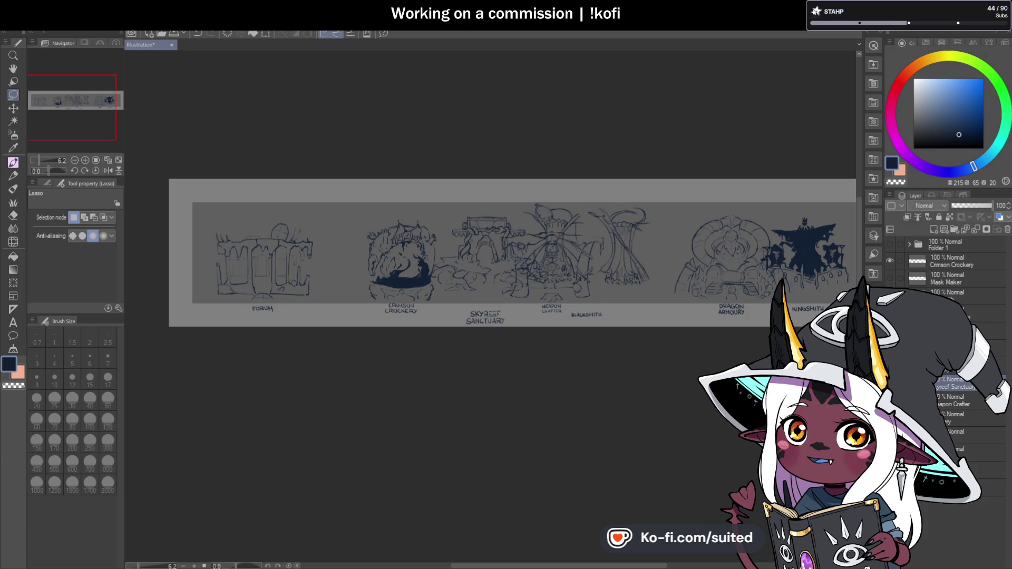
# Shrink the Skyreef Sanctuary sketch to about 91% and move it up and right.
pyautogui.scroll(3, 531, 283)
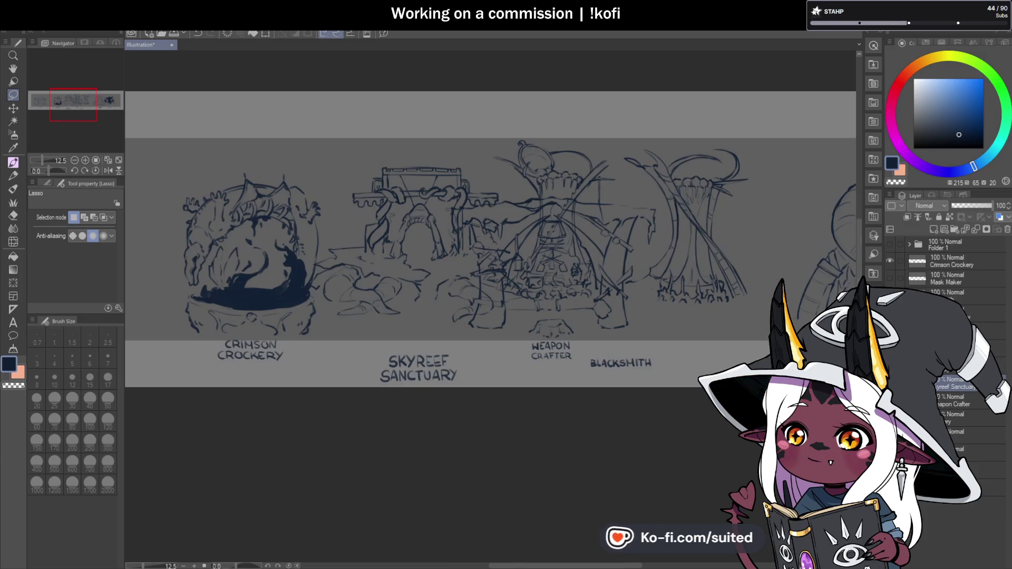
pyautogui.hotkey('ctrl', 't')
pyautogui.moveTo(543, 167); pyautogui.dragTo(521, 187)
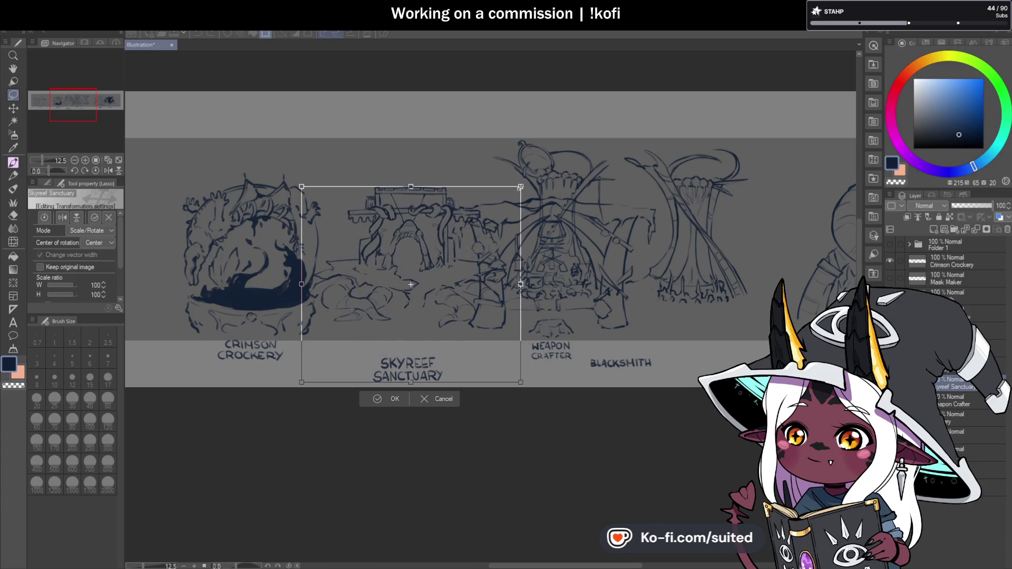
pyautogui.moveTo(486, 313); pyautogui.dragTo(498, 300)
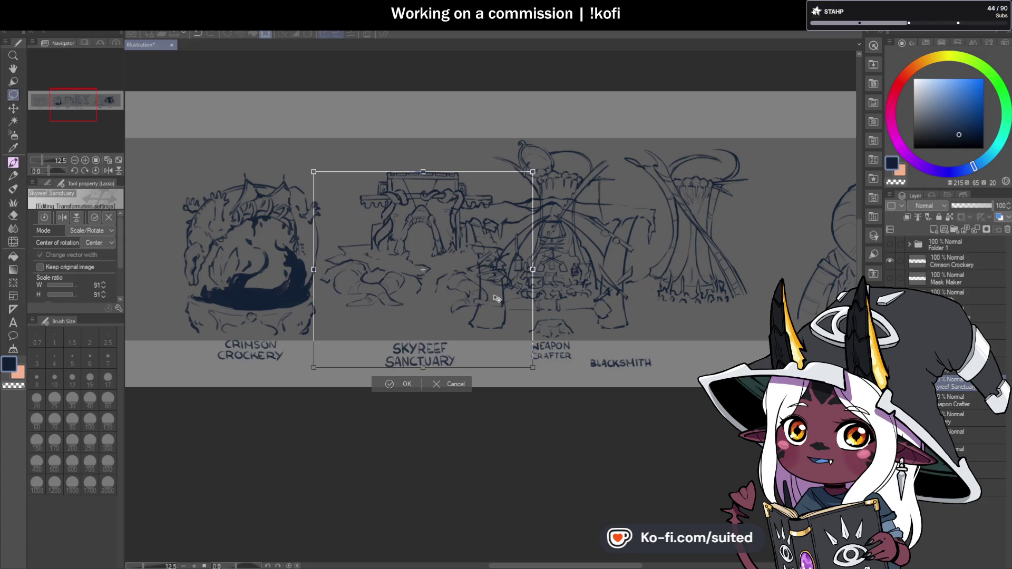
pyautogui.click(409, 388)
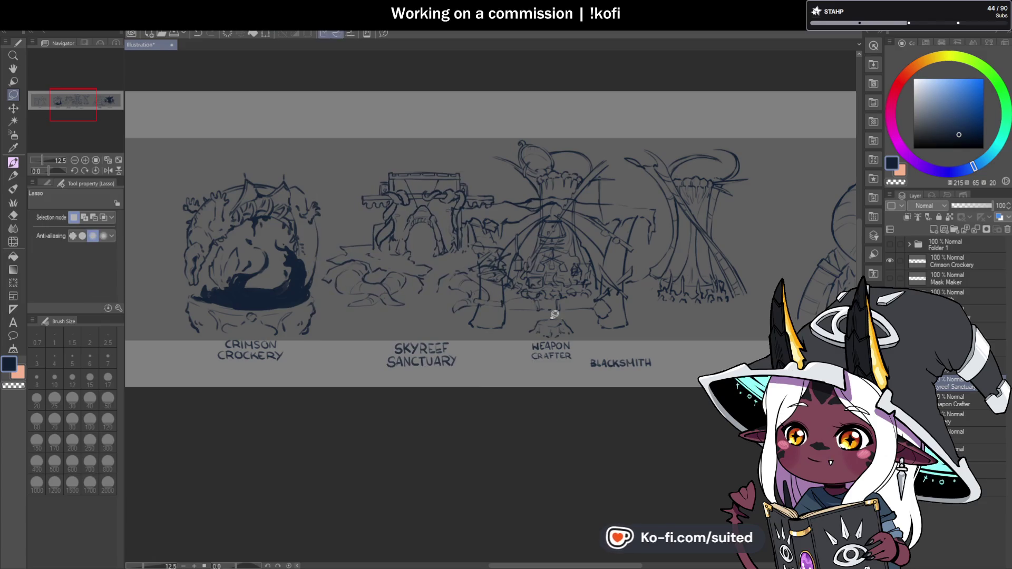
# Reveal the Gormery sketch, scale it to 97% and reposition it beside the Forum.
pyautogui.scroll(-2, 434, 248)
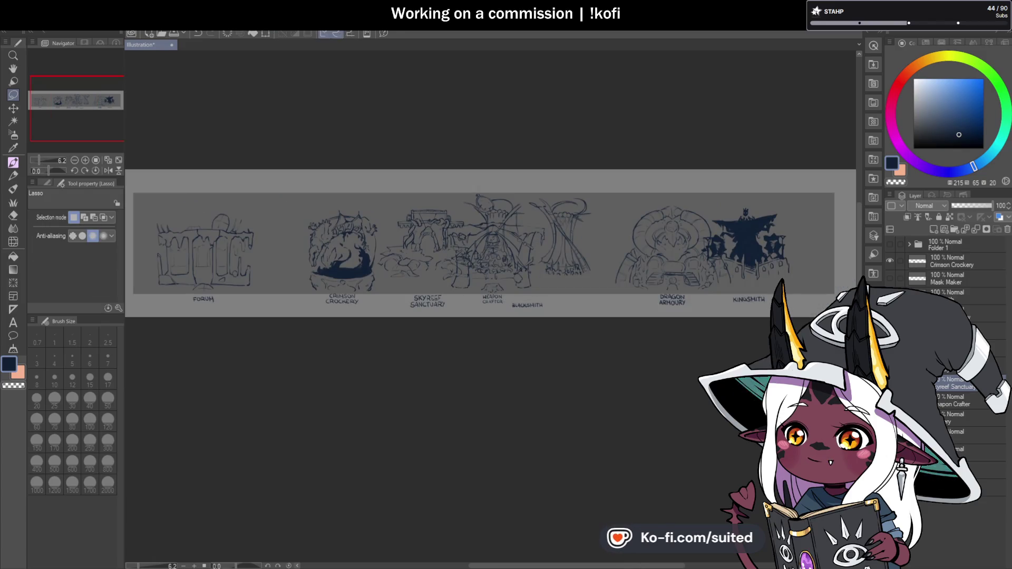
pyautogui.click(890, 420)
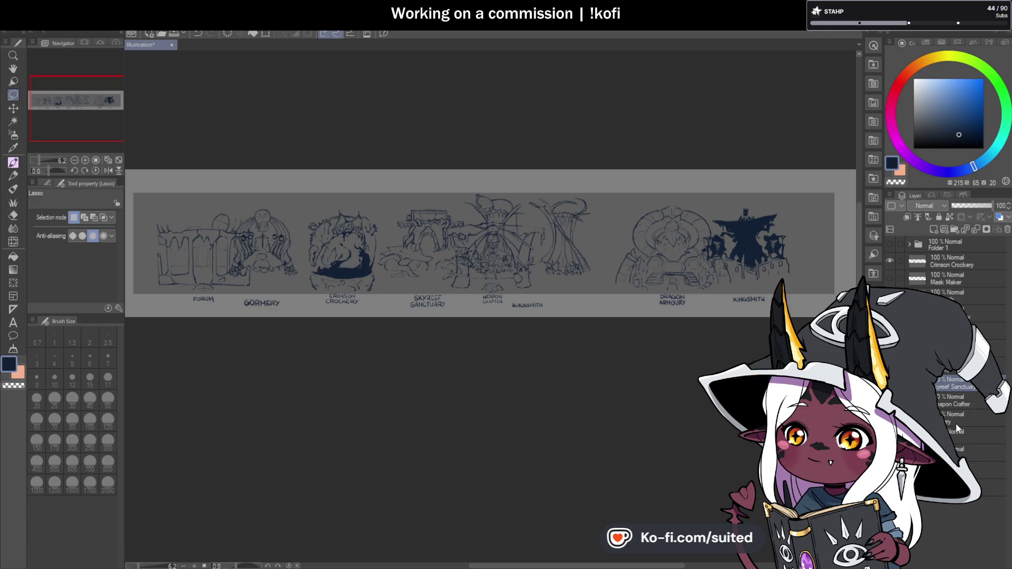
pyautogui.click(959, 420)
pyautogui.scroll(2, 199, 273)
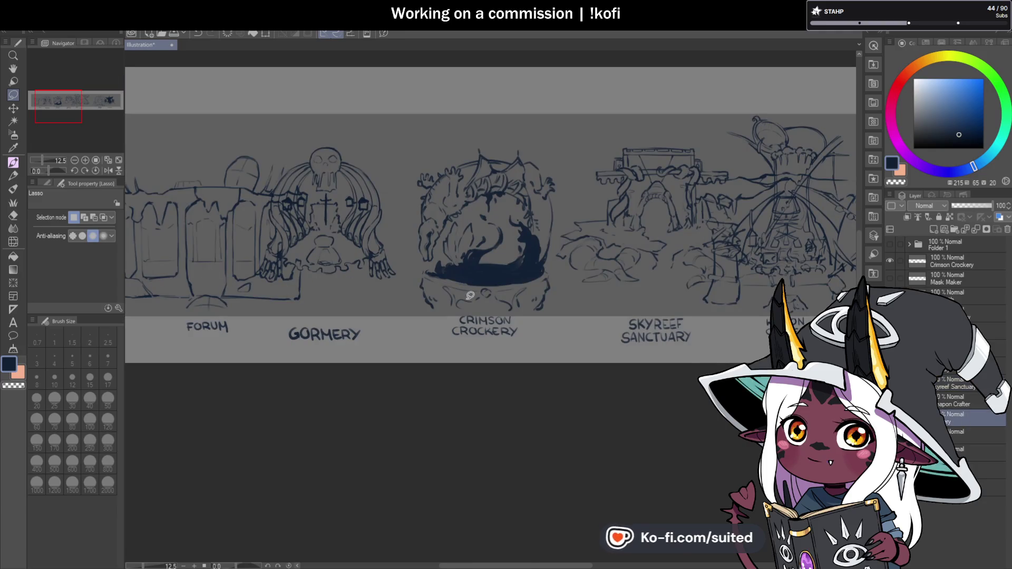
pyautogui.hotkey('ctrl', 't')
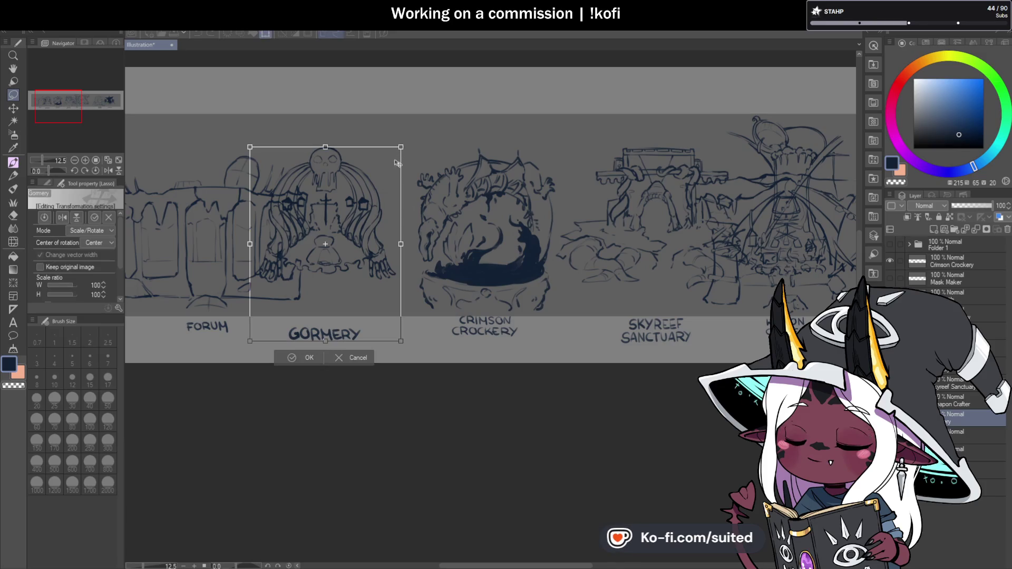
pyautogui.moveTo(373, 223); pyautogui.dragTo(370, 220)
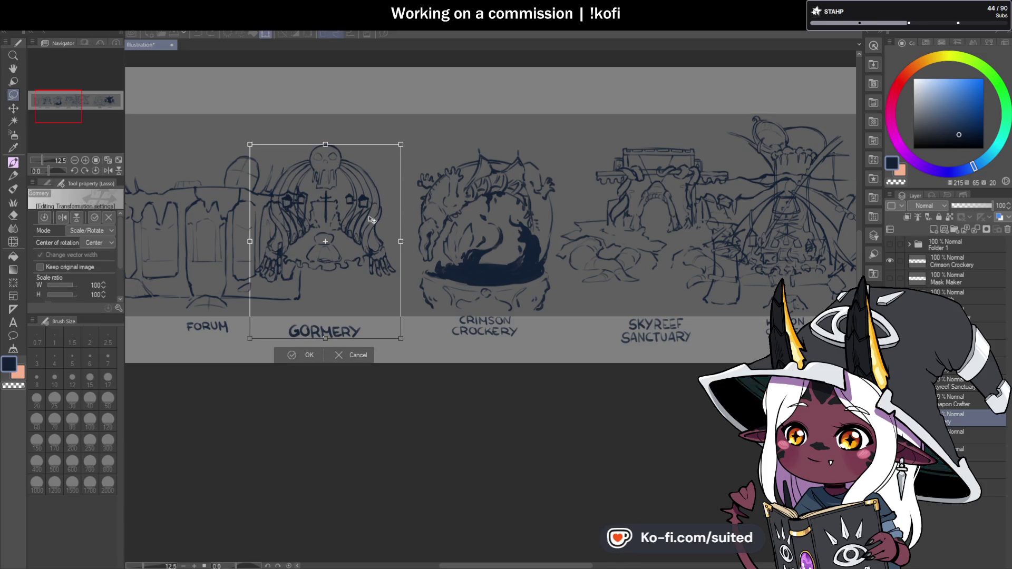
pyautogui.moveTo(400, 140); pyautogui.dragTo(394, 150)
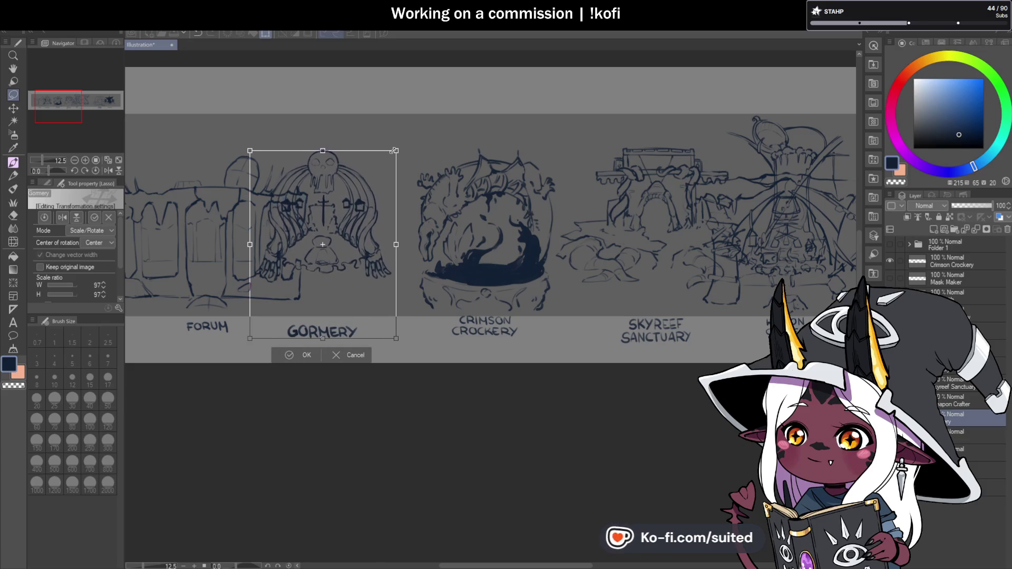
pyautogui.moveTo(378, 186); pyautogui.dragTo(370, 207)
pyautogui.click(307, 353)
pyautogui.scroll(-3, 478, 291)
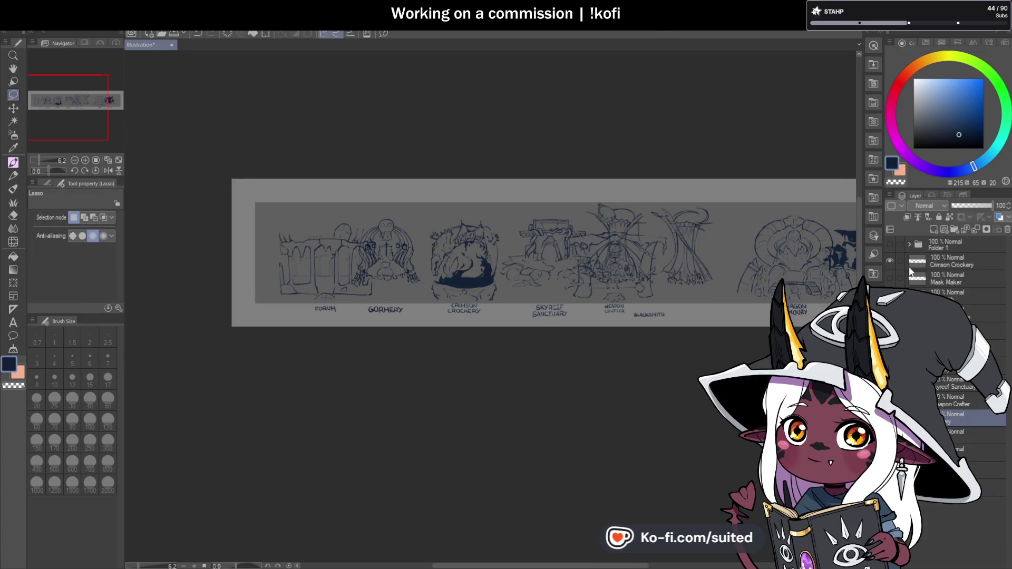
# Move the Crimson Crockery layer below Weapon Crafter in the stack, then select Mask Maker.
pyautogui.click(963, 261)
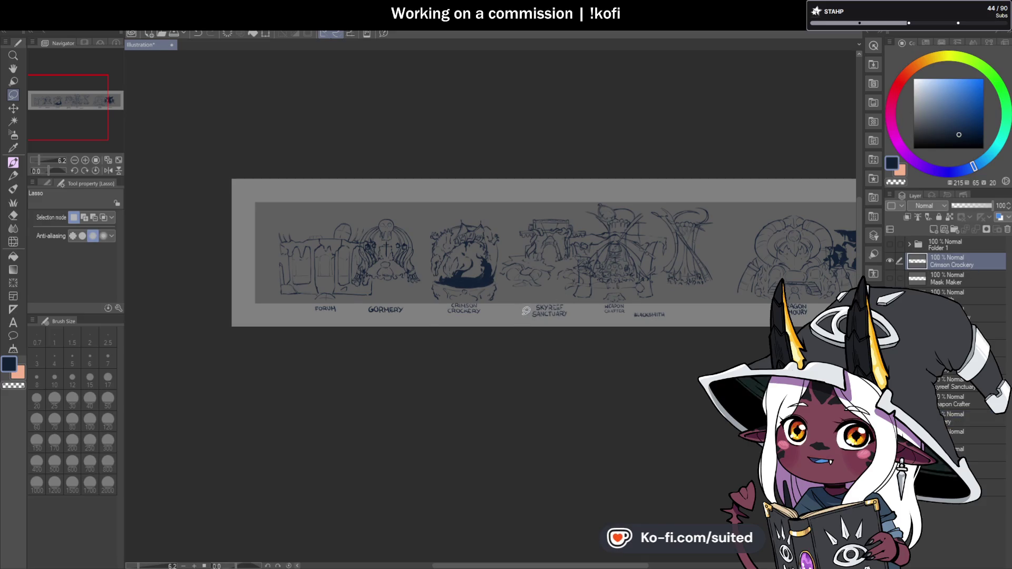
pyautogui.scroll(-2, 611, 336)
pyautogui.scroll(2, 551, 323)
pyautogui.moveTo(961, 262)
pyautogui.mouseDown()
pyautogui.moveTo(956, 418)
pyautogui.moveTo(958, 360)
pyautogui.mouseUp()
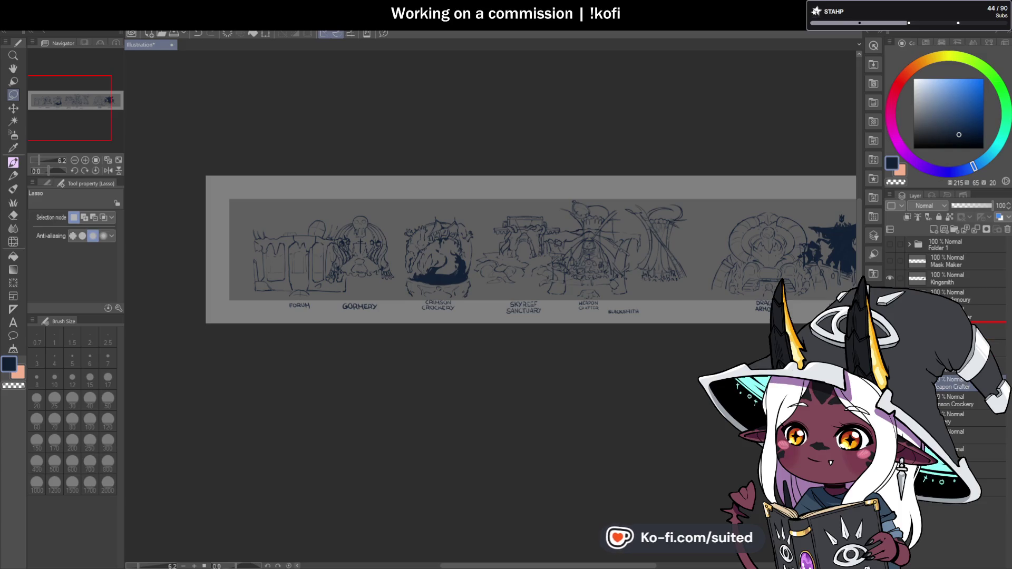
pyautogui.moveTo(974, 320); pyautogui.dragTo(976, 326)
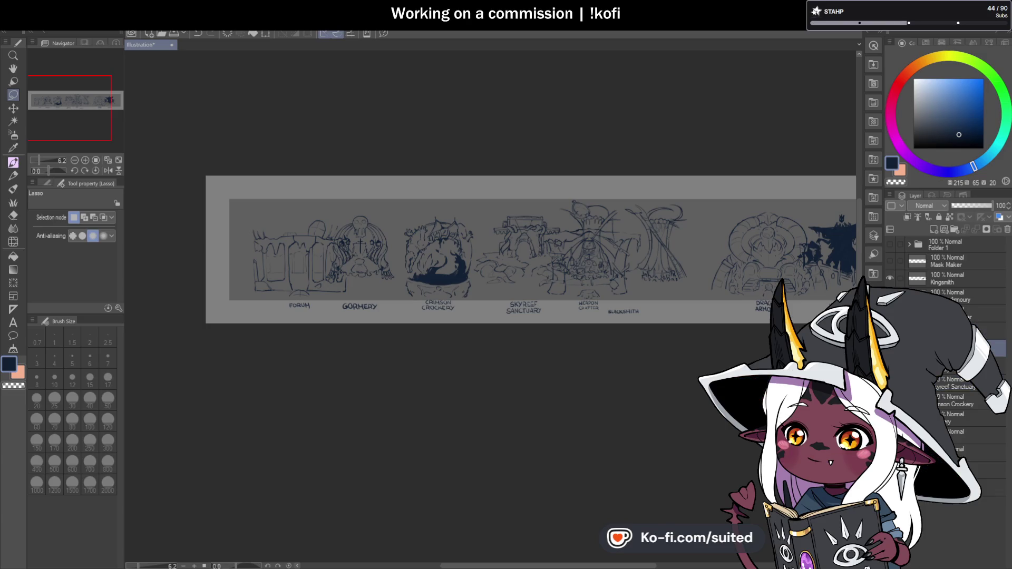
pyautogui.click(966, 261)
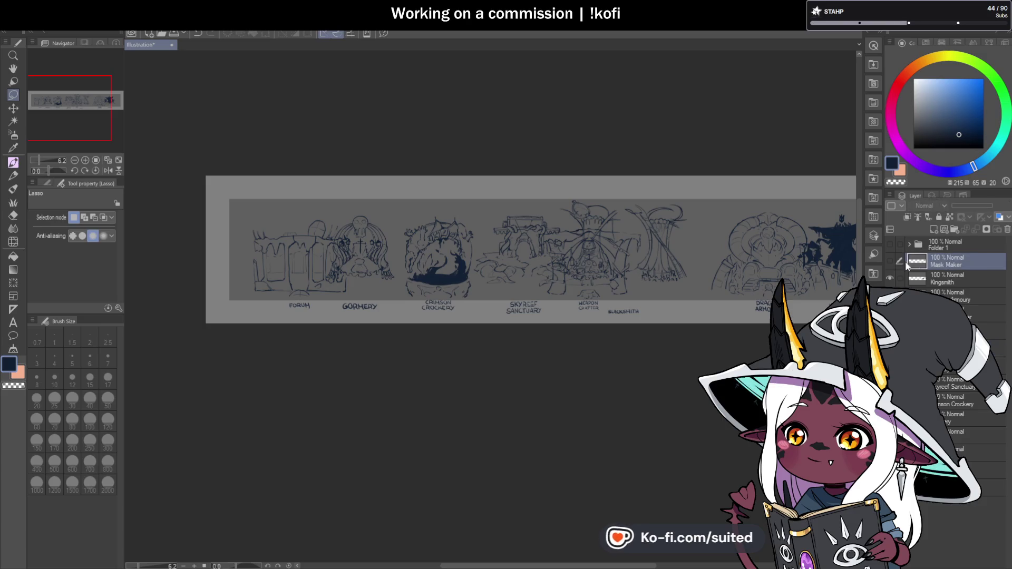
pyautogui.scroll(-2, 713, 272)
# Nudge Mask Maker up and shift Kingsmith and Dragon Armoury slightly right.
pyautogui.scroll(2, 713, 272)
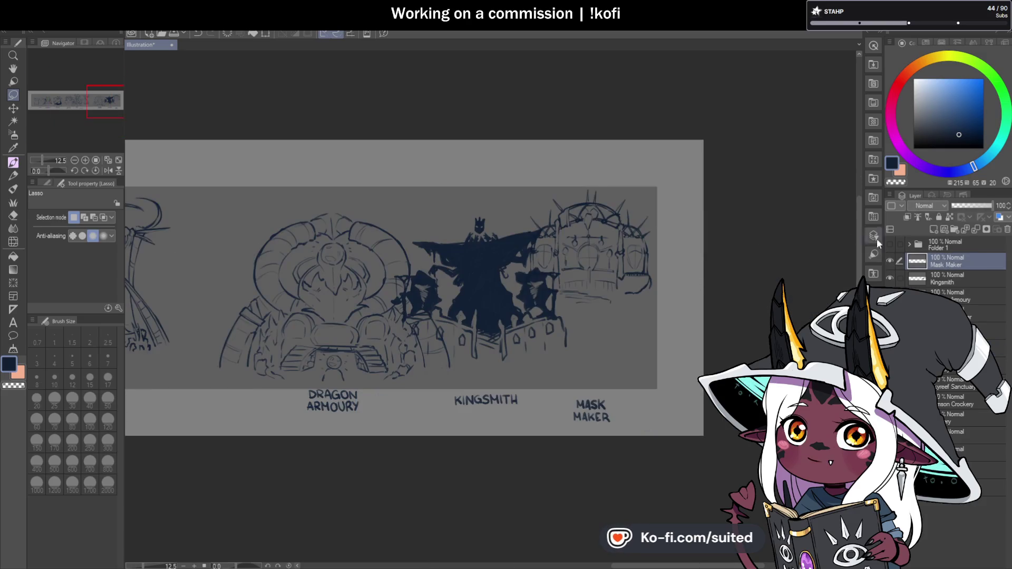
pyautogui.hotkey('ctrl', 't')
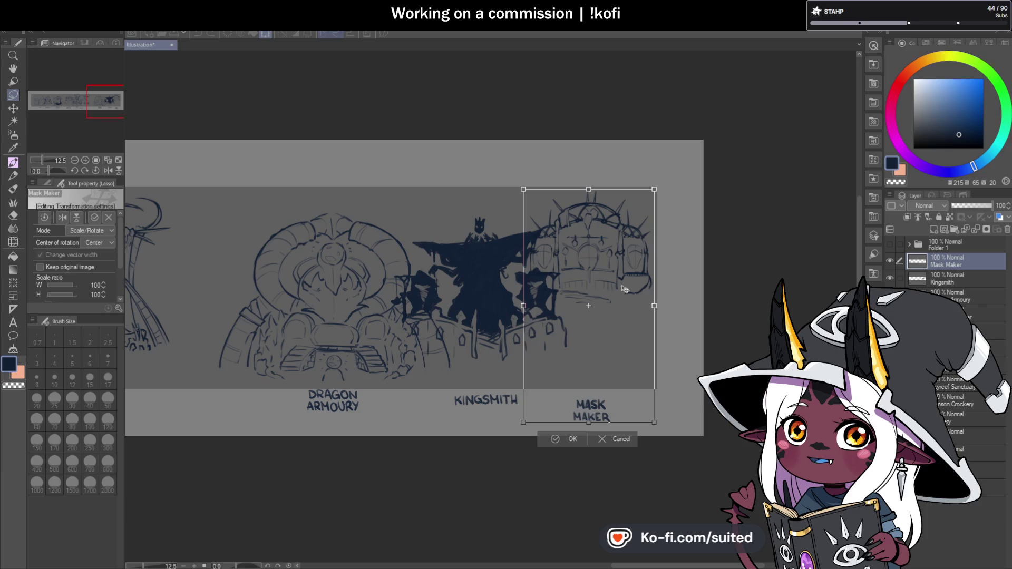
pyautogui.moveTo(628, 321); pyautogui.dragTo(630, 315)
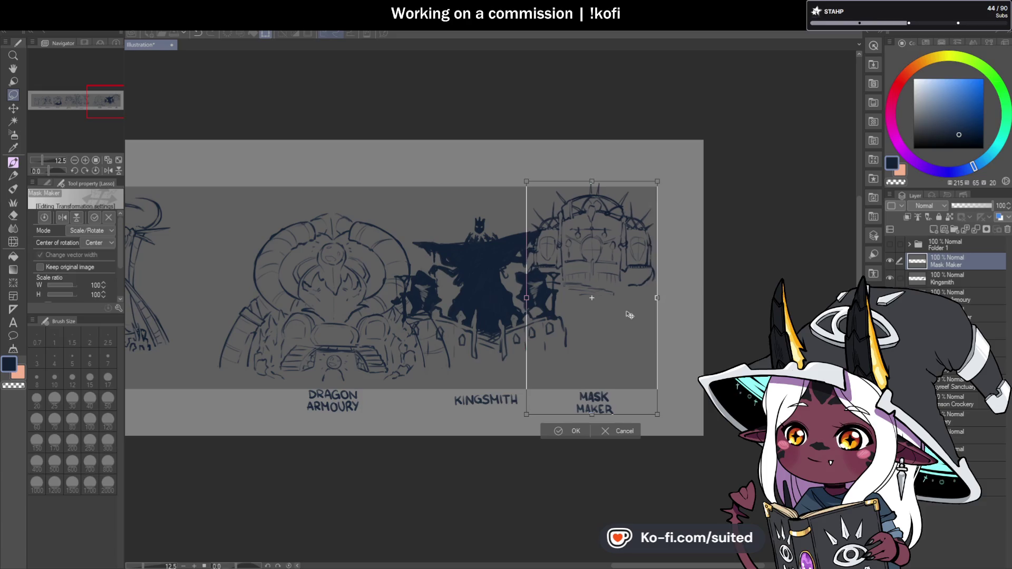
pyautogui.click(564, 429)
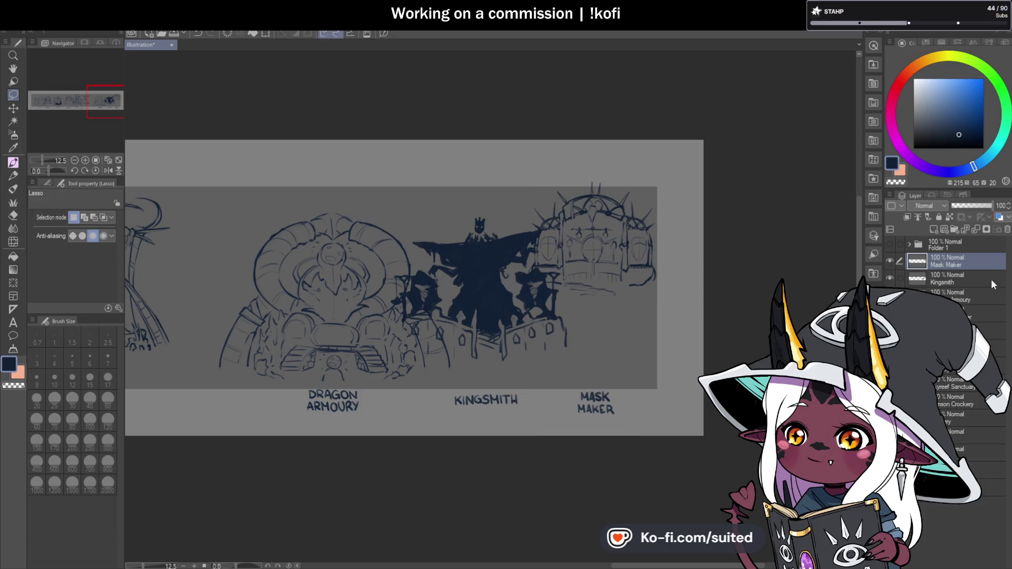
pyautogui.click(957, 279)
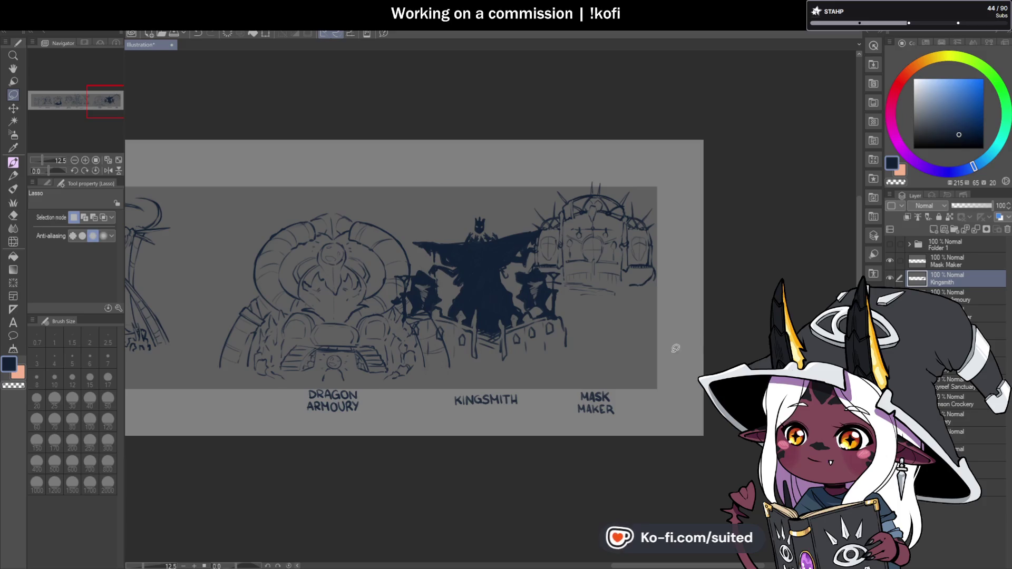
pyautogui.hotkey('ctrl', 't')
pyautogui.moveTo(543, 323)
pyautogui.mouseDown()
pyautogui.moveTo(558, 325)
pyautogui.moveTo(553, 318)
pyautogui.mouseUp()
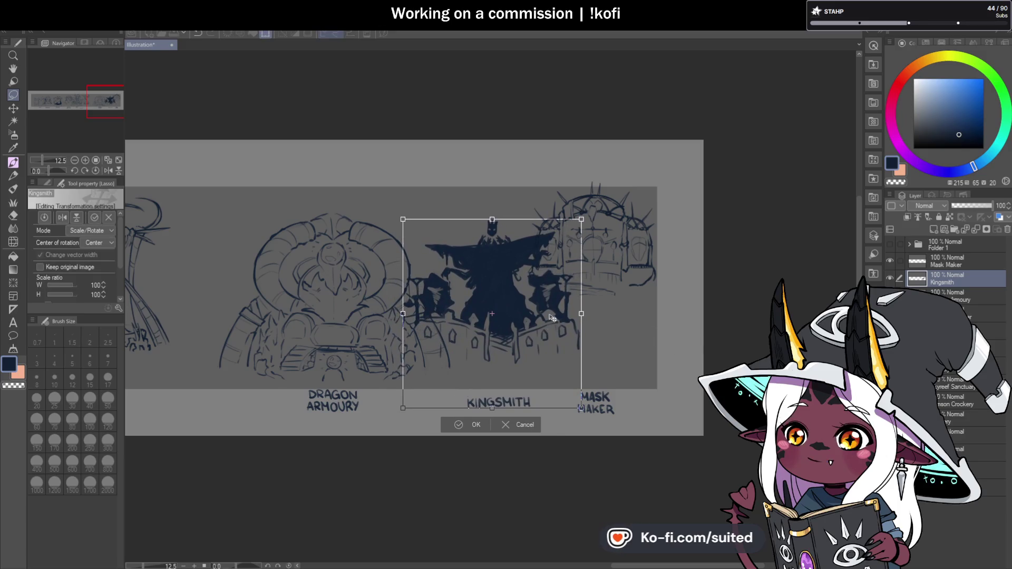
pyautogui.click(476, 425)
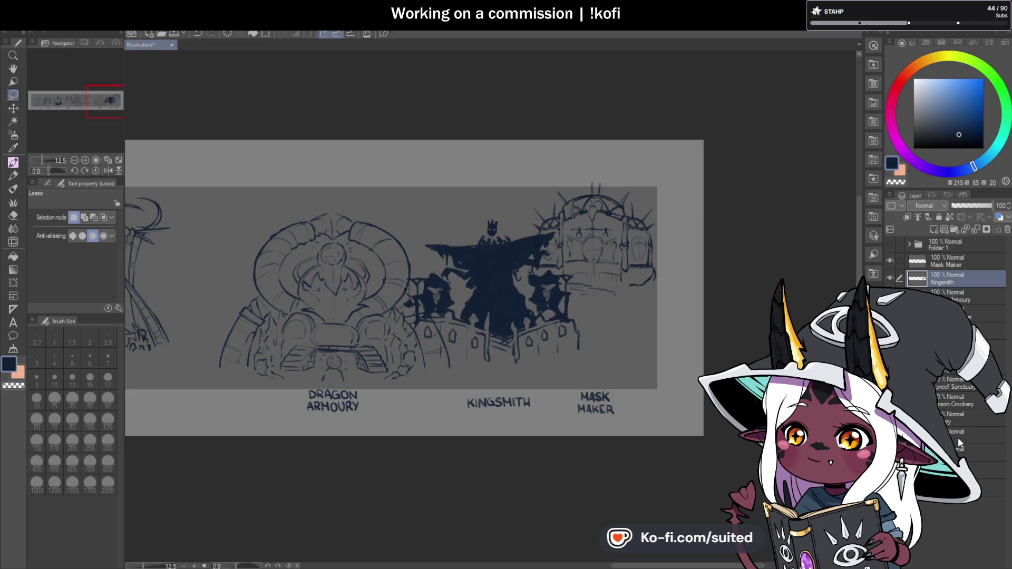
pyautogui.click(949, 296)
pyautogui.hotkey('ctrl', 't')
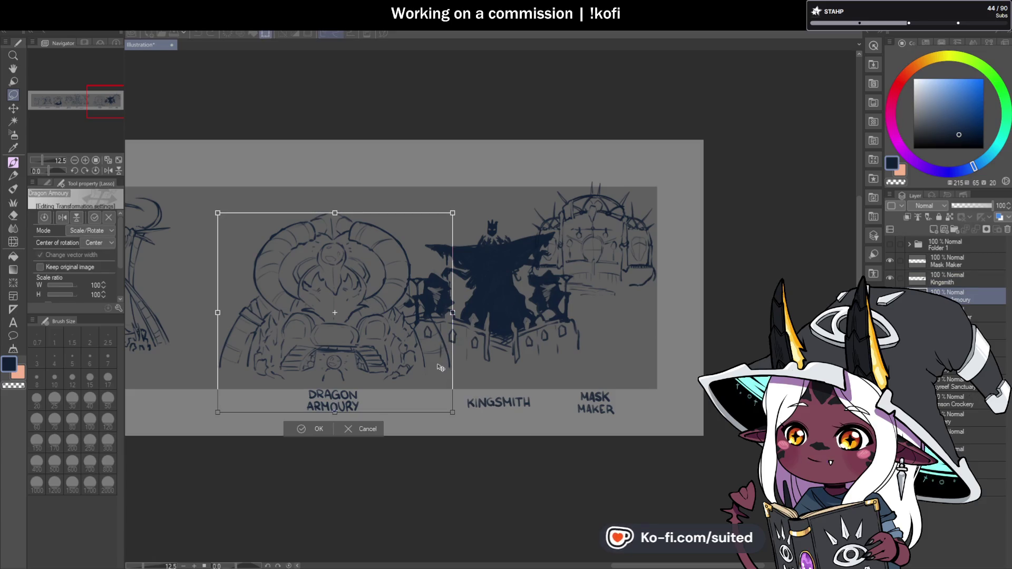
pyautogui.moveTo(441, 367); pyautogui.dragTo(449, 372)
pyautogui.press('Return')
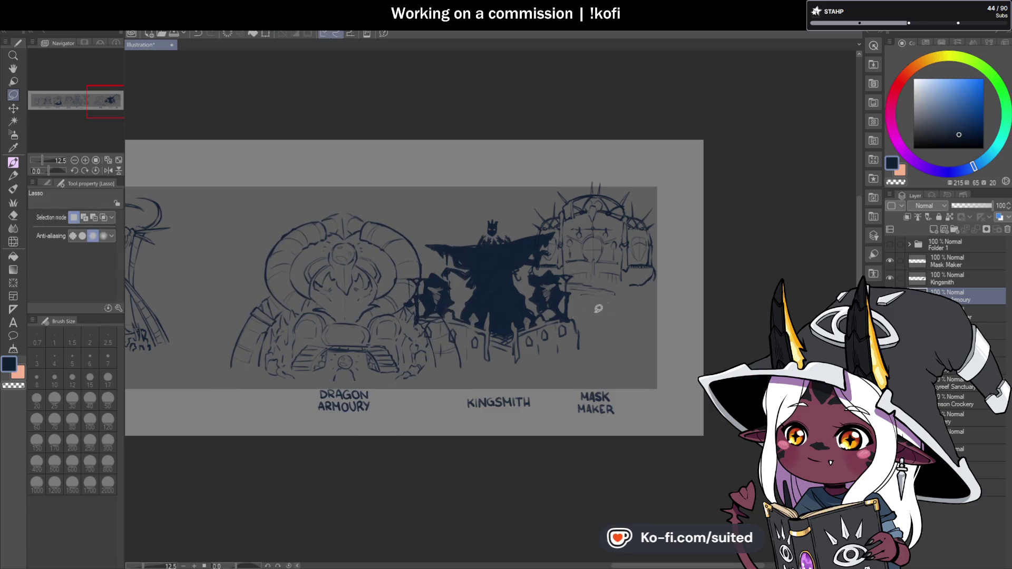
# Raise the Kingsmith sketch and move it to the banner's far right end.
pyautogui.click(963, 282)
pyautogui.hotkey('ctrl', 't')
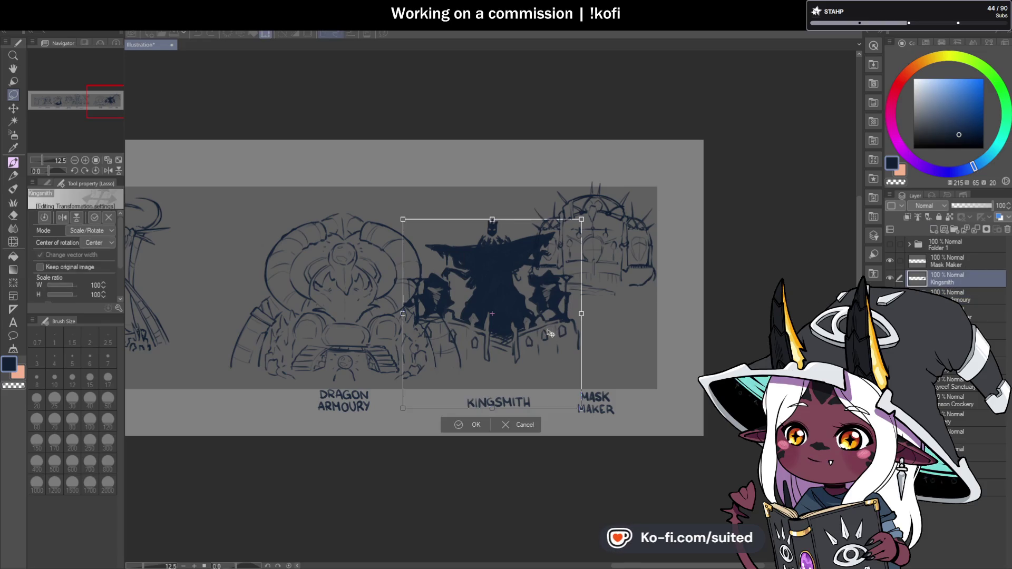
pyautogui.moveTo(549, 332); pyautogui.dragTo(548, 327)
pyautogui.click(471, 420)
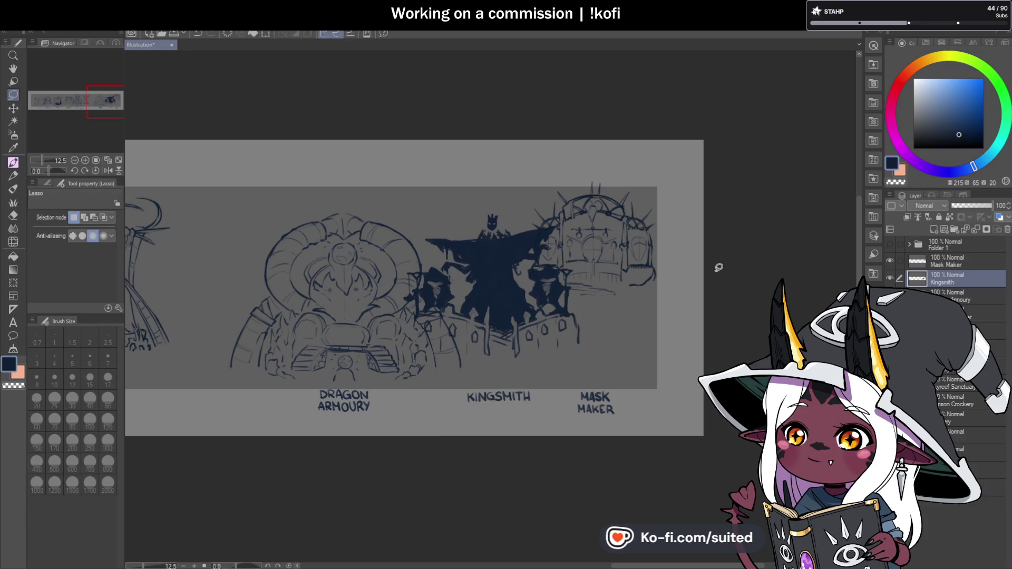
pyautogui.hotkey('ctrl', 't')
pyautogui.moveTo(563, 333); pyautogui.dragTo(627, 333)
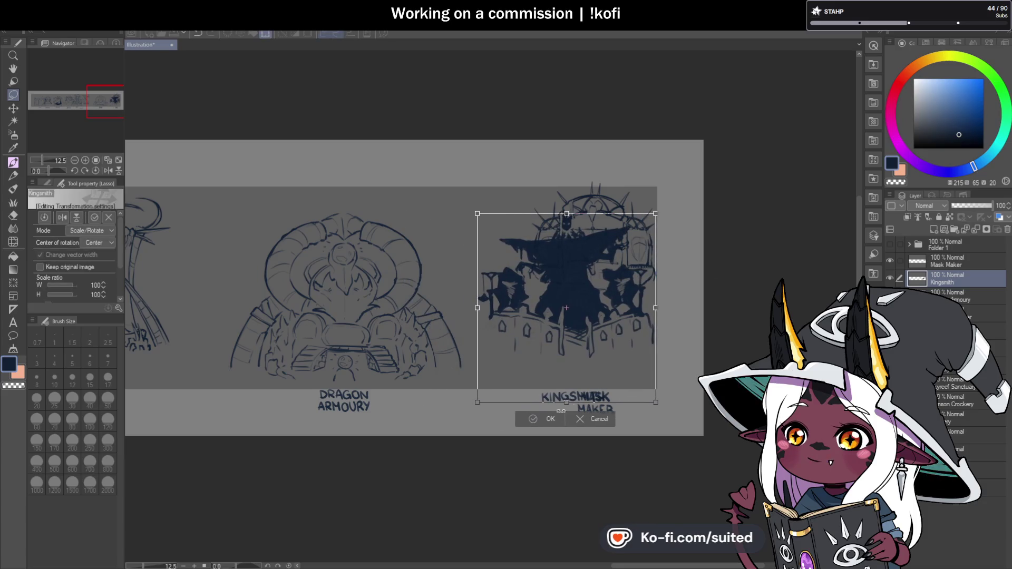
pyautogui.press('Return')
# Move Mask Maker beside Dragon Armoury, layer it below Kingsmith, and raise Kingsmith slightly.
pyautogui.click(927, 264)
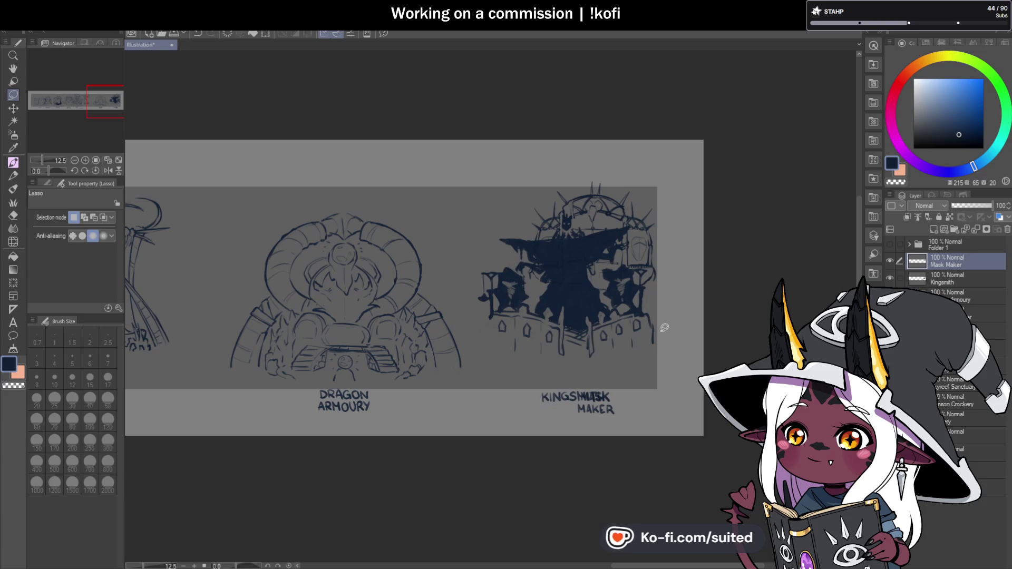
pyautogui.hotkey('ctrl', 't')
pyautogui.moveTo(639, 367); pyautogui.dragTo(503, 376)
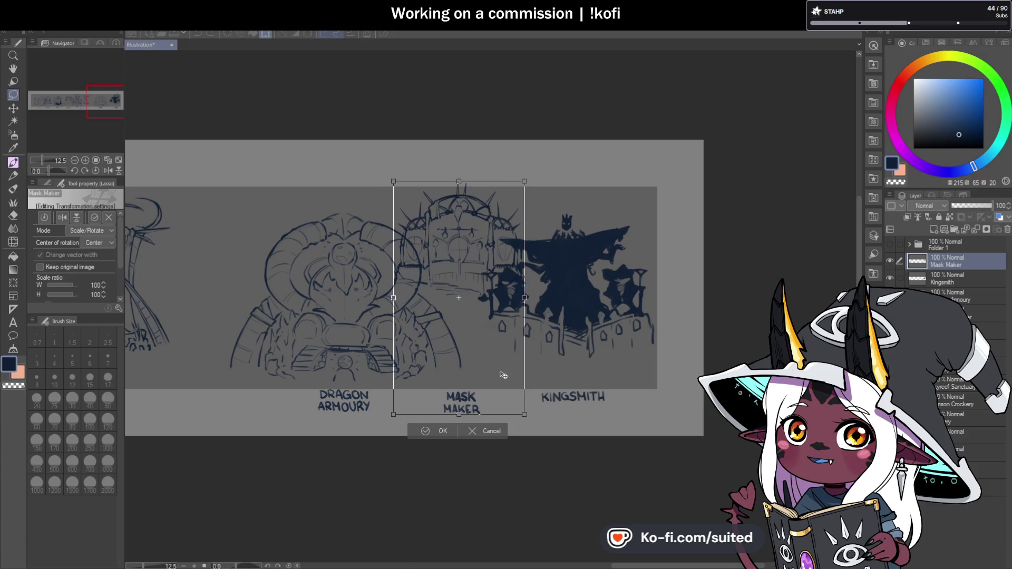
pyautogui.click(443, 432)
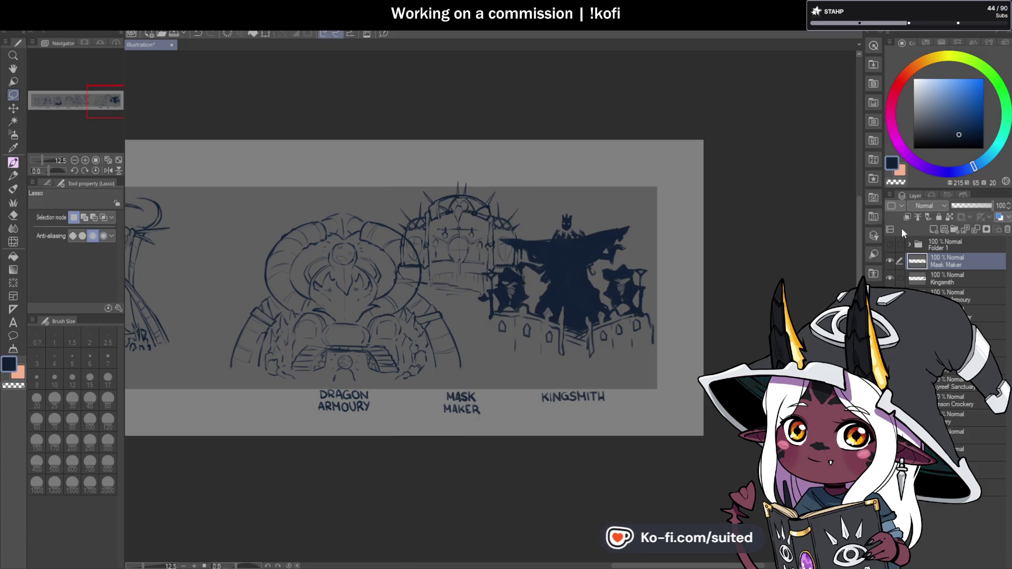
pyautogui.moveTo(963, 265); pyautogui.dragTo(957, 286)
pyautogui.click(961, 264)
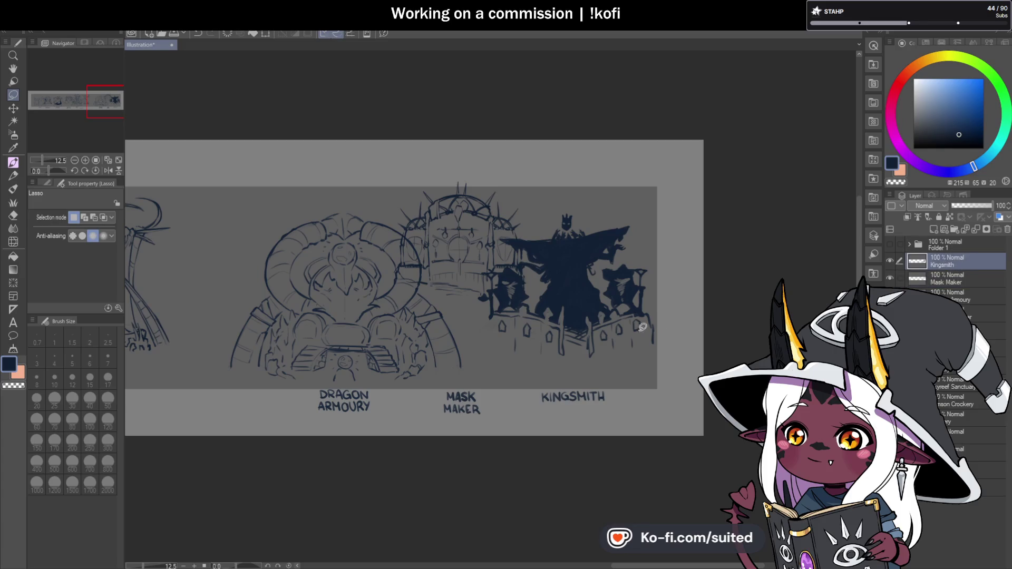
pyautogui.hotkey('ctrl', 't')
pyautogui.moveTo(620, 336); pyautogui.dragTo(627, 331)
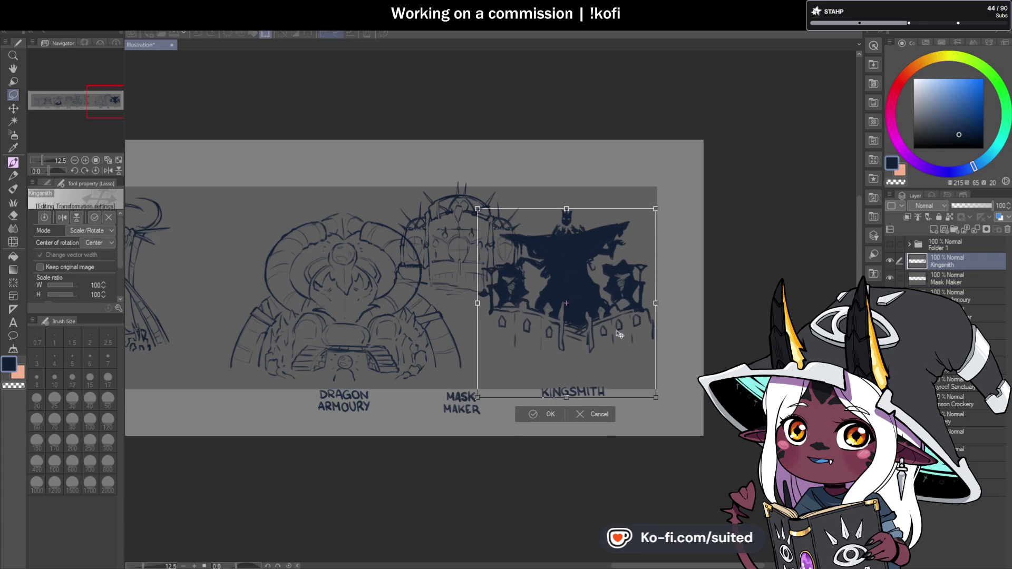
pyautogui.click(549, 410)
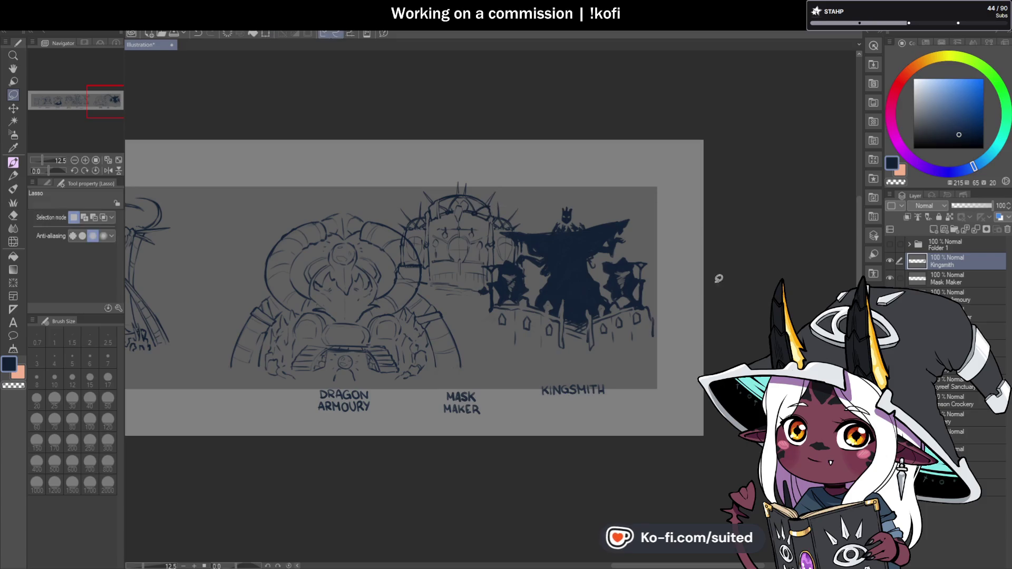
pyautogui.scroll(-3, 571, 287)
pyautogui.scroll(2, 538, 293)
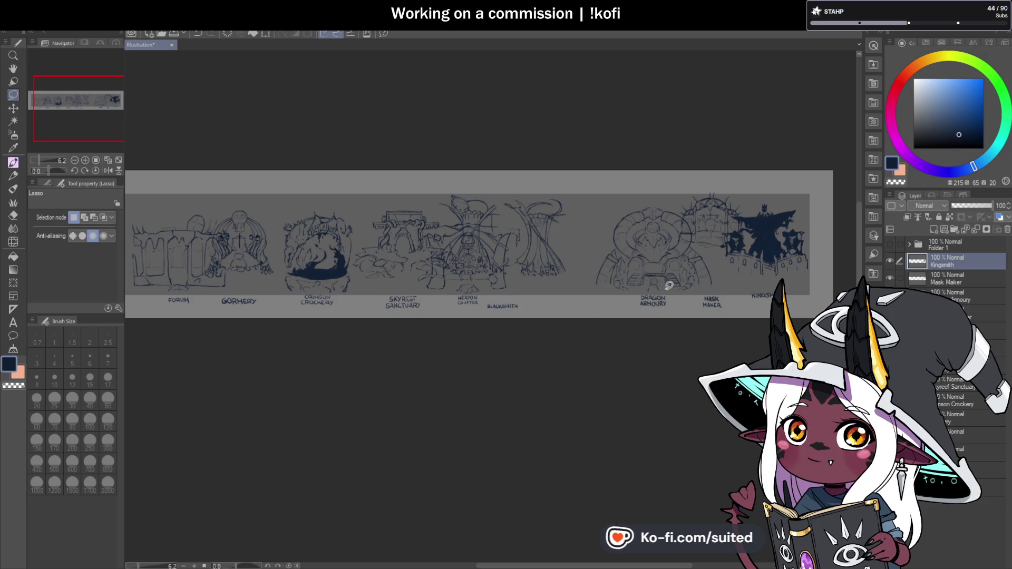
pyautogui.click(983, 314)
pyautogui.click(890, 314)
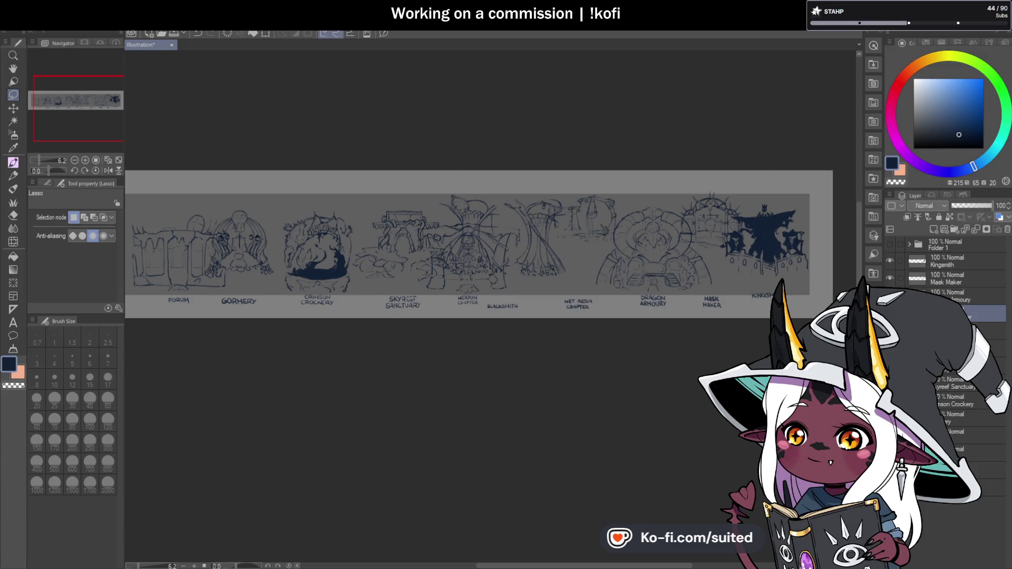
pyautogui.scroll(3, 653, 239)
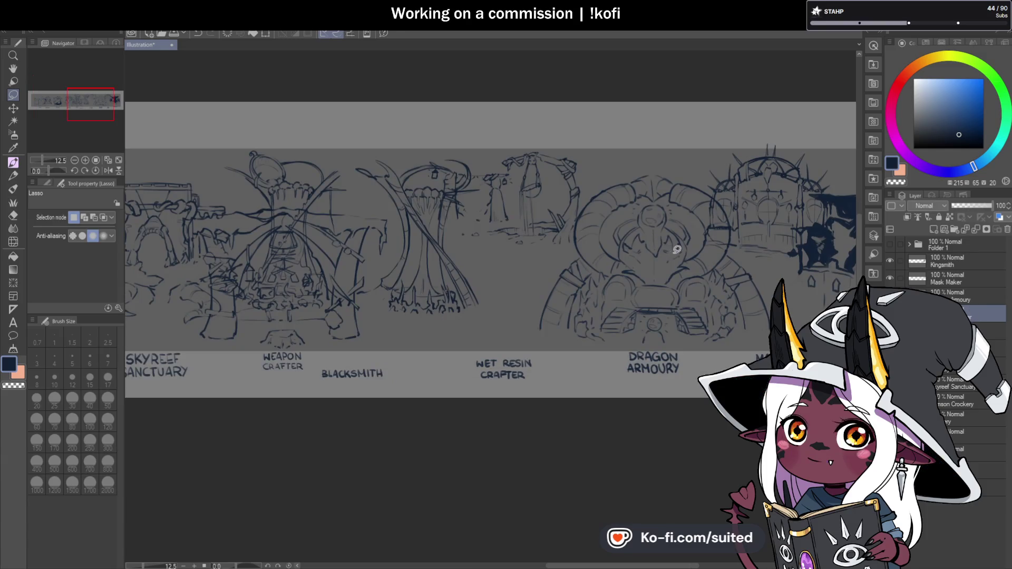
pyautogui.hotkey('ctrl', 't')
pyautogui.moveTo(562, 294); pyautogui.dragTo(560, 318)
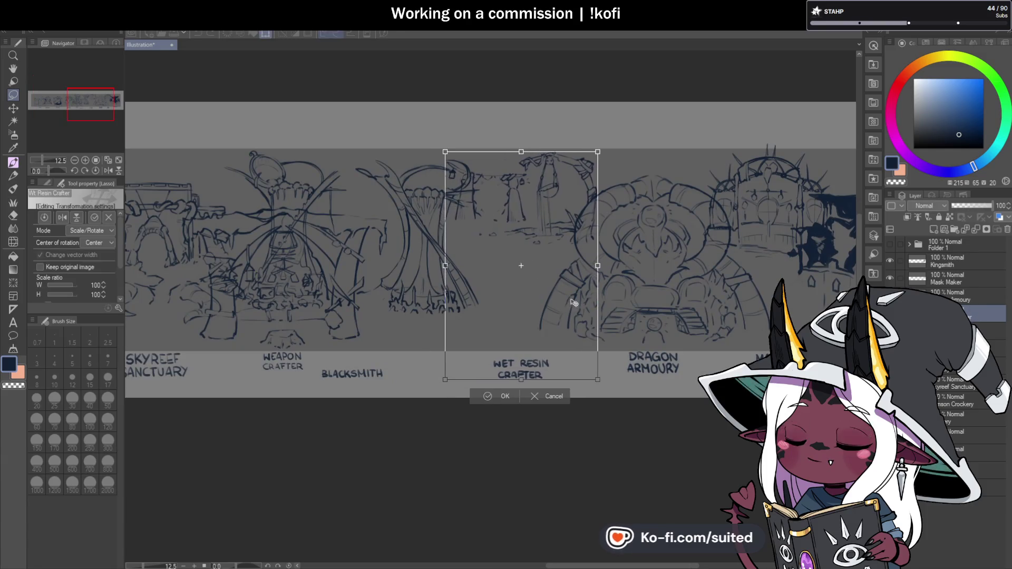
pyautogui.click(501, 396)
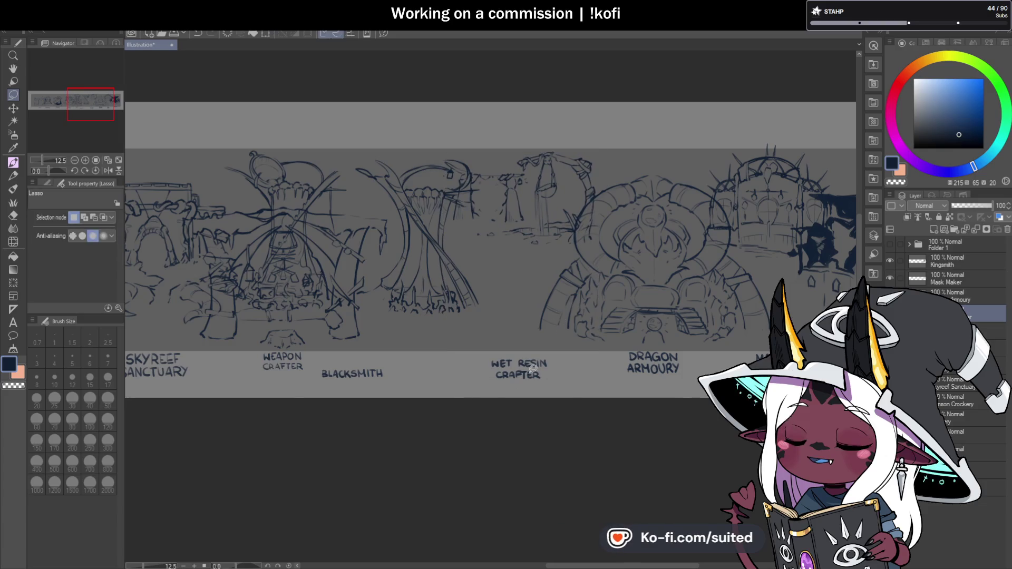
pyautogui.scroll(-3, 609, 309)
pyautogui.scroll(3, 609, 309)
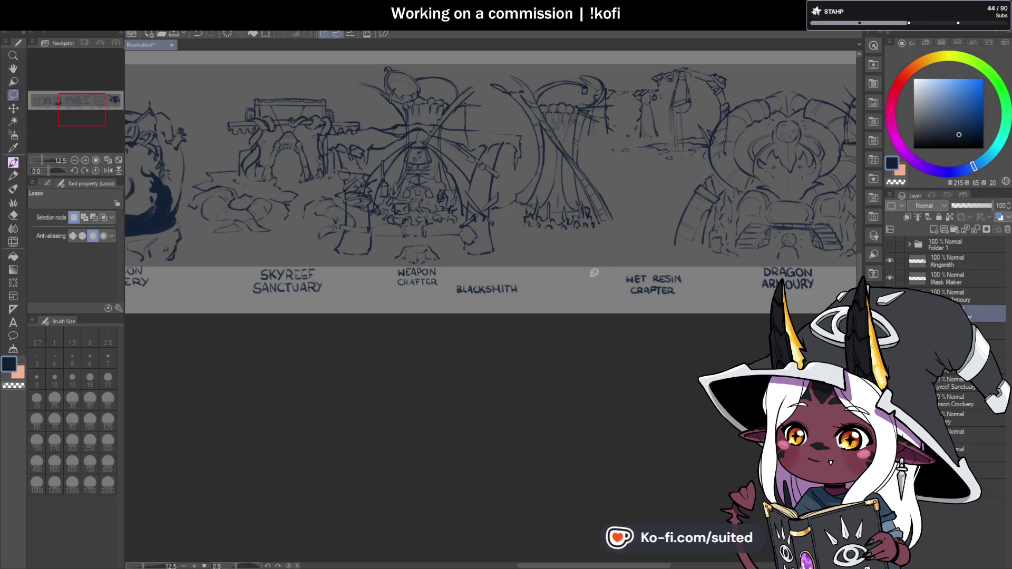
pyautogui.scroll(-3, 596, 273)
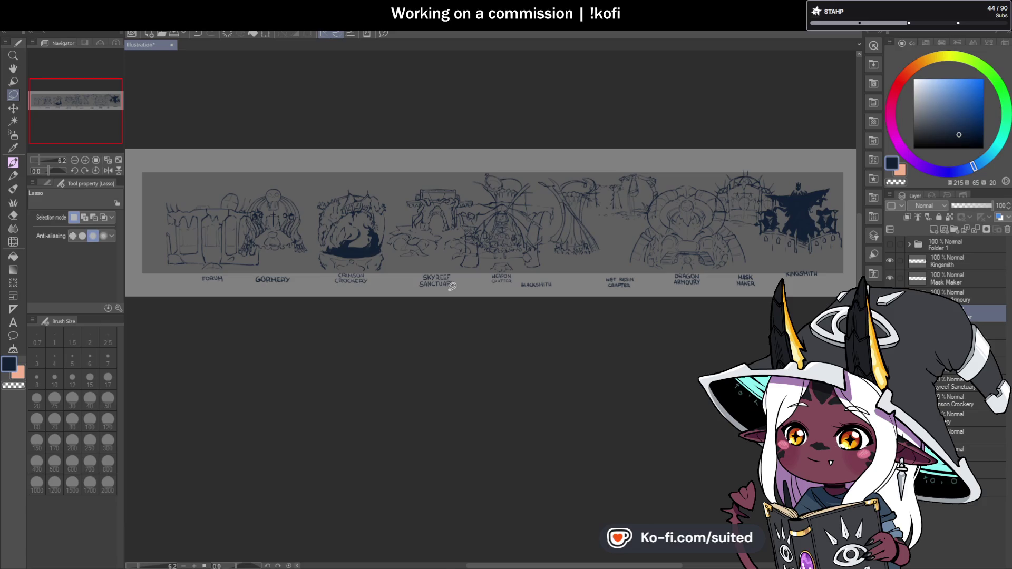
pyautogui.scroll(3, 453, 286)
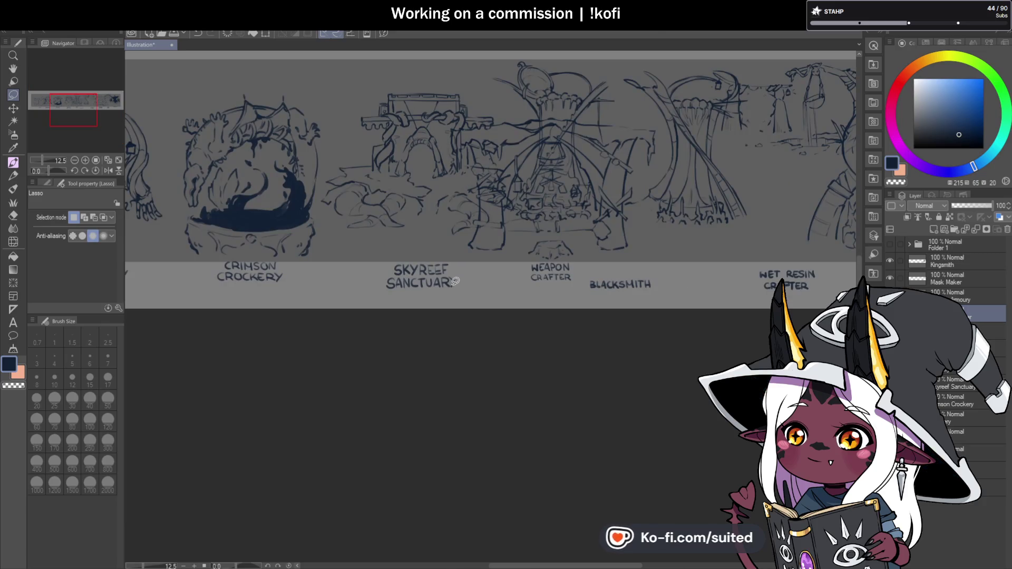
pyautogui.scroll(-3, 457, 282)
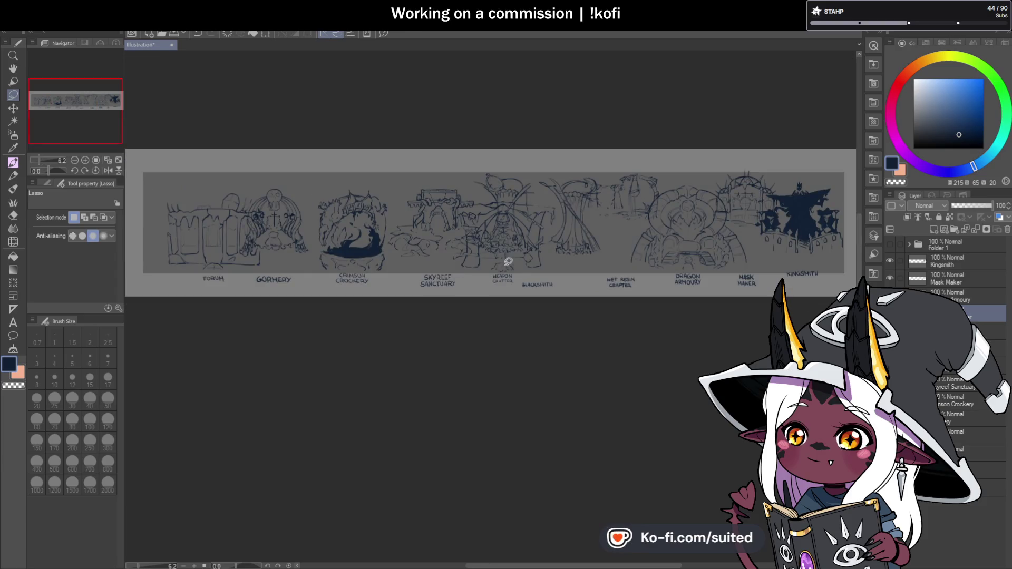
pyautogui.click(961, 262)
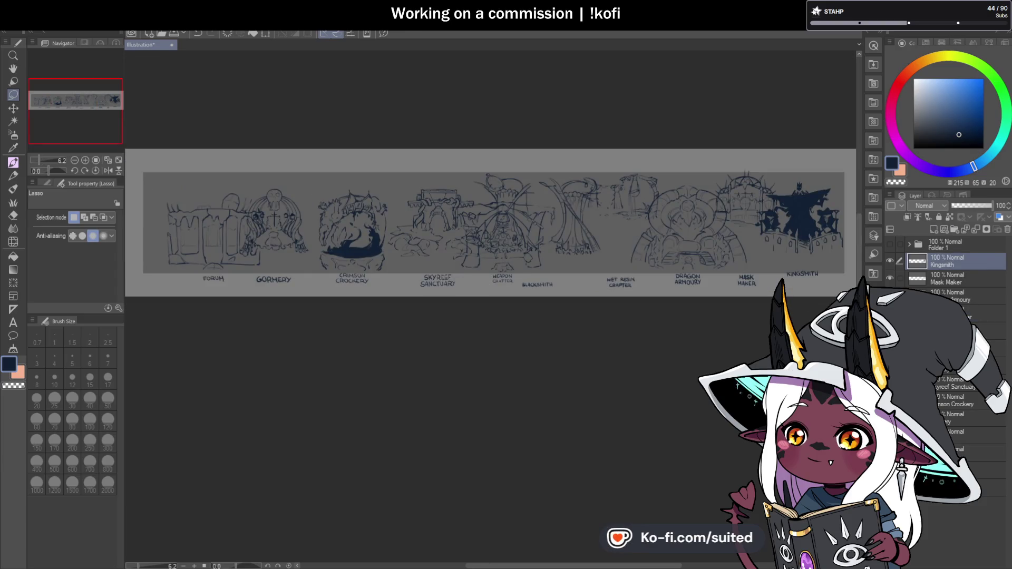
pyautogui.click(960, 348)
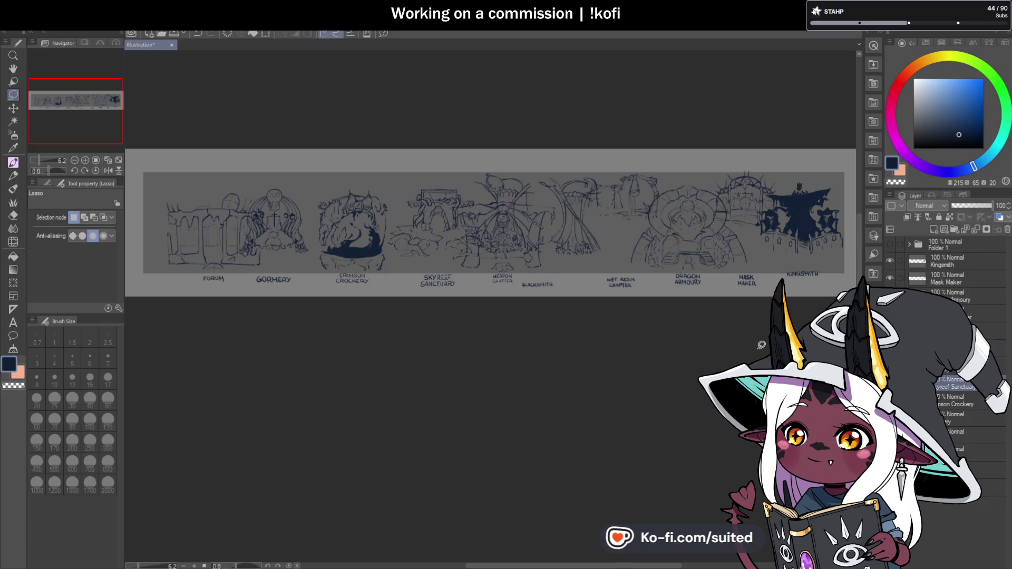
pyautogui.hotkey('ctrl', 't')
# Move Skyreef Sanctuary right, Blacksmith left into its spot, and move the Black Smith layer into Skyreef's stack position.
pyautogui.moveTo(468, 267); pyautogui.dragTo(594, 271)
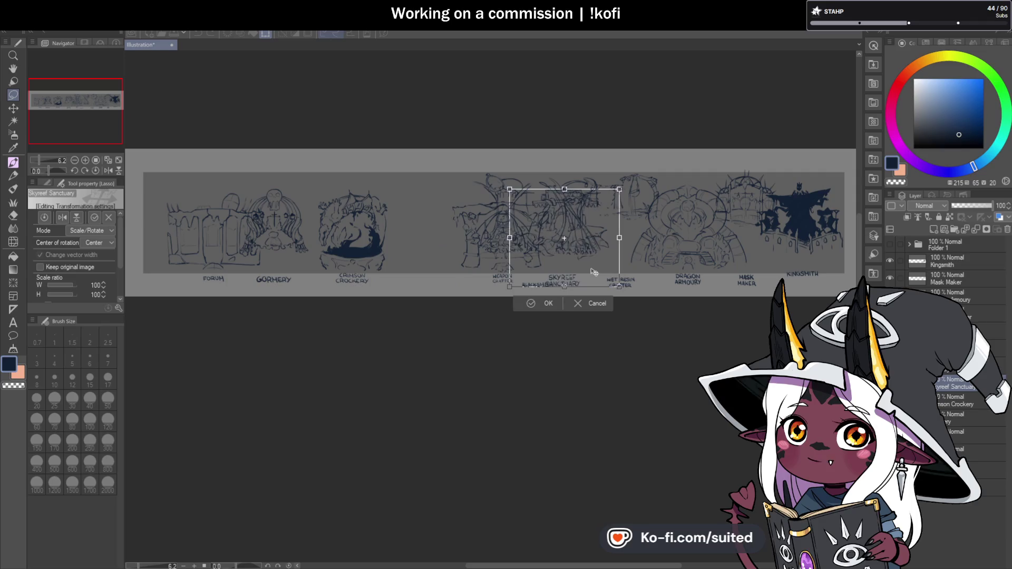
pyautogui.click(548, 304)
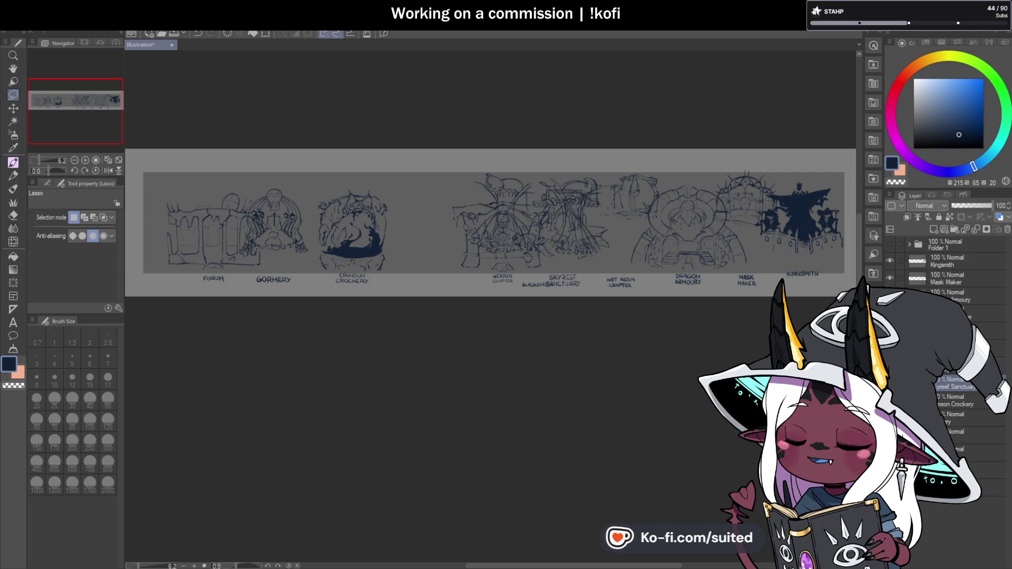
pyautogui.click(970, 348)
pyautogui.hotkey('ctrl', 't')
pyautogui.moveTo(580, 270)
pyautogui.mouseDown()
pyautogui.moveTo(501, 275)
pyautogui.moveTo(514, 279)
pyautogui.mouseUp()
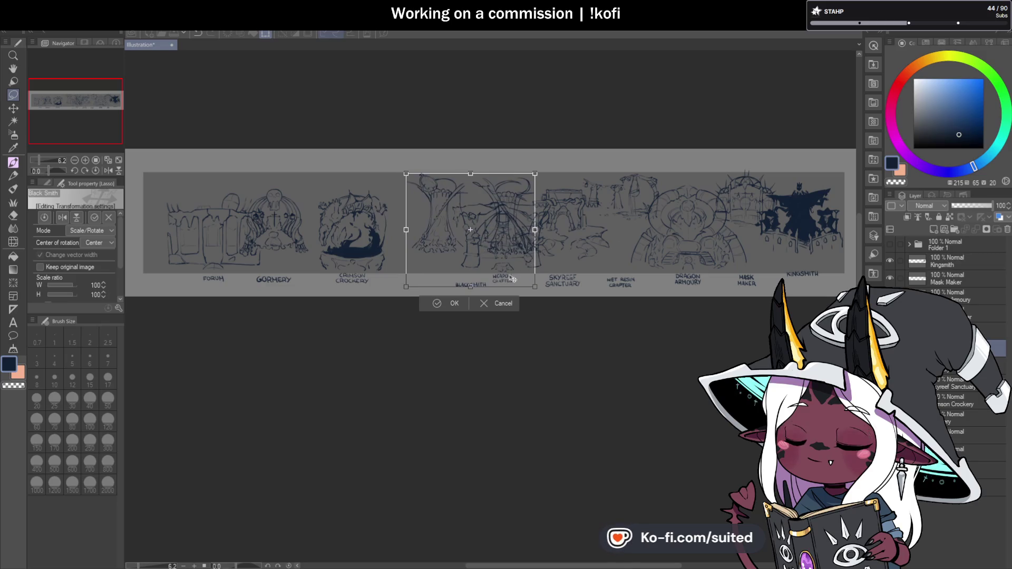
pyautogui.click(457, 303)
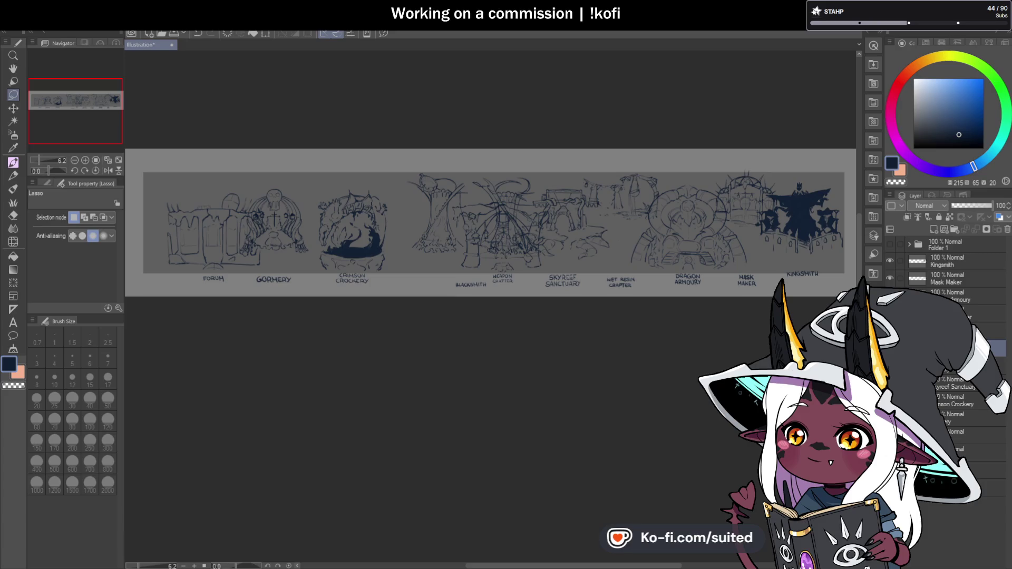
pyautogui.moveTo(952, 387); pyautogui.dragTo(954, 390)
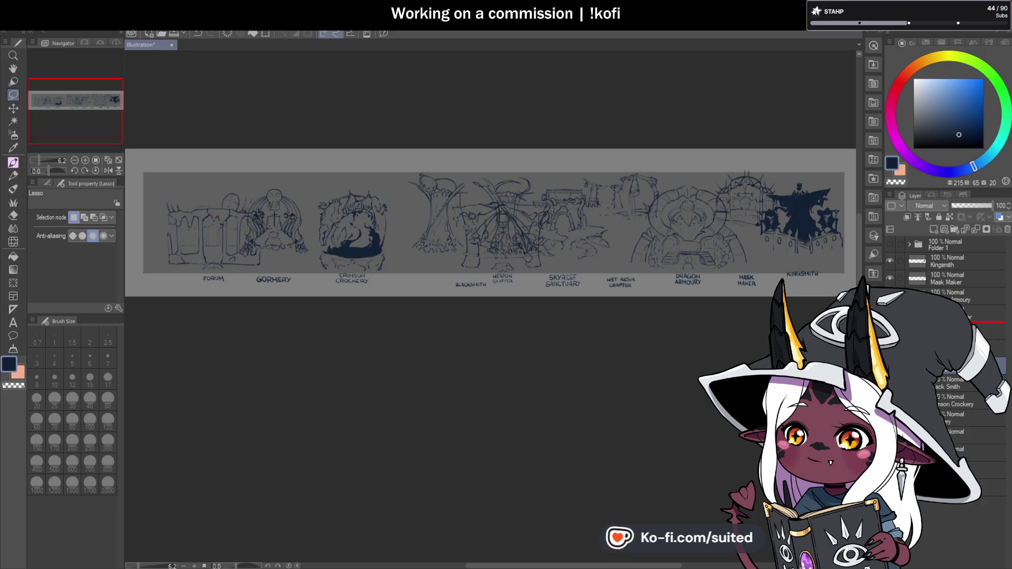
# Fine-tune the Skyreef Sanctuary sketch's position with two small nudges.
pyautogui.scroll(3, 620, 226)
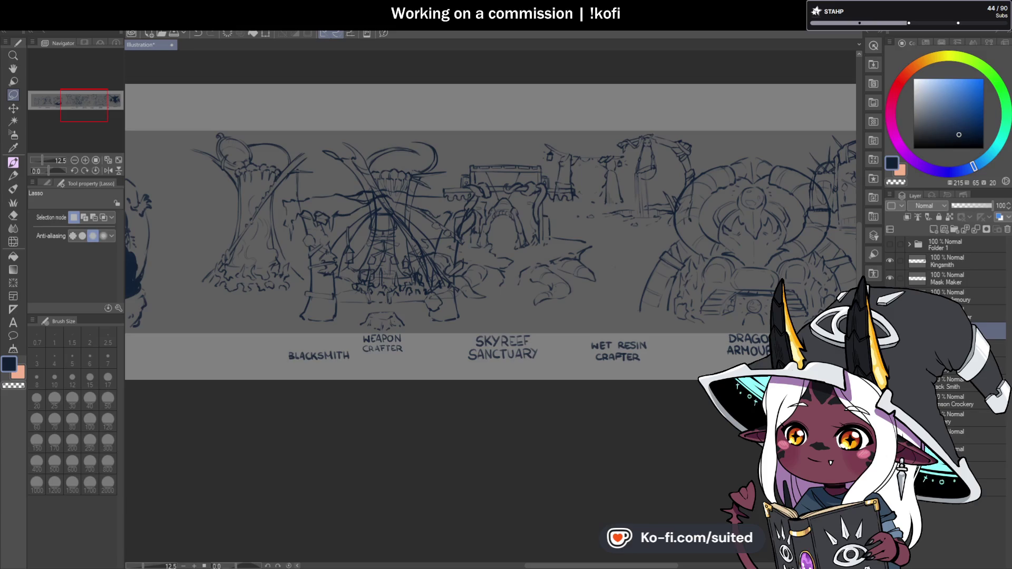
pyautogui.hotkey('ctrl', 't')
pyautogui.moveTo(584, 283); pyautogui.dragTo(590, 285)
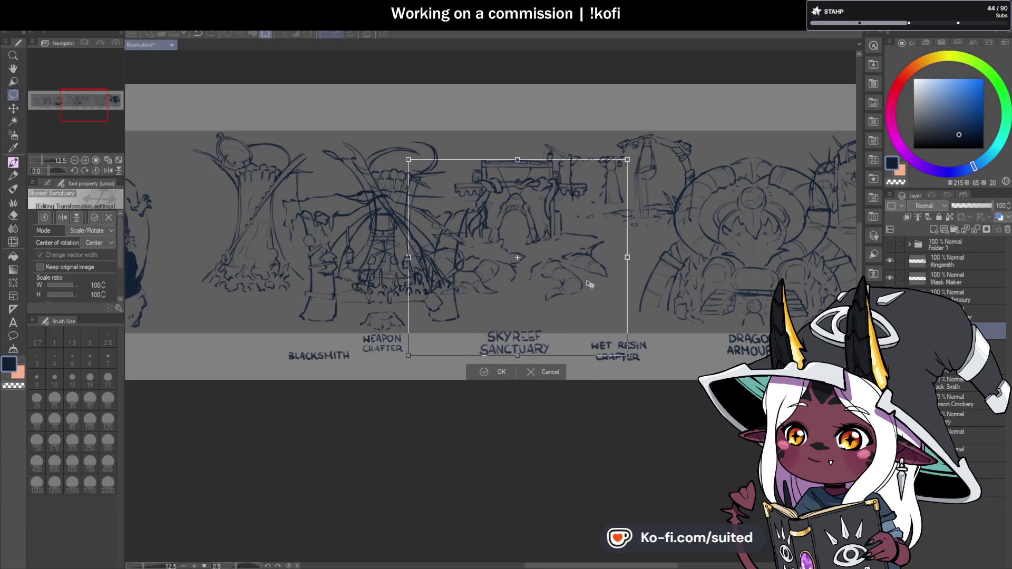
pyautogui.moveTo(589, 285); pyautogui.dragTo(588, 287)
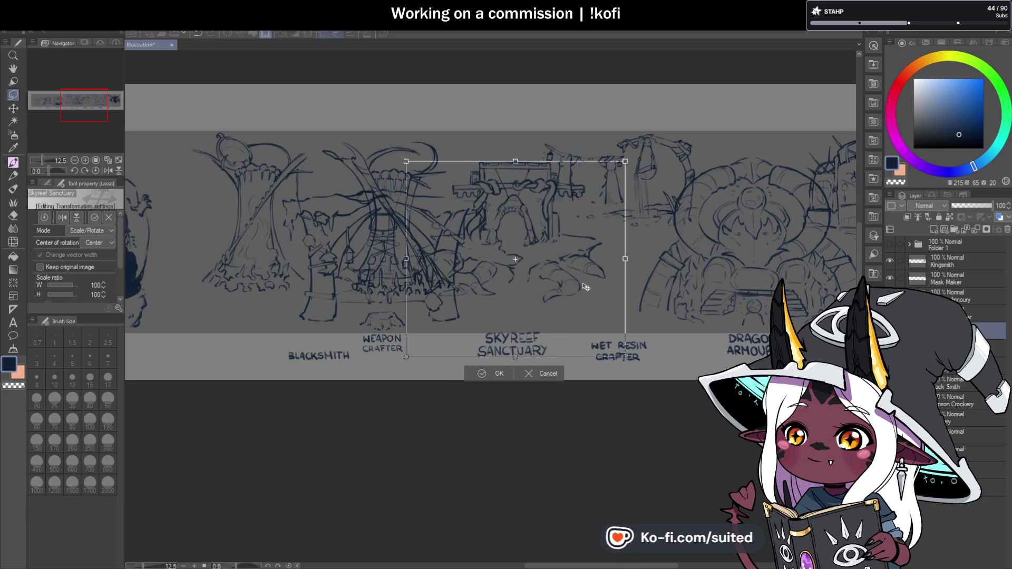
pyautogui.click(497, 374)
# Lower the SKYREEF SANCTUARY label slightly under its sketch and clear the selection.
pyautogui.moveTo(464, 366)
pyautogui.mouseDown()
pyautogui.moveTo(578, 301)
pyautogui.moveTo(552, 355)
pyautogui.mouseUp()
pyautogui.hotkey('ctrl', 't')
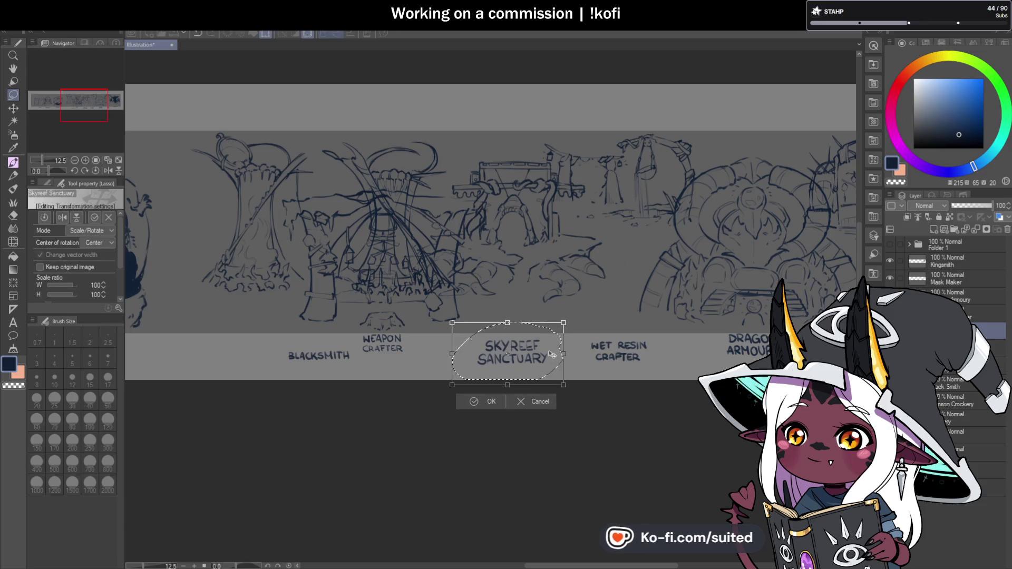
pyautogui.click(491, 401)
pyautogui.hotkey('ctrl', 'd')
pyautogui.scroll(-3, 465, 254)
pyautogui.scroll(3, 464, 254)
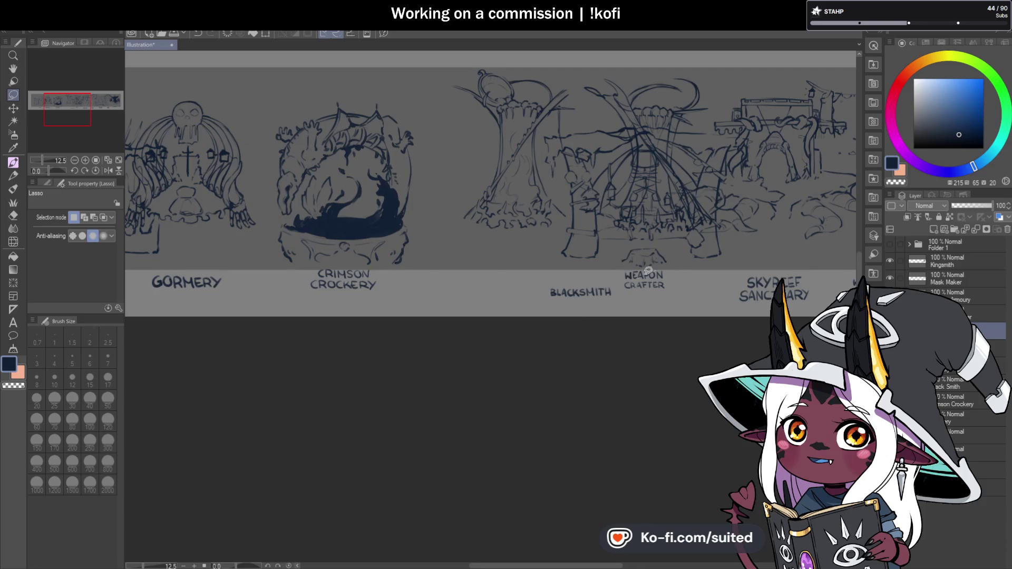
# Paste the Plumery sketch and place it between Crimson Crockery and Blacksmith.
pyautogui.scroll(-2, 619, 299)
pyautogui.hotkey('ctrl', 'v')
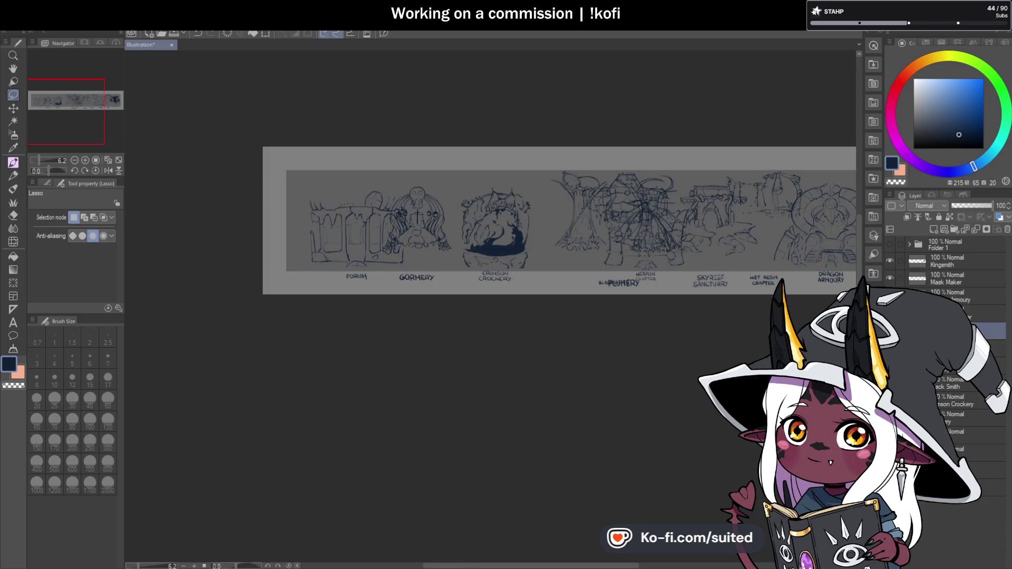
pyautogui.scroll(2, 664, 274)
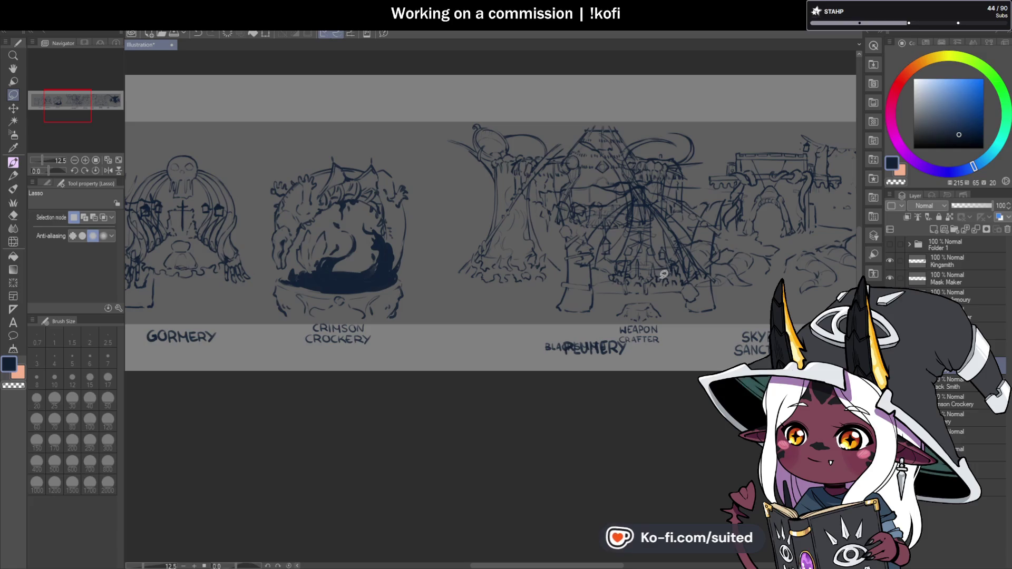
pyautogui.hotkey('ctrl', 't')
pyautogui.moveTo(654, 302); pyautogui.dragTo(488, 301)
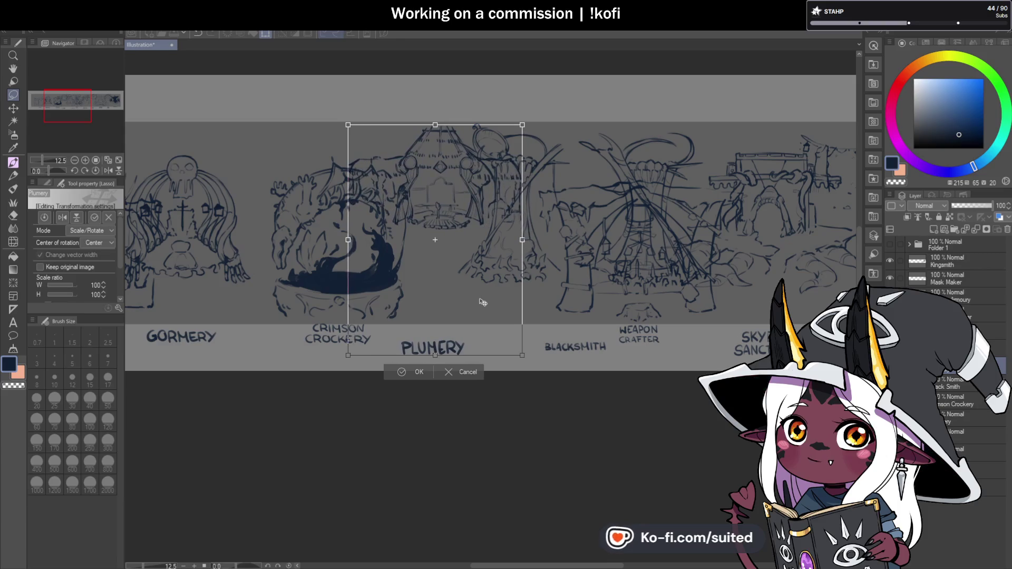
pyautogui.click(418, 372)
pyautogui.scroll(-5, 601, 255)
pyautogui.scroll(5, 546, 279)
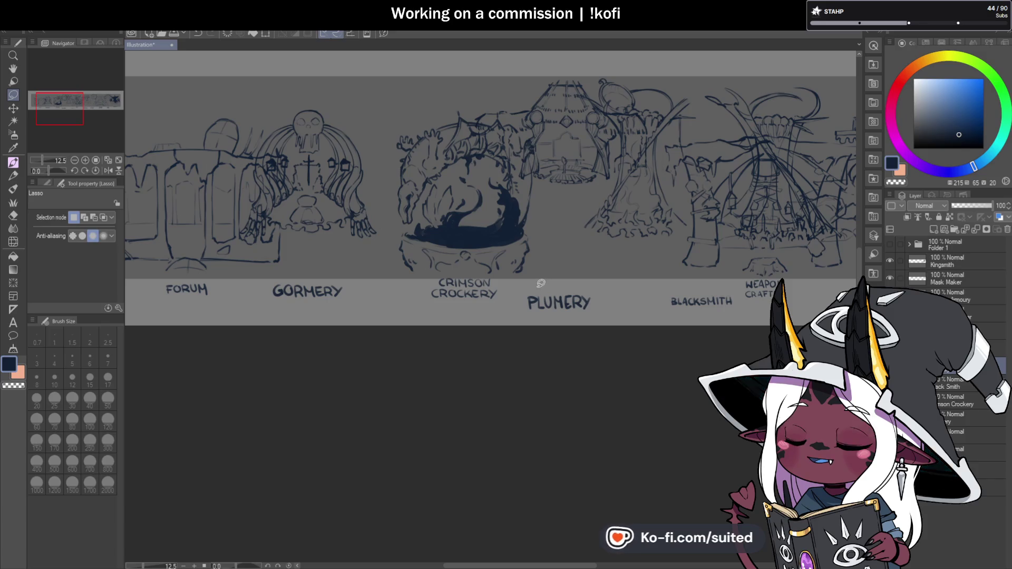
# Shift the Crimson Crockery sketch a little to the left.
pyautogui.click(954, 384)
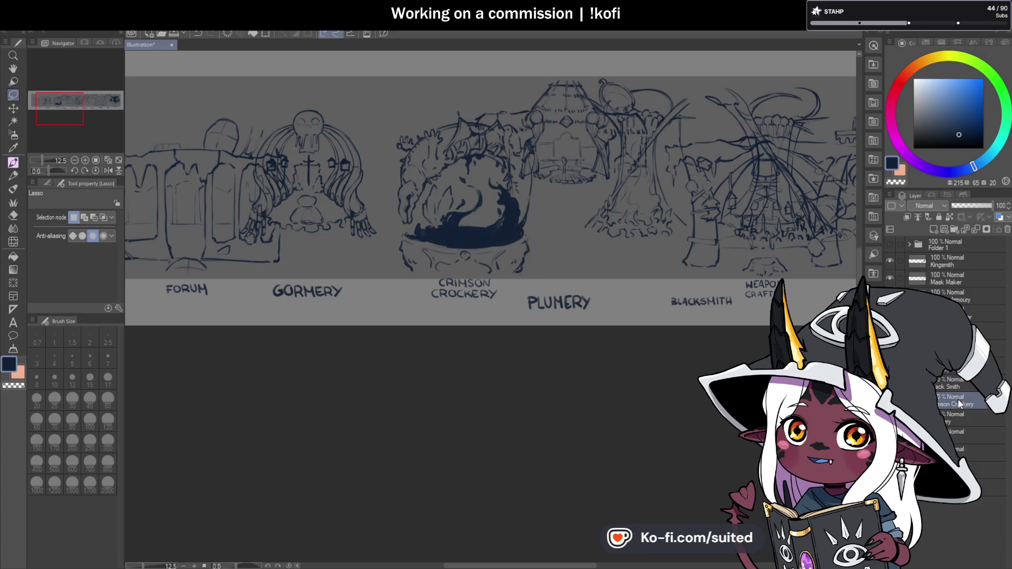
pyautogui.click(958, 386)
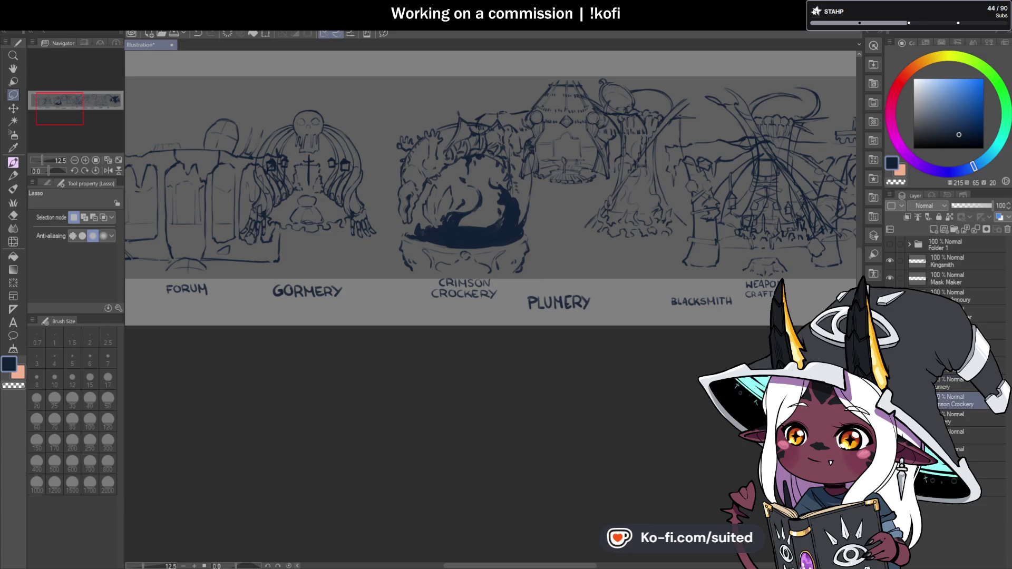
pyautogui.hotkey('ctrl', 't')
pyautogui.moveTo(516, 266); pyautogui.dragTo(503, 268)
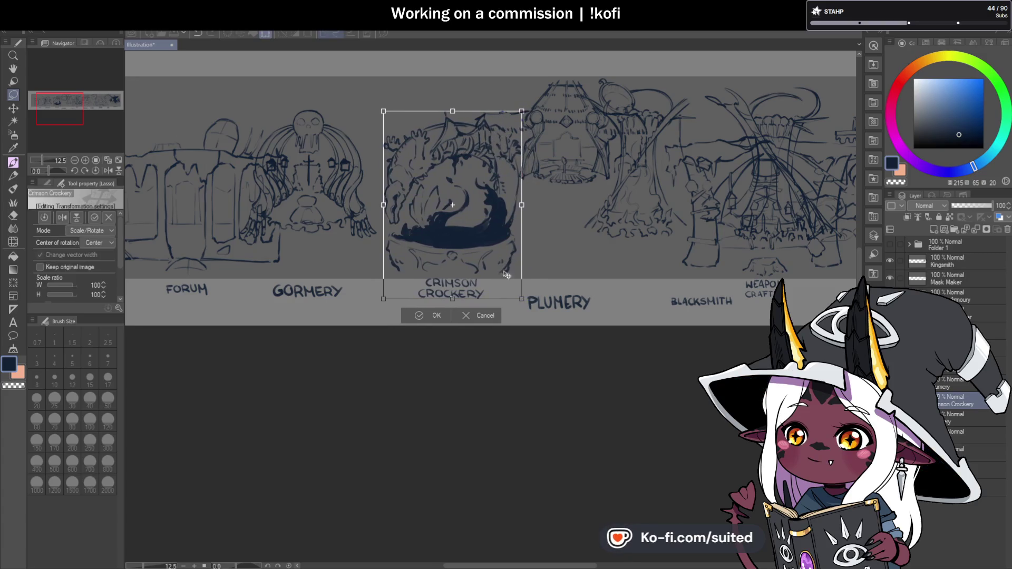
pyautogui.click(436, 314)
pyautogui.scroll(-2, 535, 280)
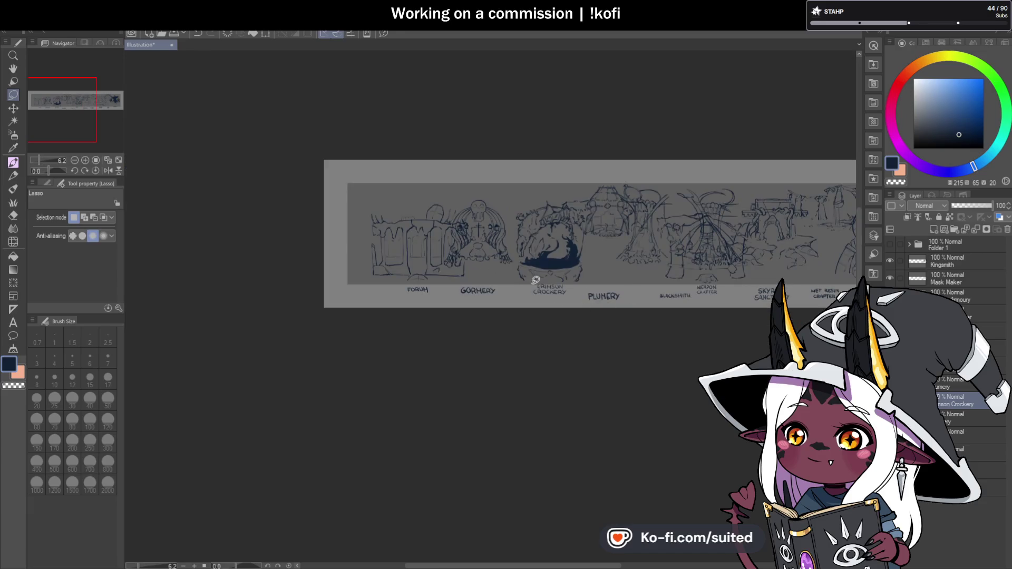
pyautogui.click(946, 416)
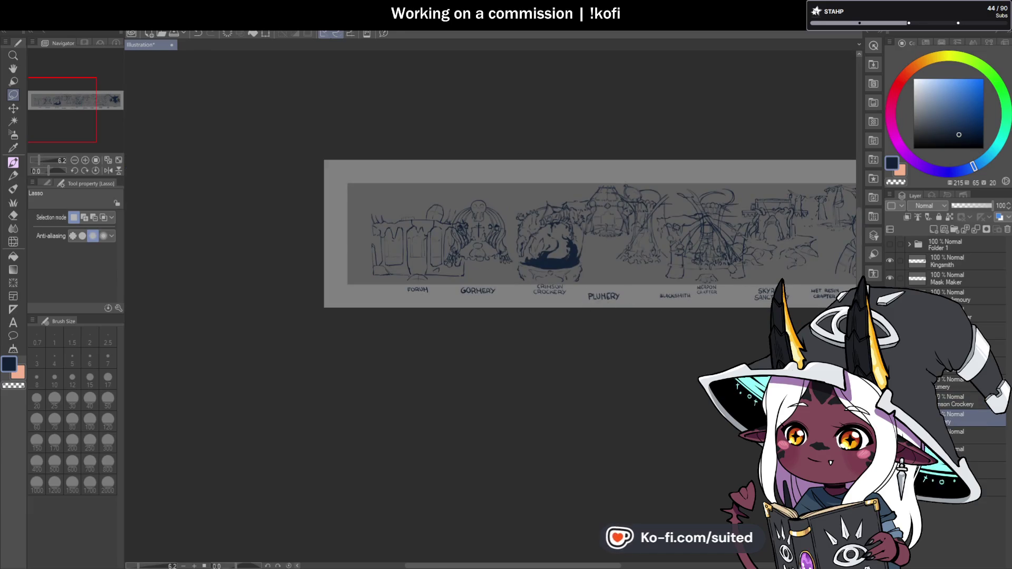
# Nudge the Gormery sketch slightly into a new position.
pyautogui.hotkey('ctrl', 't')
pyautogui.moveTo(499, 269); pyautogui.dragTo(509, 275)
pyautogui.click(477, 309)
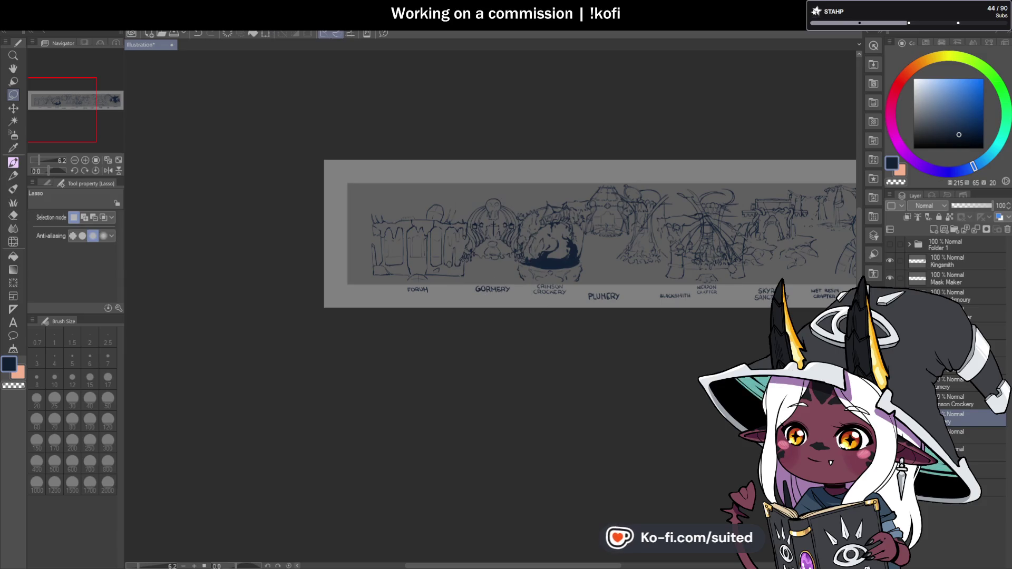
# Move the Forum sketch slightly left and enlarge it a little.
pyautogui.click(957, 437)
pyautogui.hotkey('ctrl', 't')
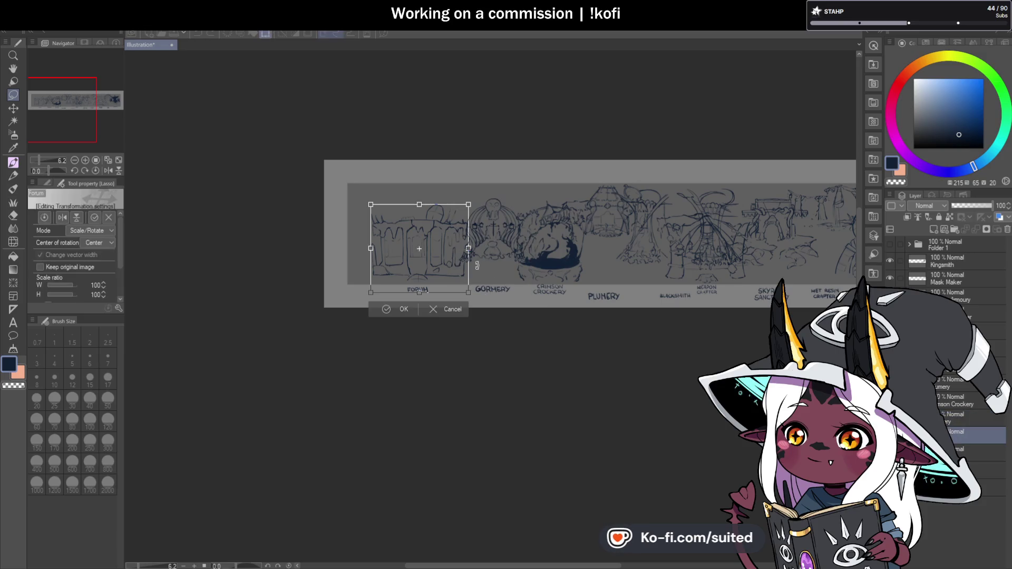
pyautogui.moveTo(455, 276); pyautogui.dragTo(451, 276)
pyautogui.moveTo(366, 204); pyautogui.dragTo(363, 199)
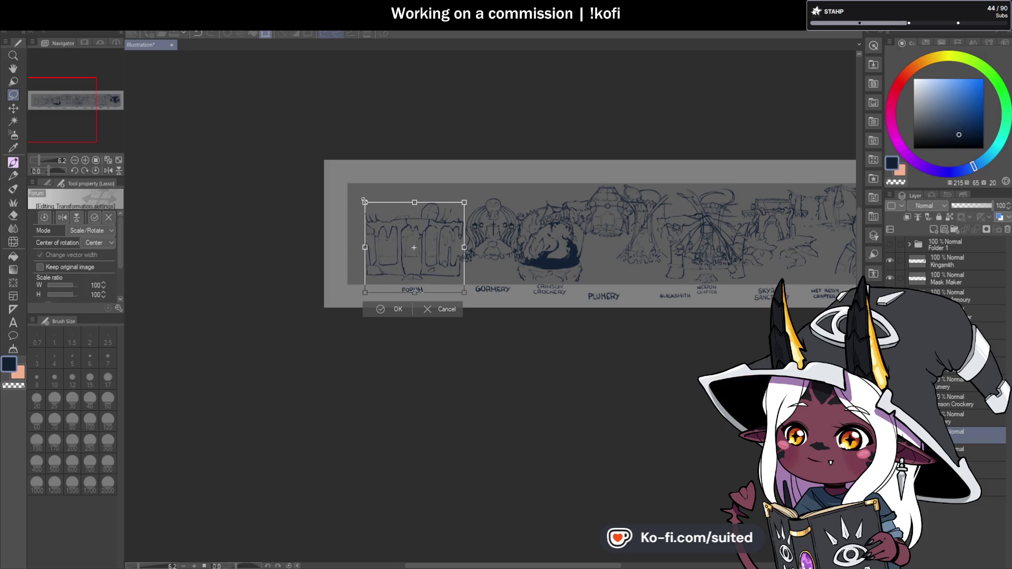
pyautogui.click(393, 311)
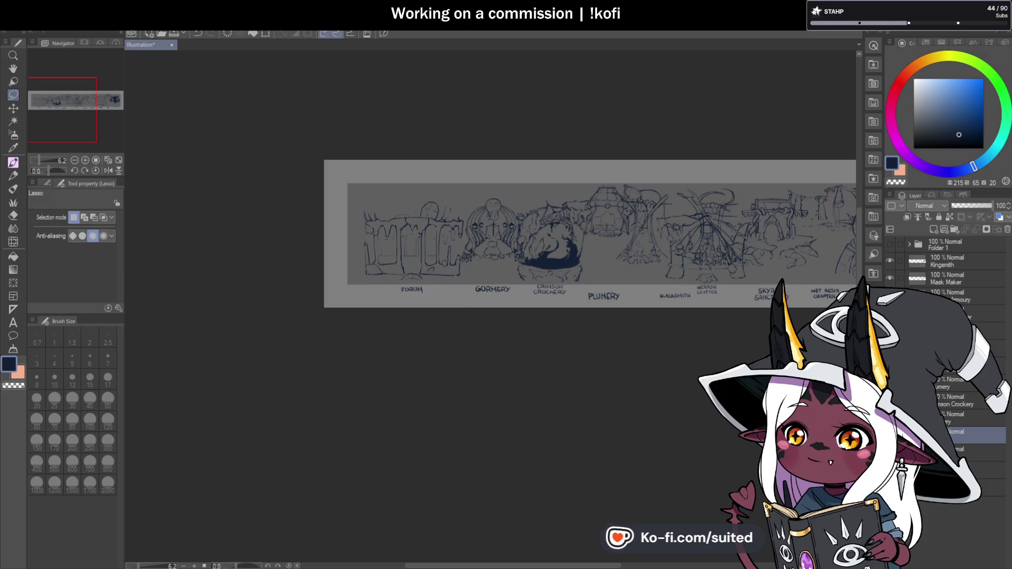
pyautogui.click(960, 451)
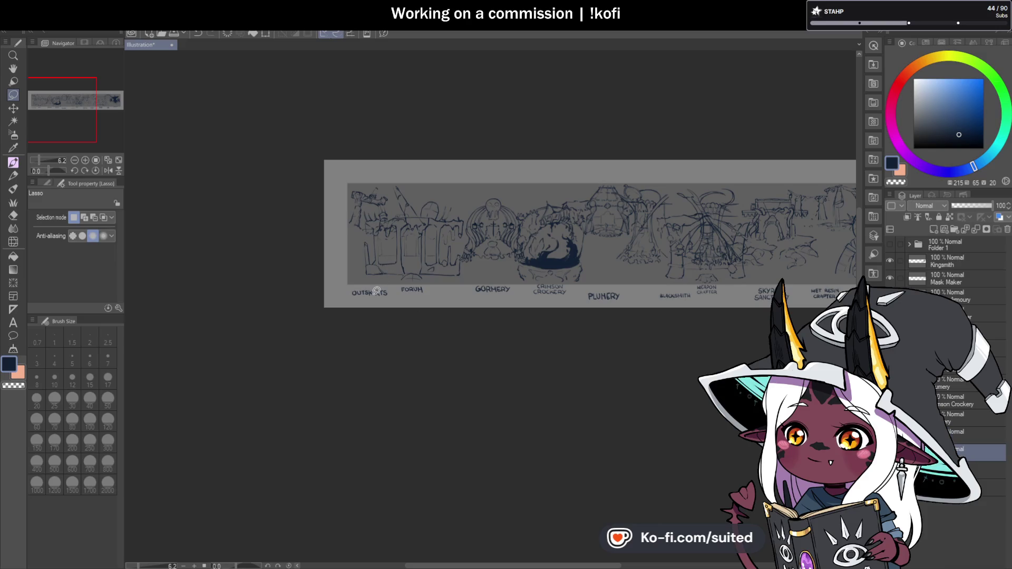
# Lasso the KINGSMITH label, nudge it slightly down and right, then deselect.
pyautogui.scroll(-2, 385, 263)
pyautogui.scroll(2, 575, 311)
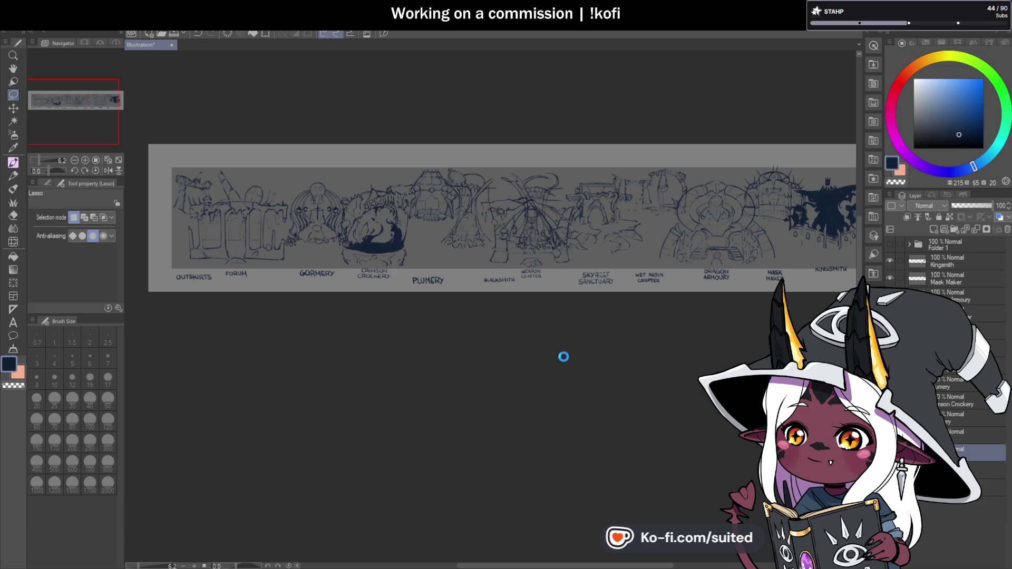
pyautogui.scroll(-1, 556, 349)
pyautogui.scroll(2, 728, 260)
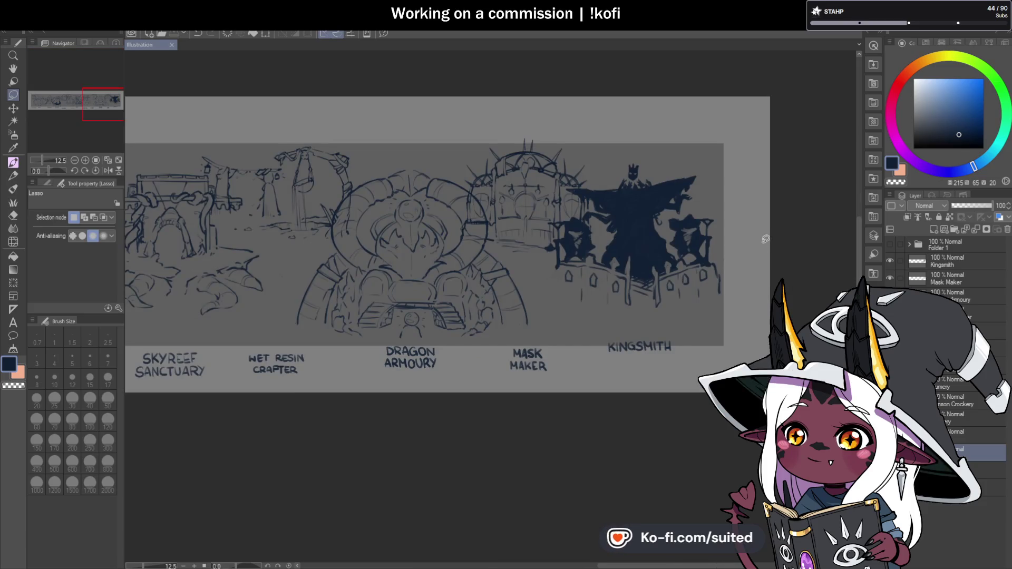
pyautogui.scroll(-1, 765, 239)
pyautogui.scroll(-1, 791, 227)
pyautogui.scroll(1, 513, 254)
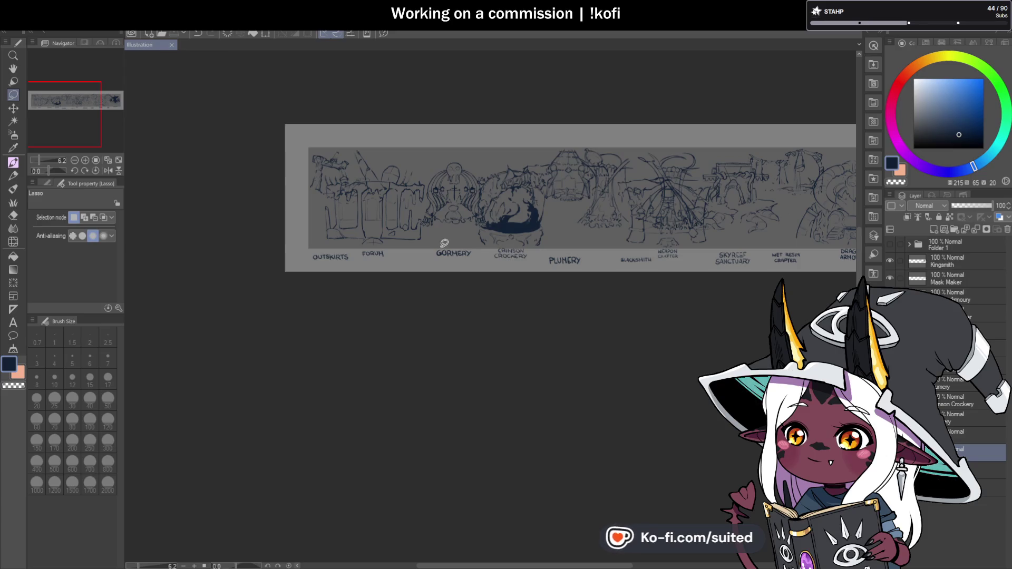
pyautogui.scroll(-1, 440, 248)
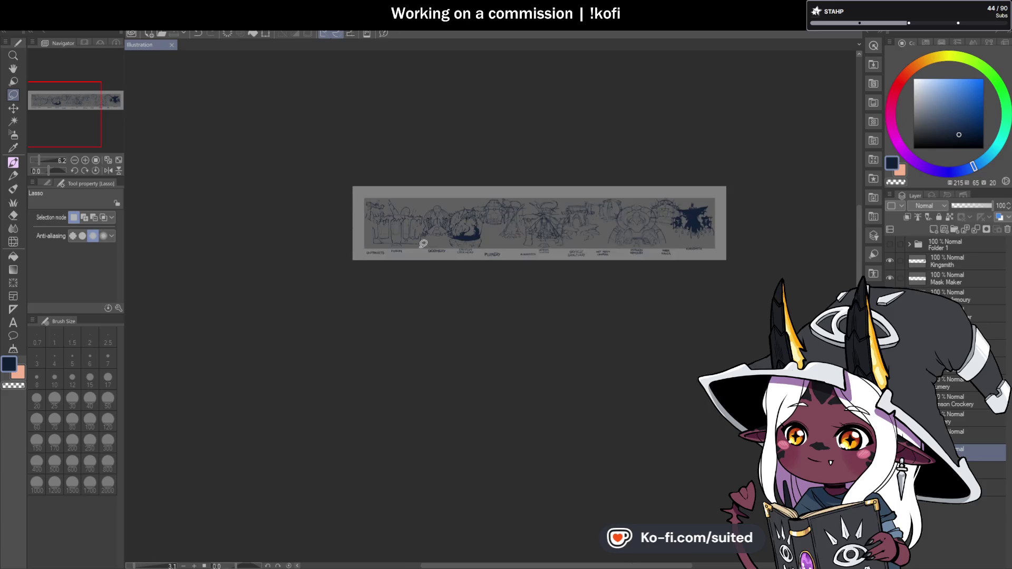
pyautogui.scroll(1, 564, 225)
pyautogui.scroll(1, 573, 227)
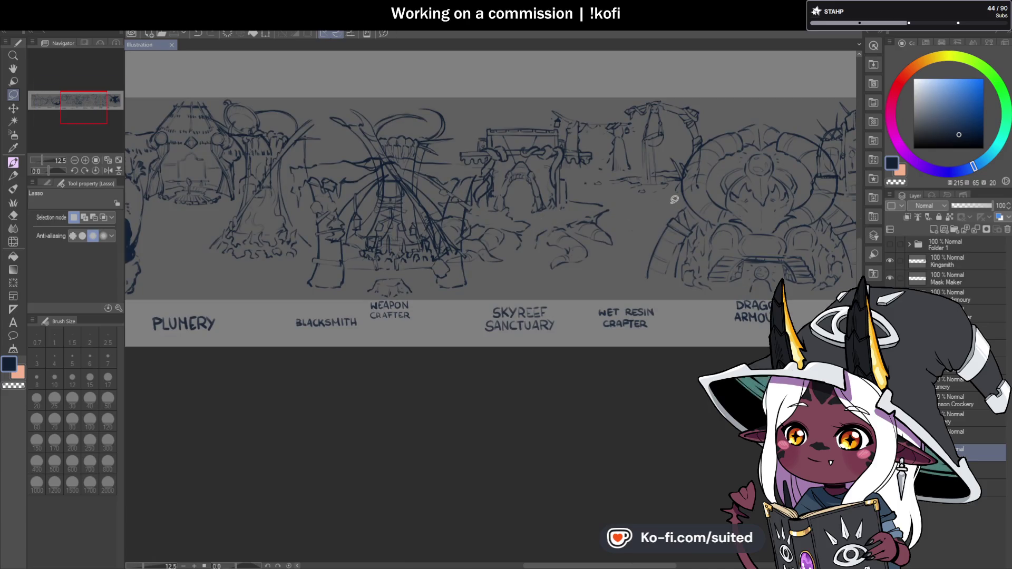
pyautogui.scroll(-1, 604, 304)
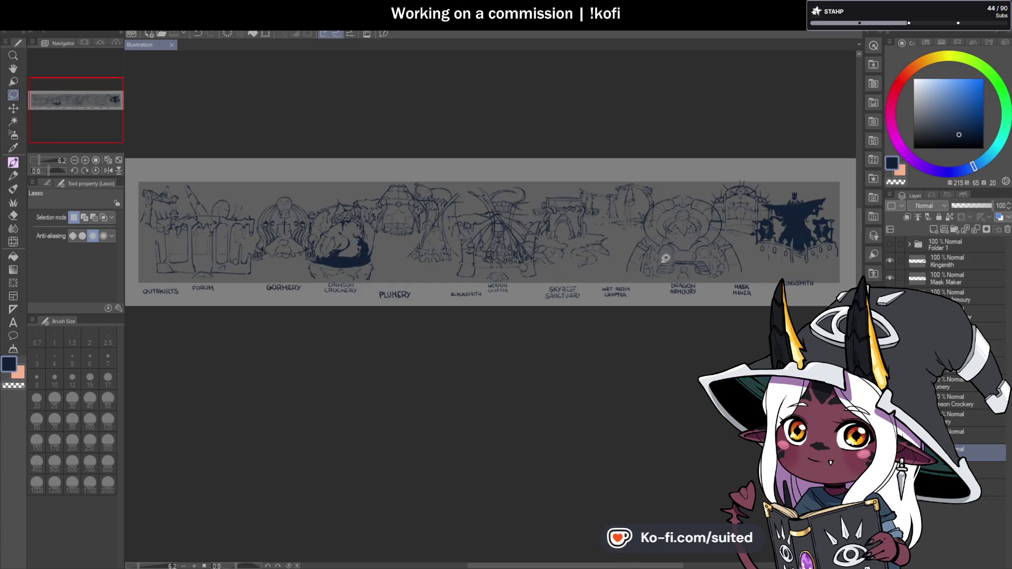
pyautogui.scroll(-1, 664, 277)
pyautogui.scroll(3, 681, 291)
pyautogui.moveTo(657, 267)
pyautogui.mouseDown()
pyautogui.moveTo(662, 287)
pyautogui.moveTo(641, 336)
pyautogui.mouseUp()
pyautogui.hotkey('ctrl', 't')
pyautogui.press('Return')
pyautogui.hotkey('ctrl', 'd')
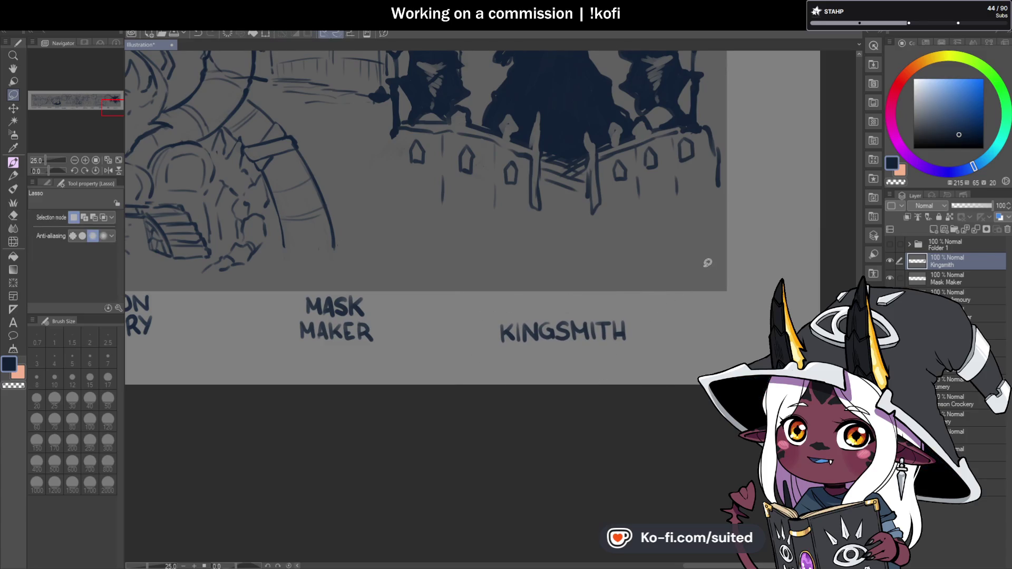
# Add a new layer folder above the Kingsmith layer.
pyautogui.scroll(-5, 743, 233)
pyautogui.scroll(-2, 730, 301)
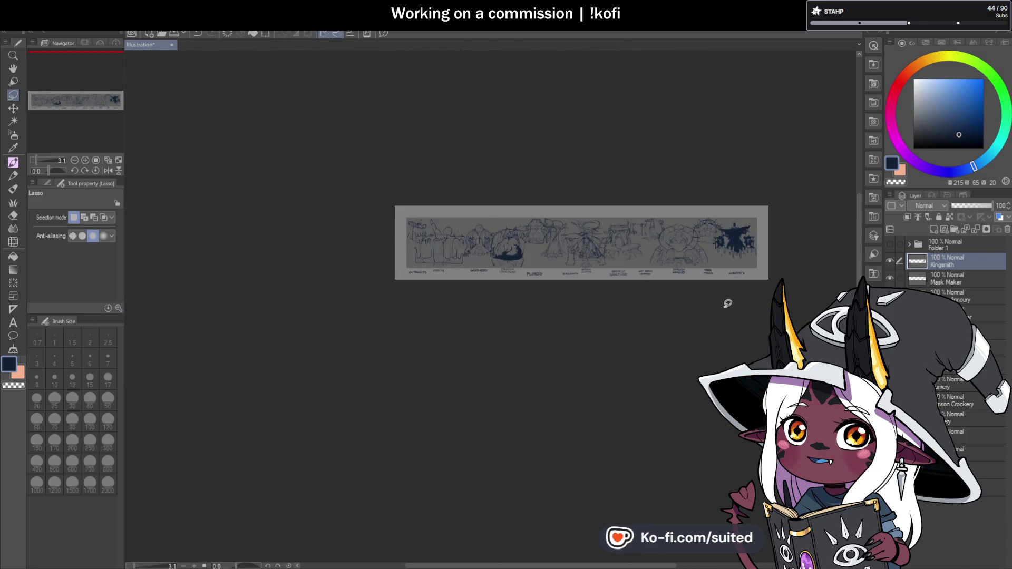
pyautogui.scroll(2, 580, 295)
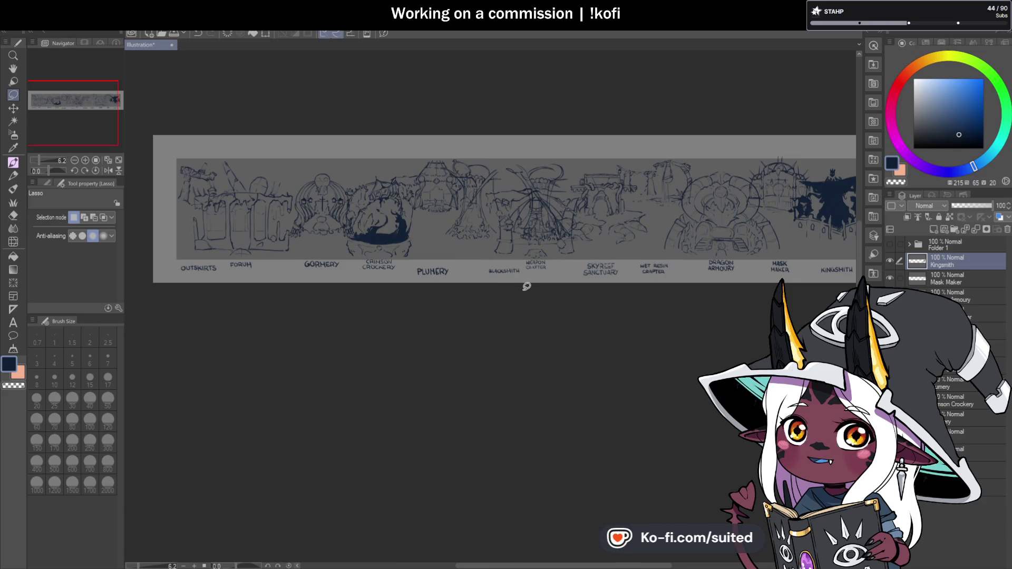
pyautogui.click(954, 227)
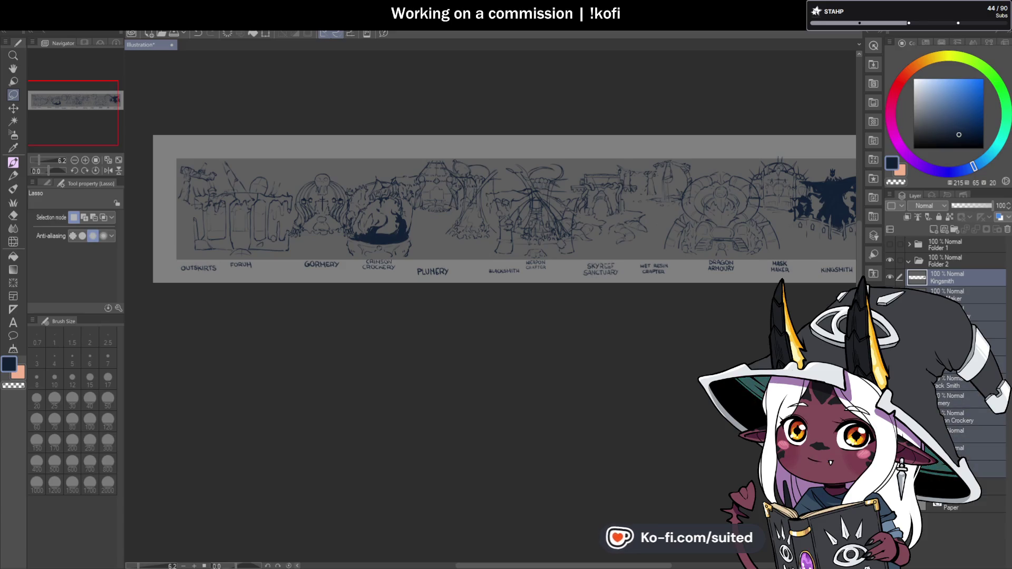
# Select all, collapse and hide Folder 2, then reselect the Kingsmith layer.
pyautogui.hotkey('ctrl', 'a')
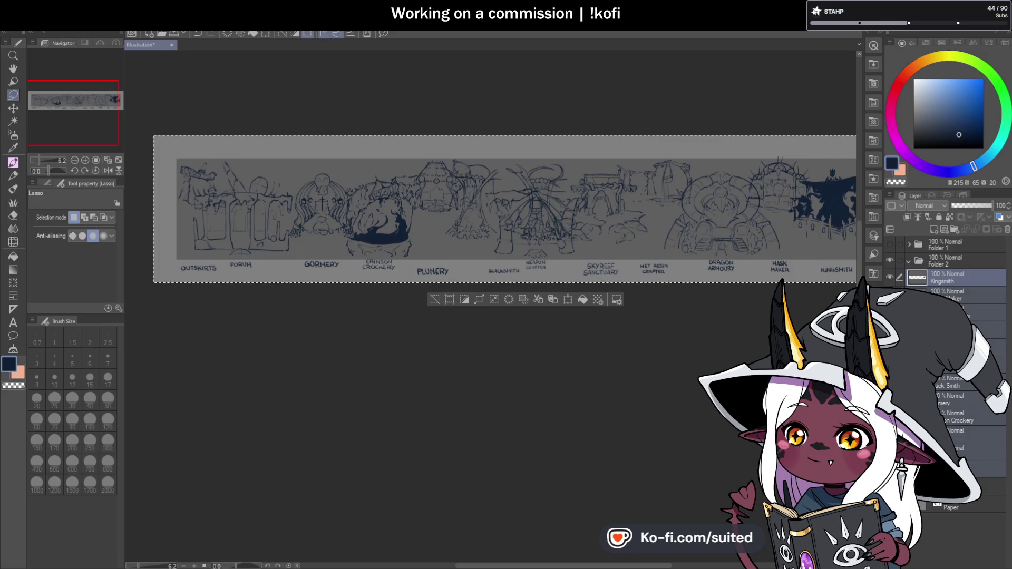
pyautogui.click(953, 263)
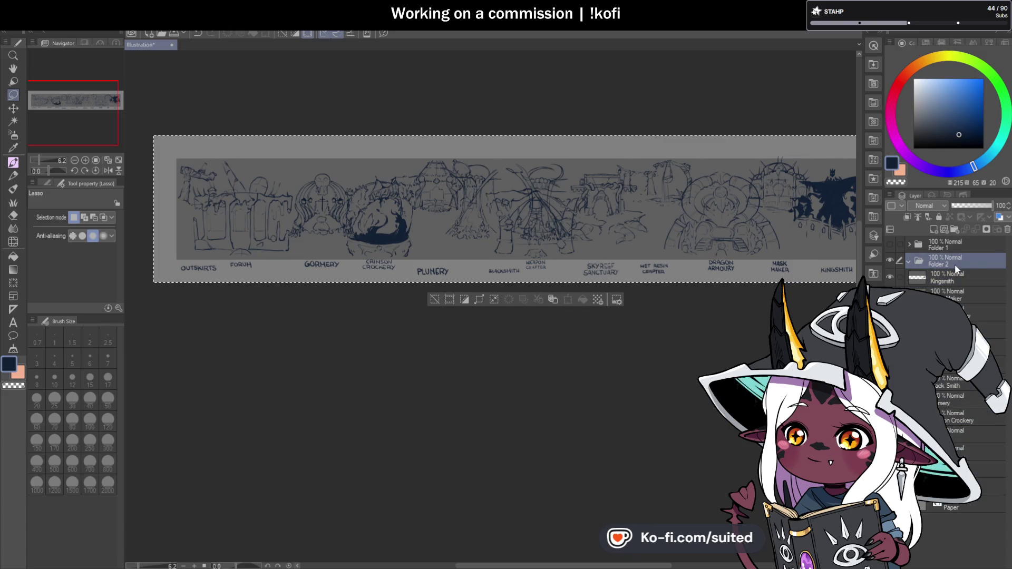
pyautogui.click(910, 261)
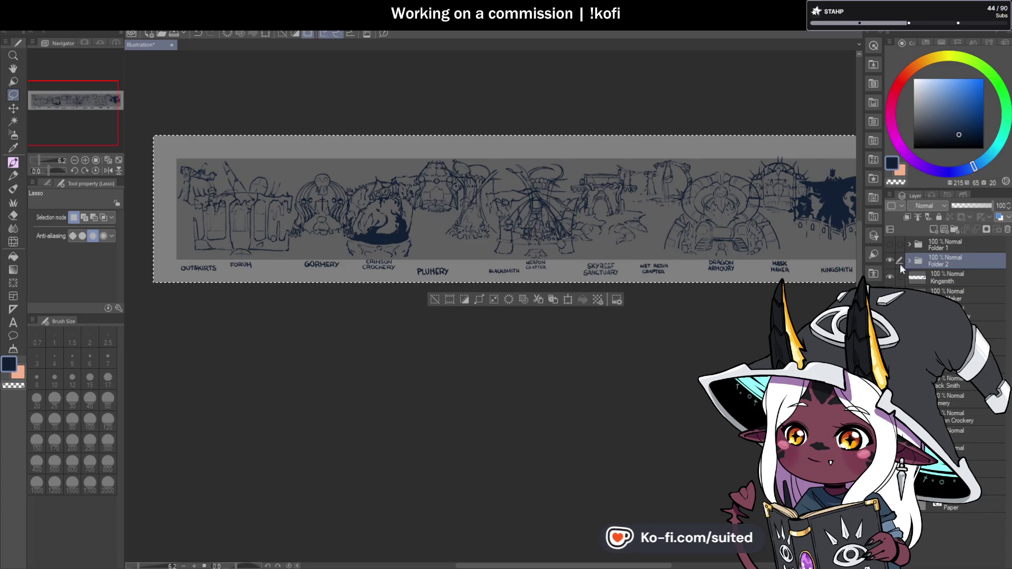
pyautogui.click(890, 258)
pyautogui.click(965, 282)
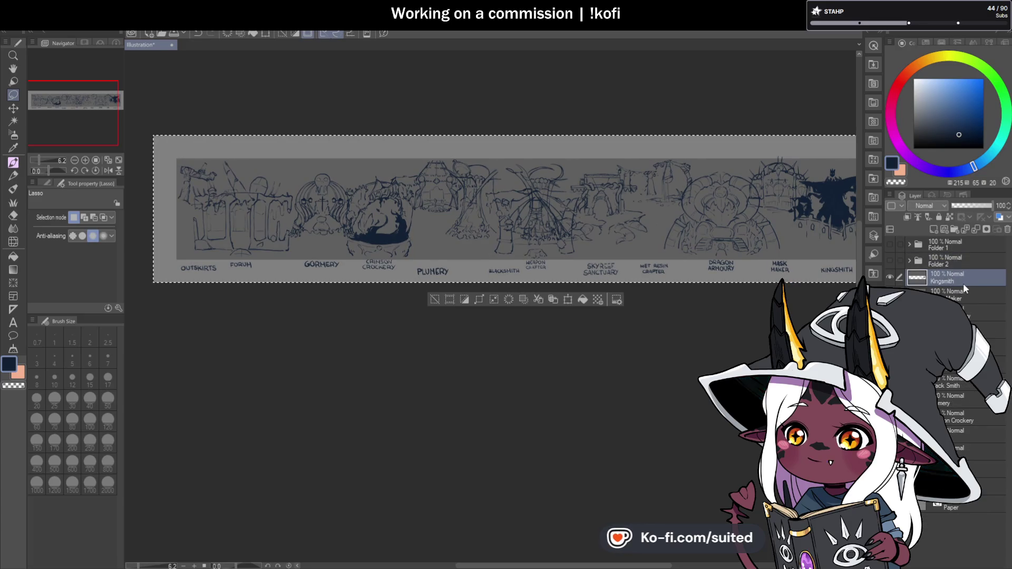
pyautogui.click(890, 240)
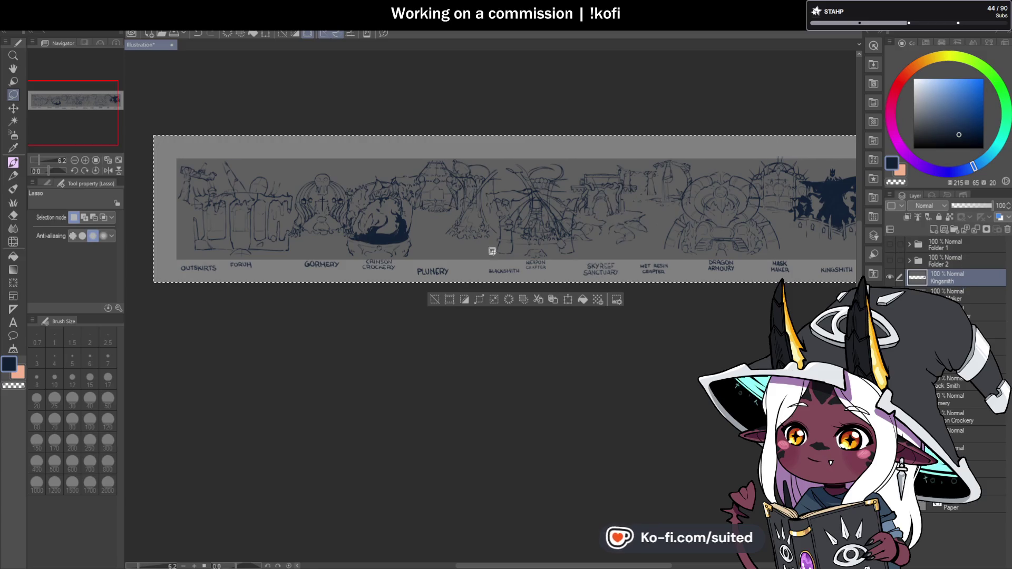
# Merge the Kingsmith layer down into the Mask Maker layer.
pyautogui.scroll(-2, 540, 259)
pyautogui.scroll(2, 643, 255)
pyautogui.scroll(3, 659, 237)
pyautogui.scroll(-2, 569, 282)
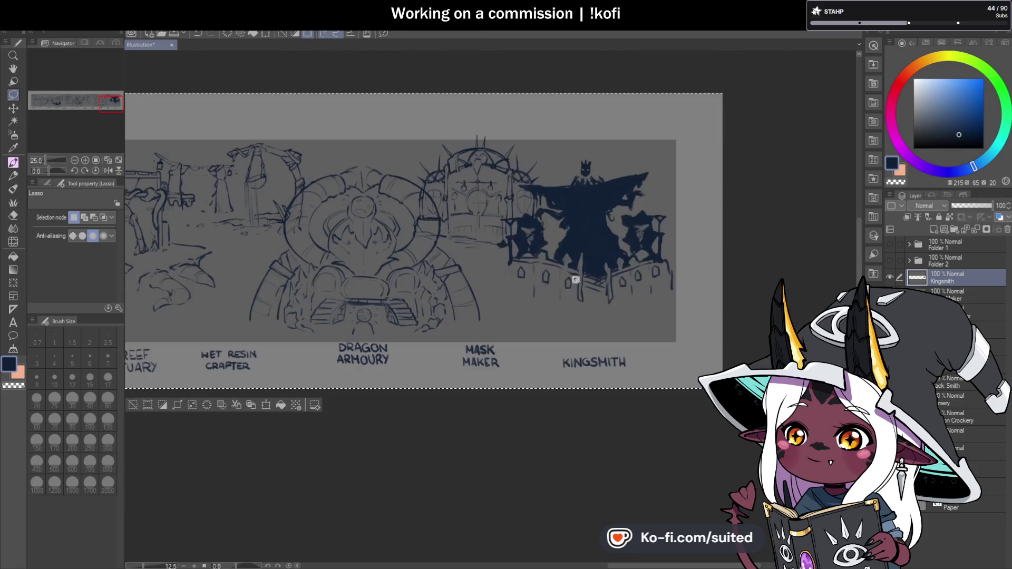
pyautogui.scroll(2, 633, 232)
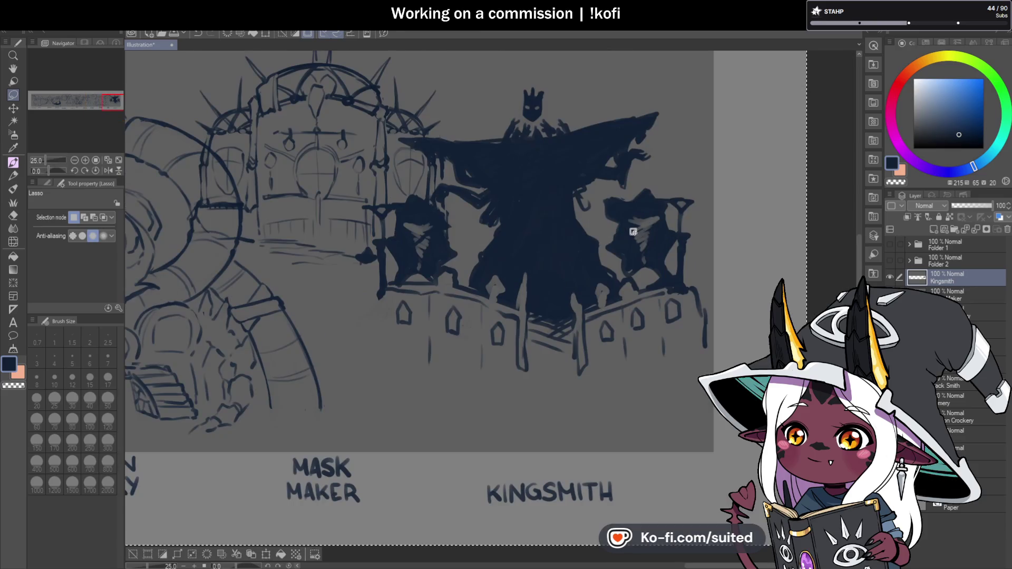
pyautogui.click(955, 297)
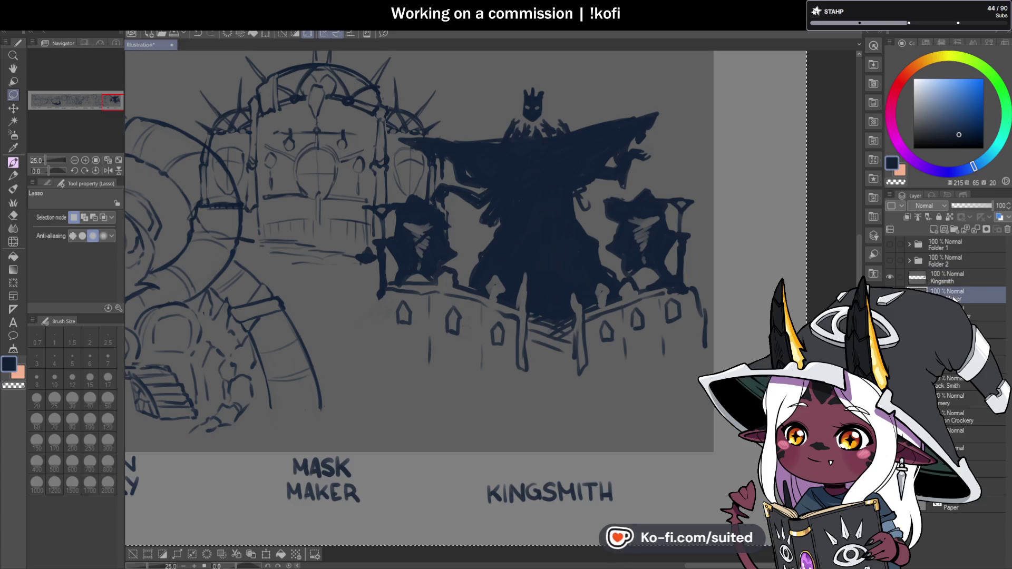
pyautogui.press('b')
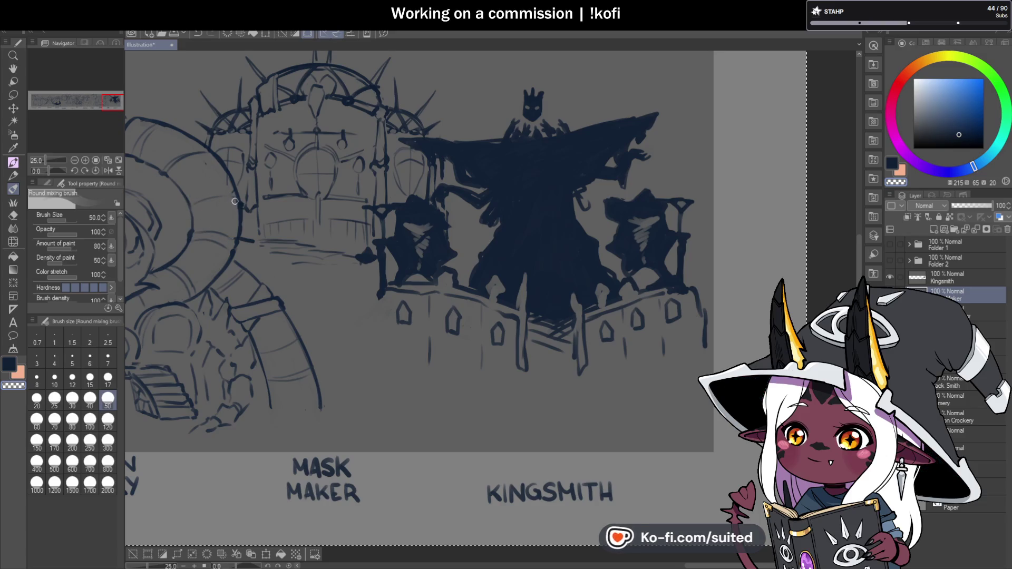
pyautogui.hotkey('ctrl', '-')
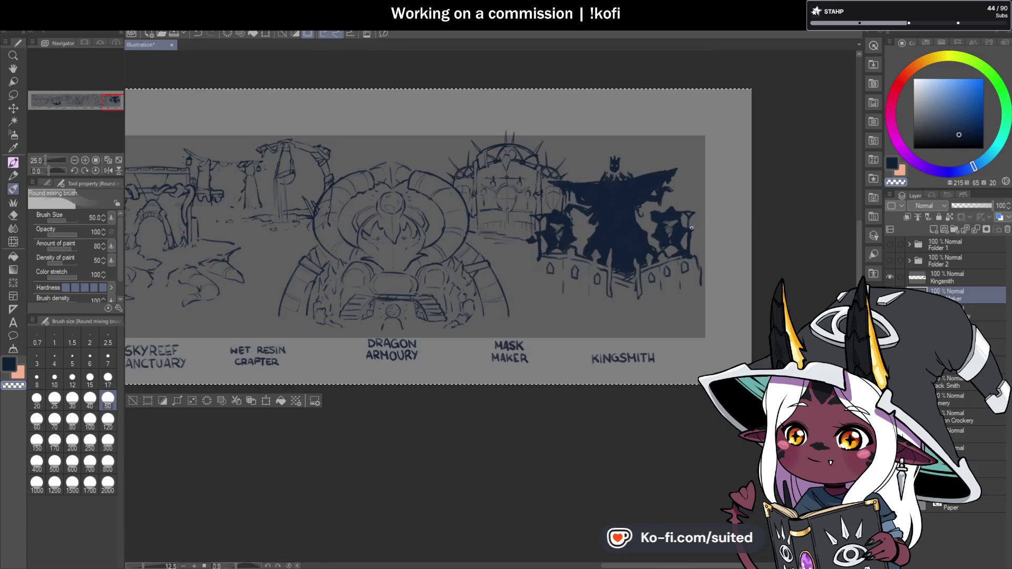
pyautogui.click(960, 279)
pyautogui.click(976, 230)
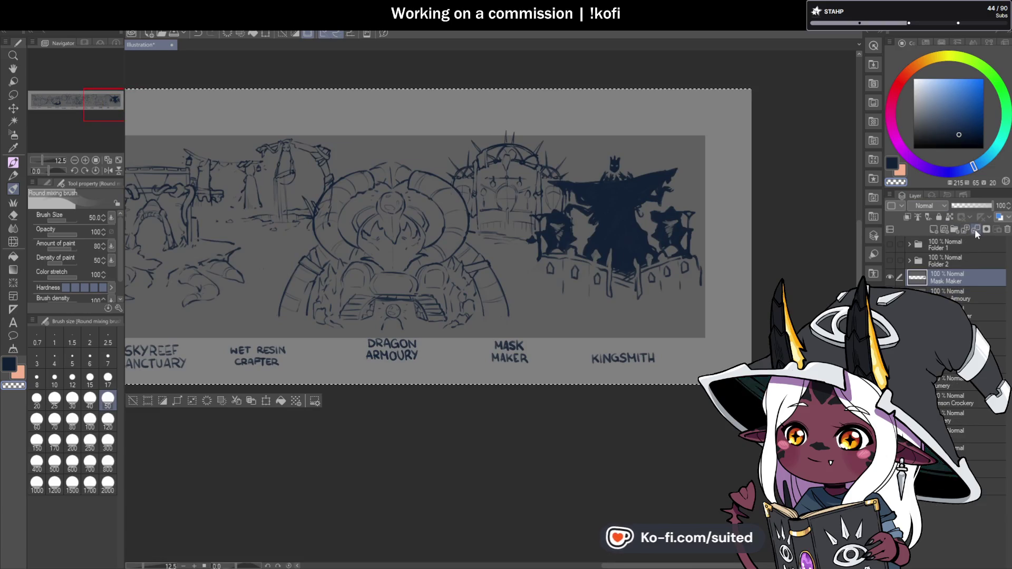
# Merge Mask Maker into Dragon Armoury, then Dragon Armoury into Wet Resin Crafter.
pyautogui.click(975, 229)
pyautogui.click(946, 290)
pyautogui.scroll(2, 328, 191)
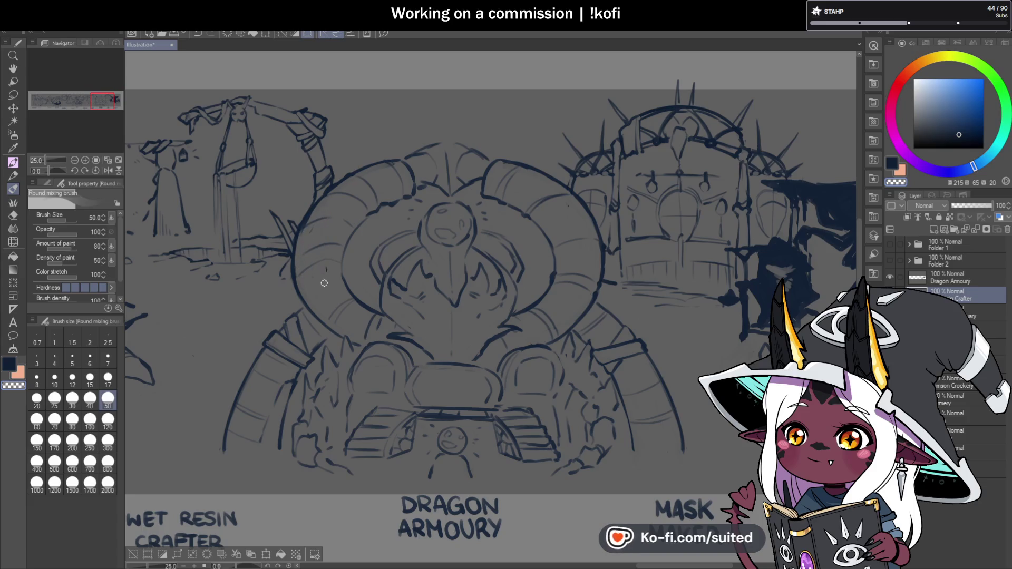
pyautogui.scroll(-2, 570, 246)
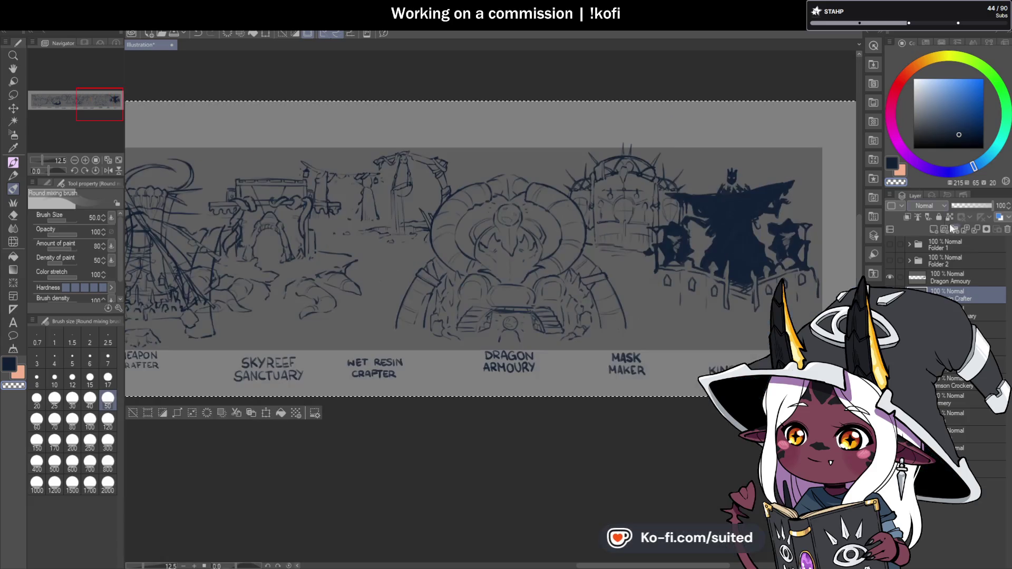
pyautogui.click(976, 229)
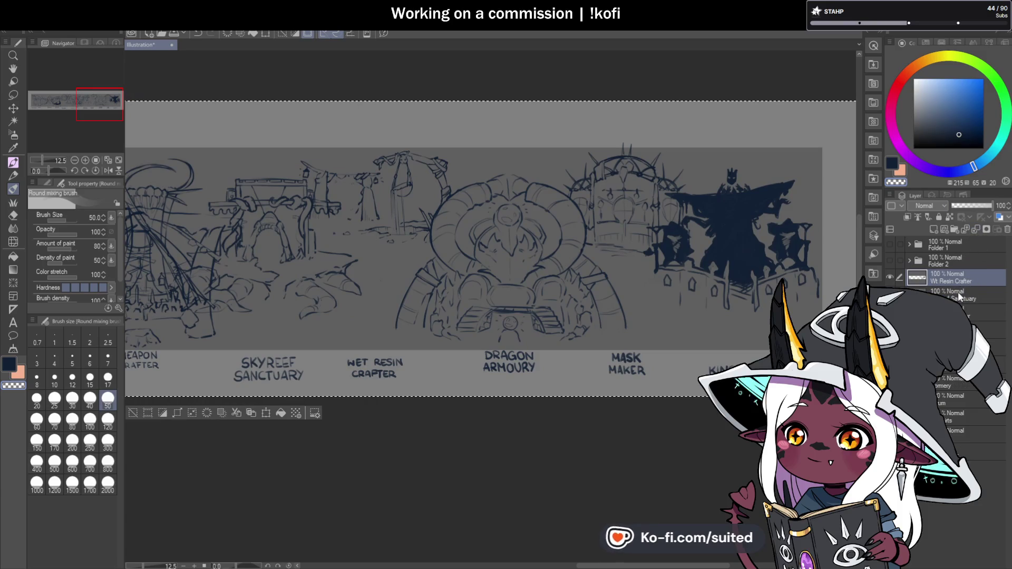
pyautogui.scroll(3, 323, 198)
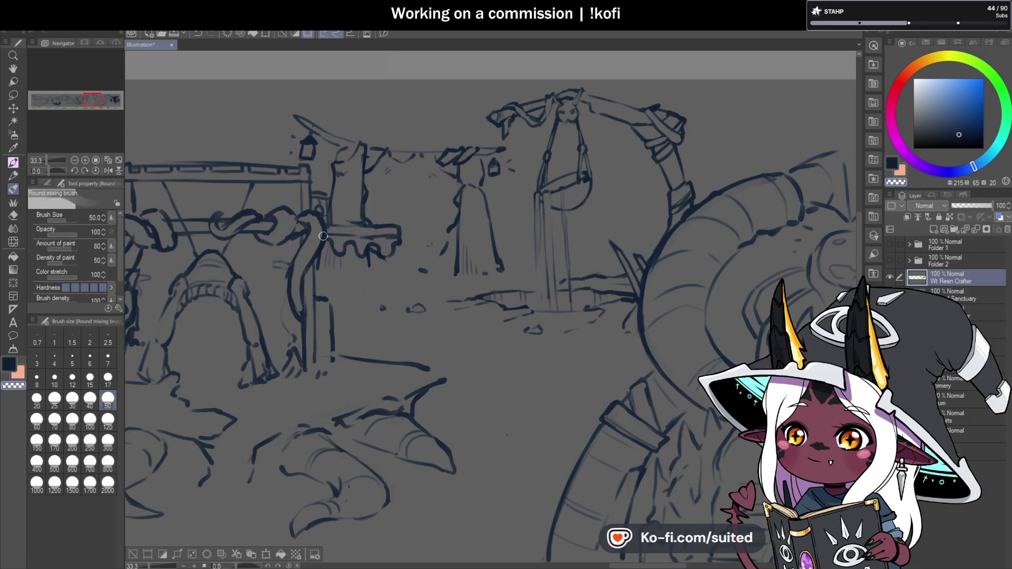
pyautogui.scroll(-3, 325, 235)
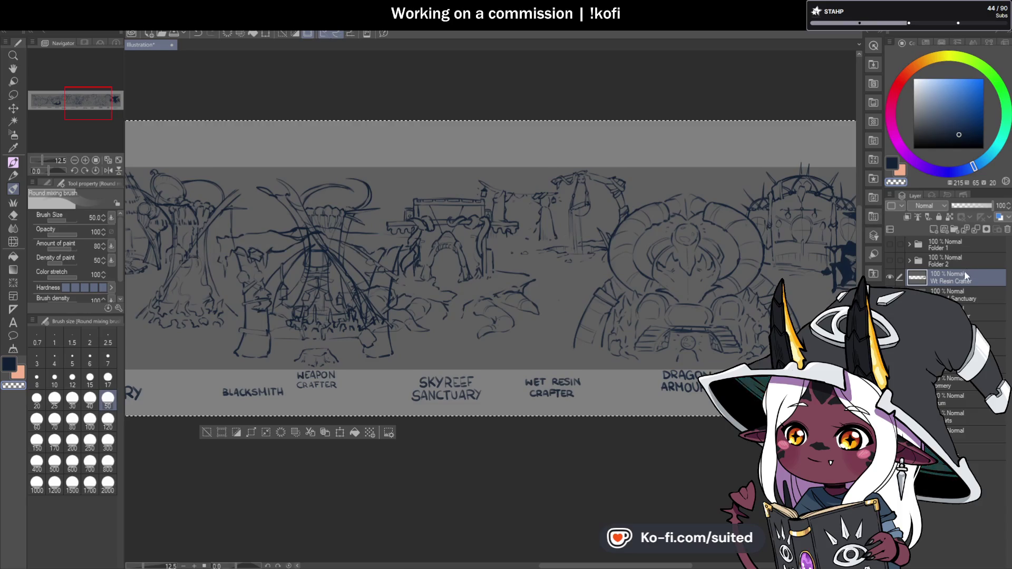
pyautogui.click(976, 230)
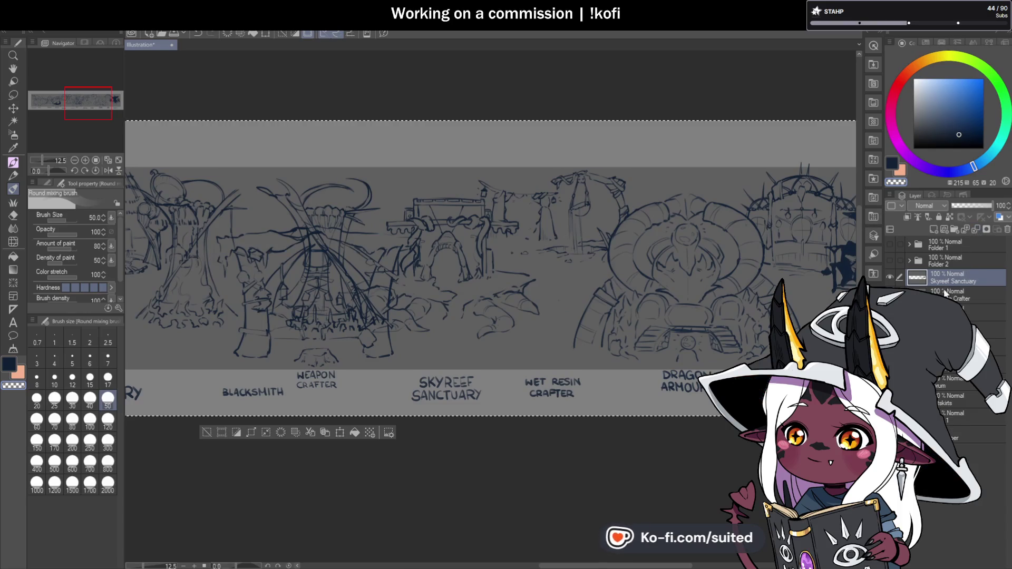
pyautogui.scroll(2, 394, 284)
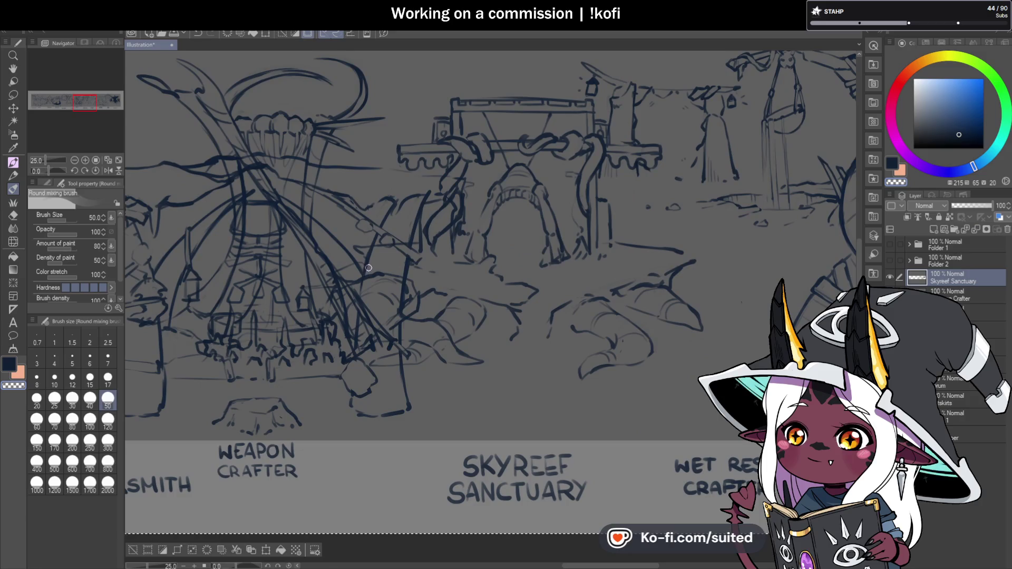
pyautogui.scroll(-2, 551, 217)
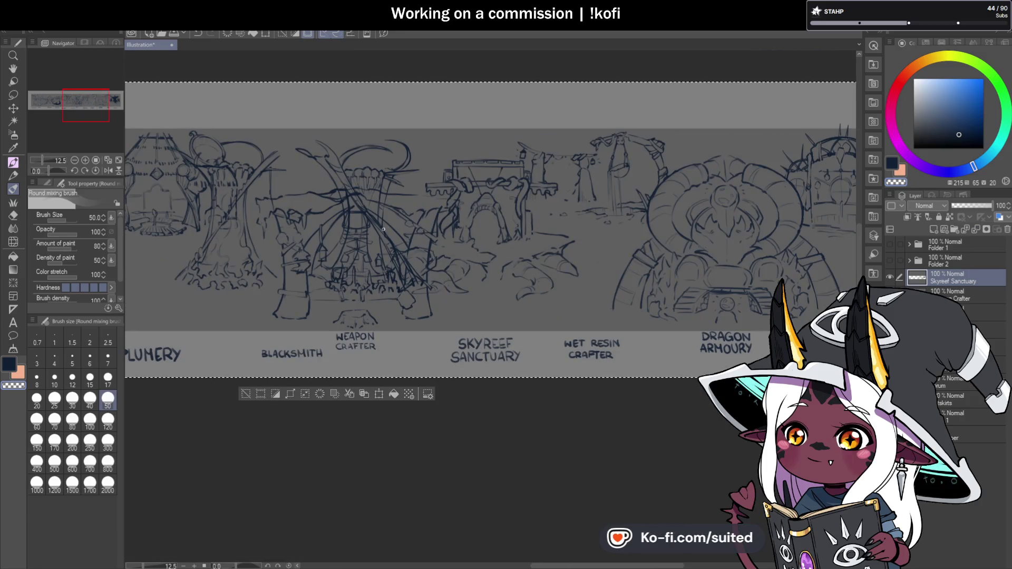
pyautogui.click(108, 420)
pyautogui.scroll(2, 392, 234)
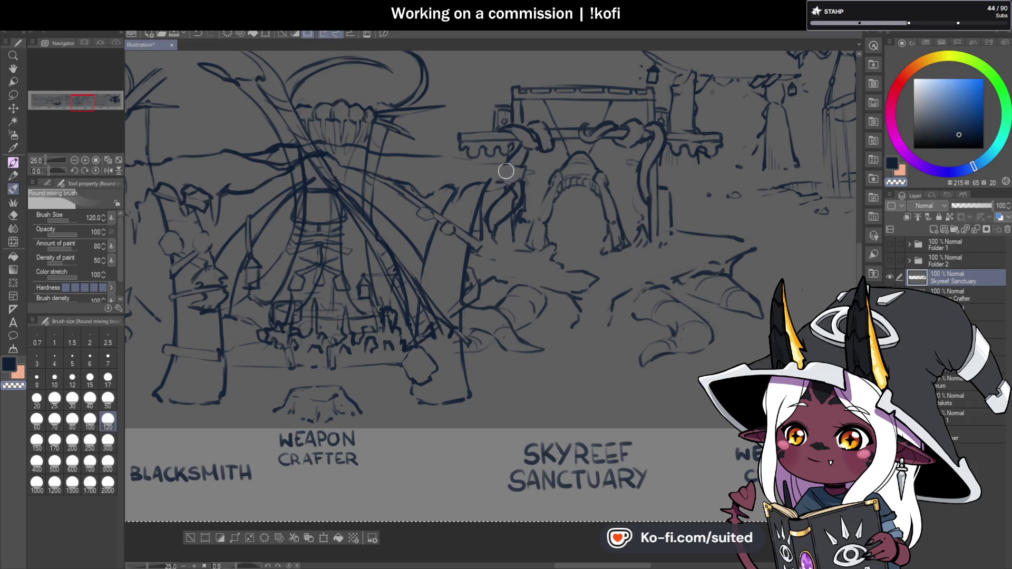
pyautogui.click(891, 276)
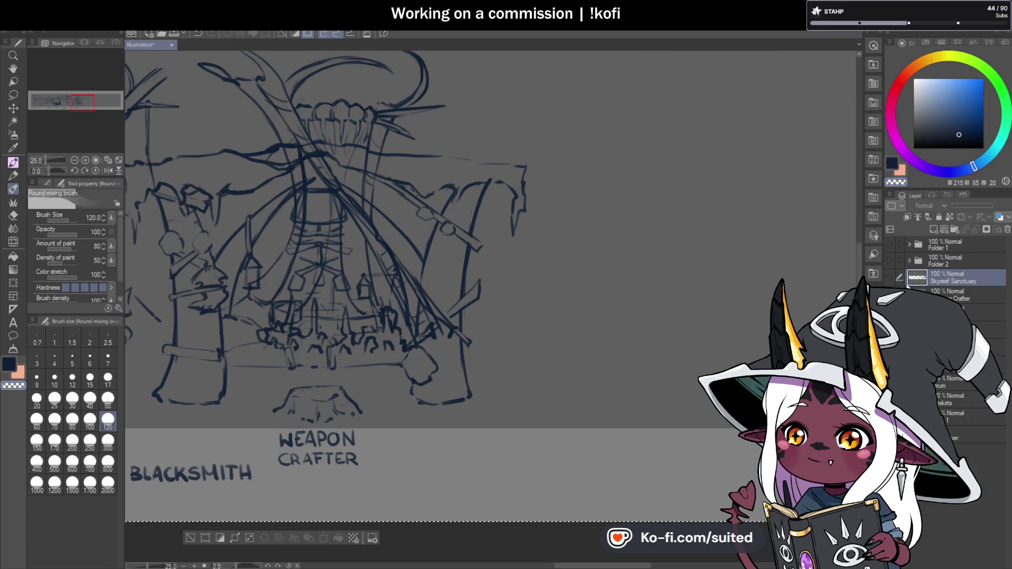
pyautogui.click(890, 276)
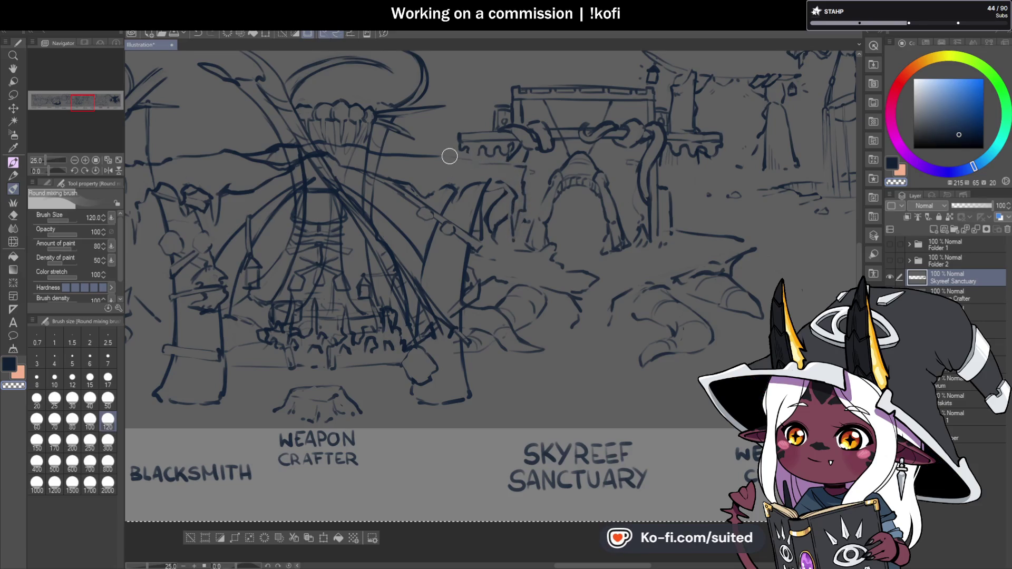
pyautogui.scroll(-6, 433, 255)
pyautogui.scroll(6, 636, 176)
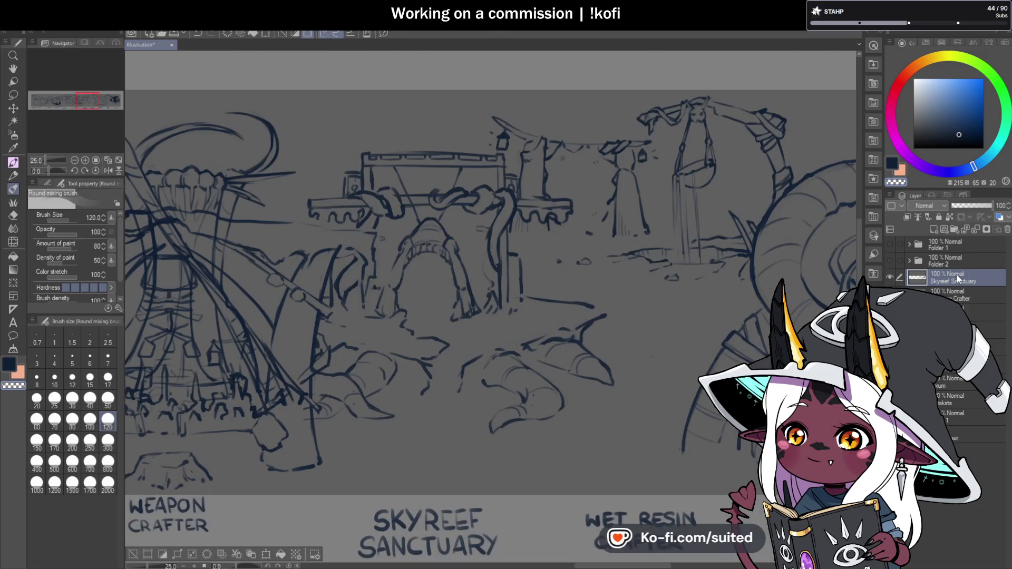
pyautogui.scroll(-2, 704, 306)
pyautogui.scroll(2, 409, 339)
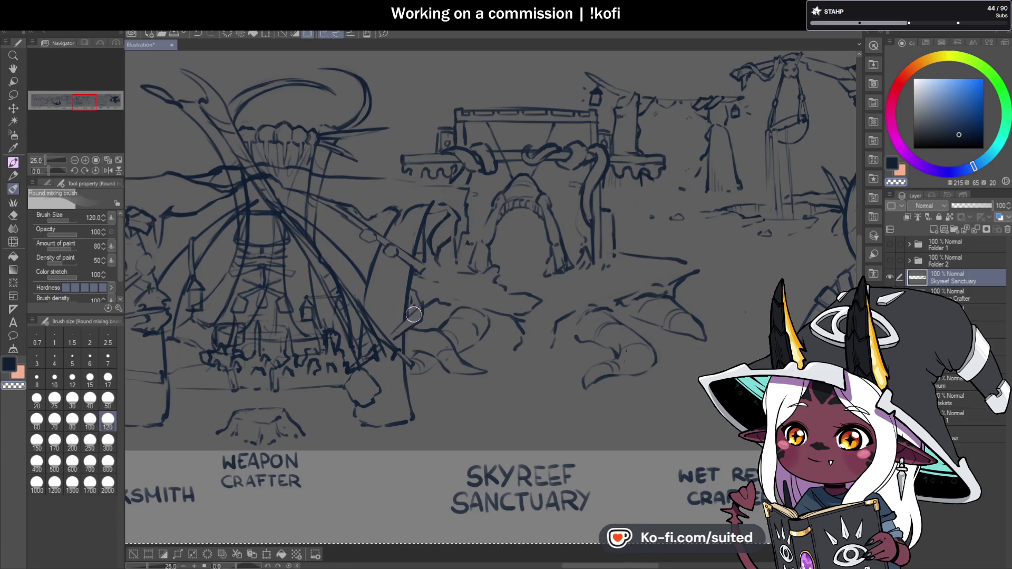
pyautogui.scroll(-4, 390, 350)
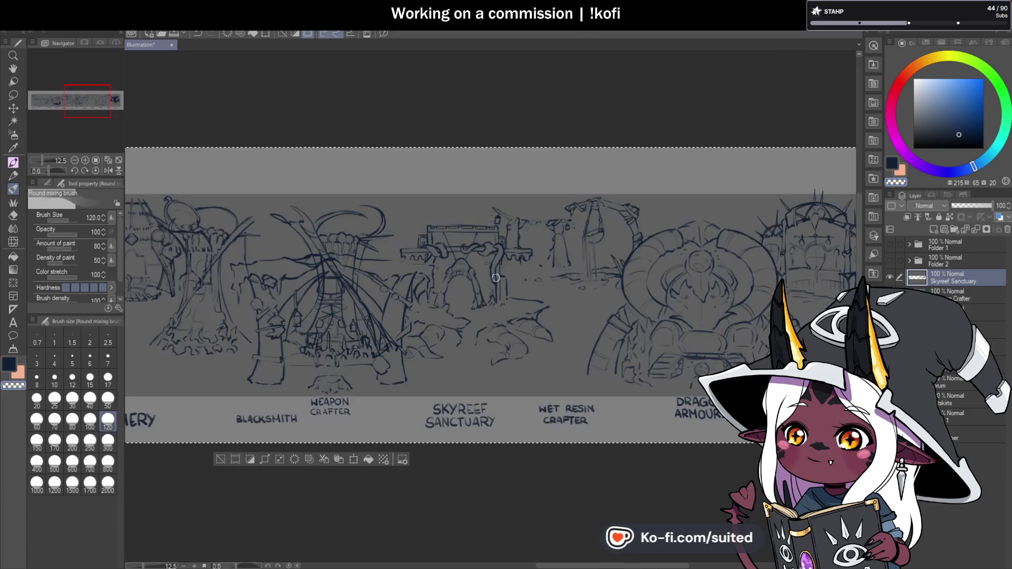
pyautogui.scroll(4, 391, 316)
pyautogui.scroll(1, 433, 301)
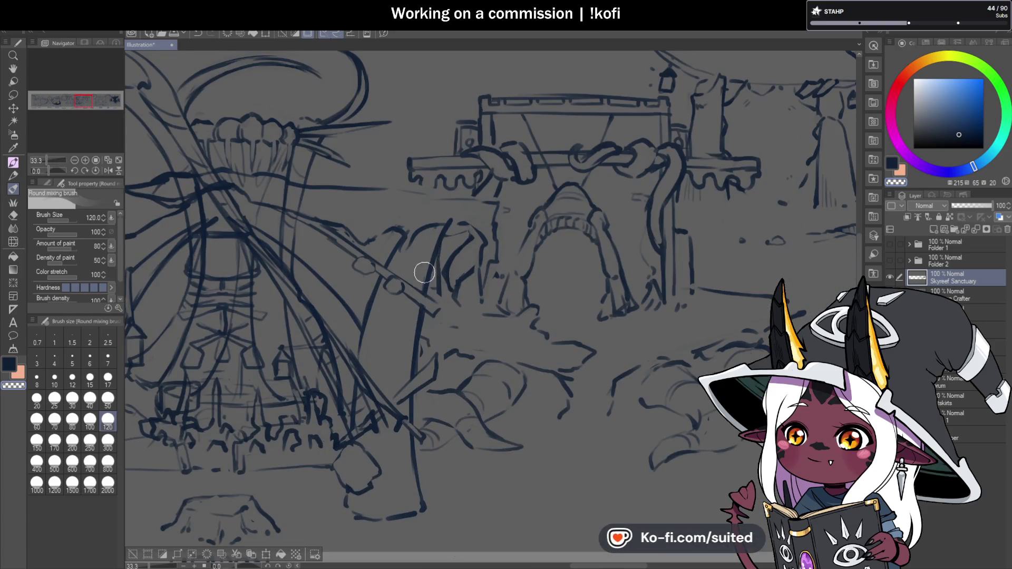
pyautogui.scroll(-3, 443, 227)
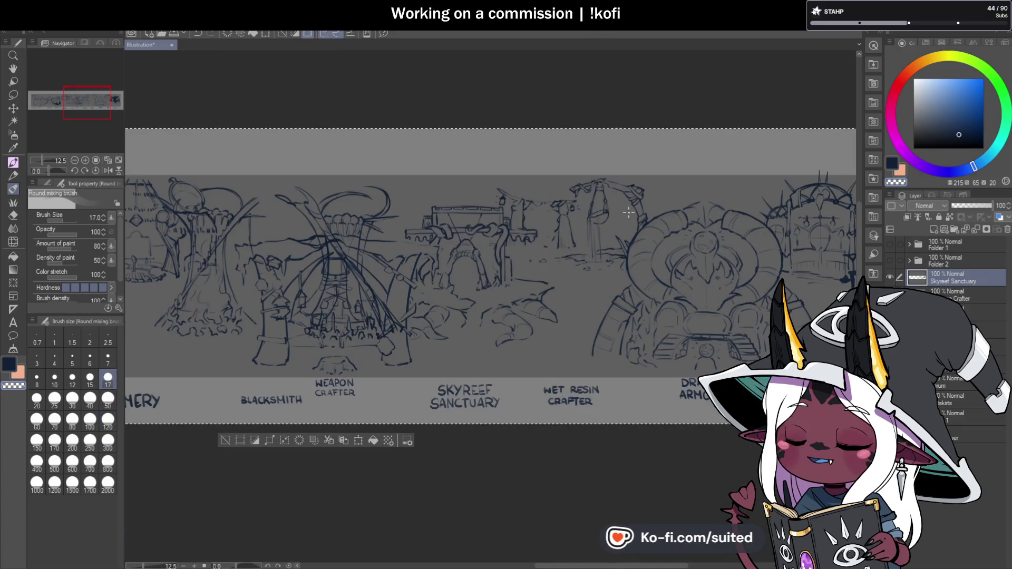
pyautogui.scroll(4, 635, 235)
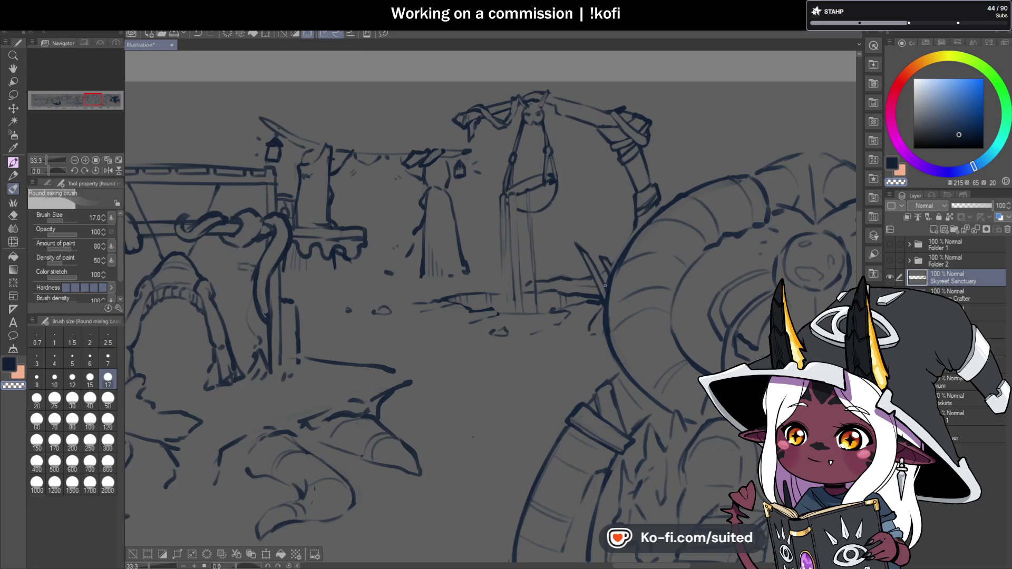
pyautogui.scroll(-1, 601, 319)
pyautogui.scroll(-2, 602, 319)
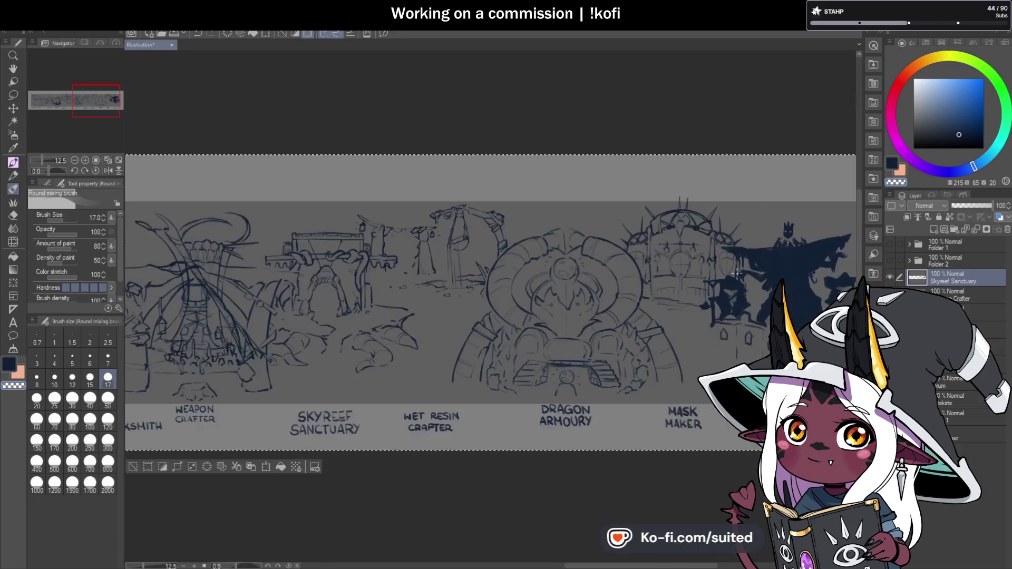
pyautogui.scroll(3, 492, 212)
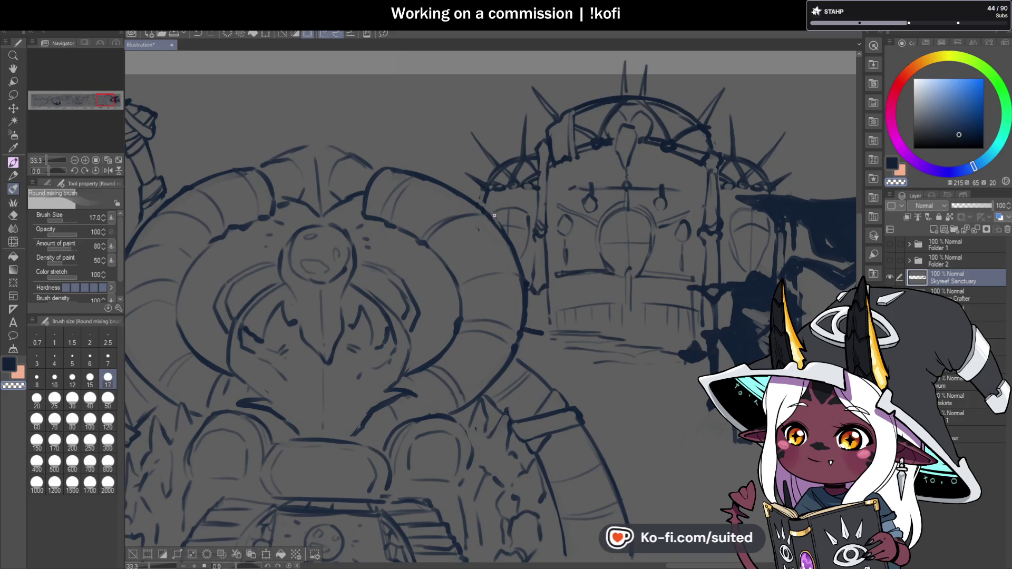
pyautogui.moveTo(487, 207); pyautogui.dragTo(513, 248)
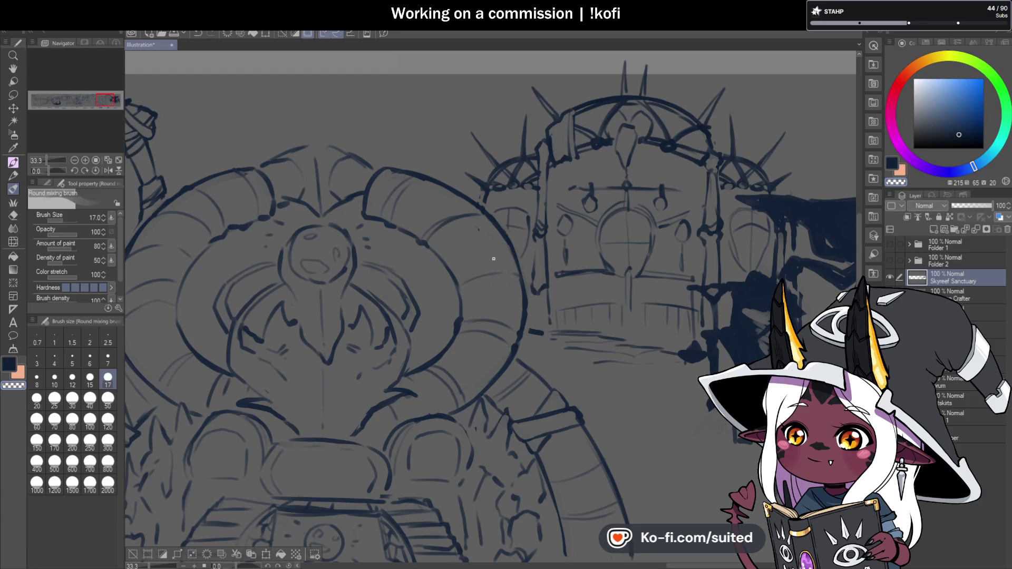
pyautogui.hotkey('ctrl', '0')
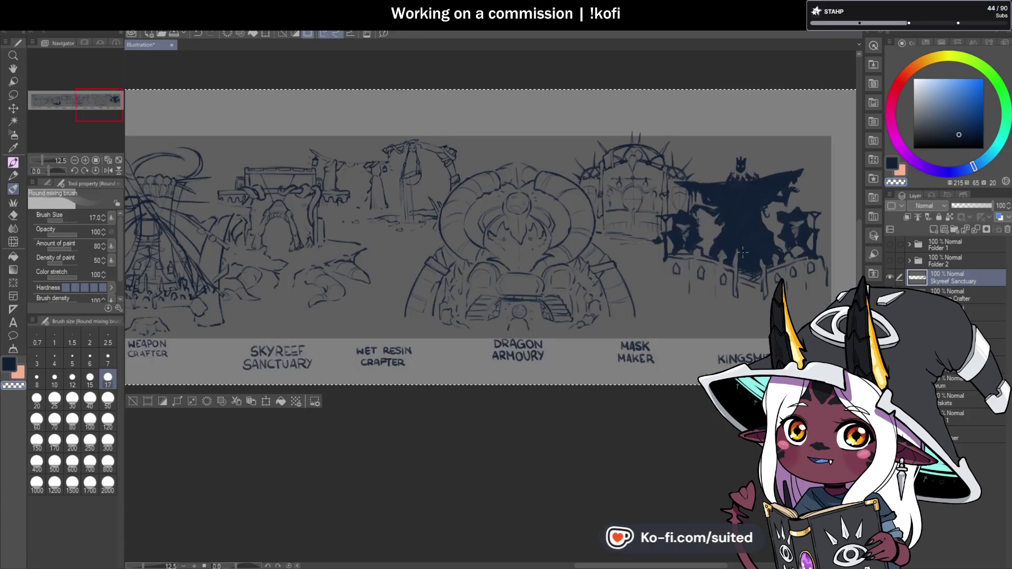
pyautogui.scroll(4, 672, 178)
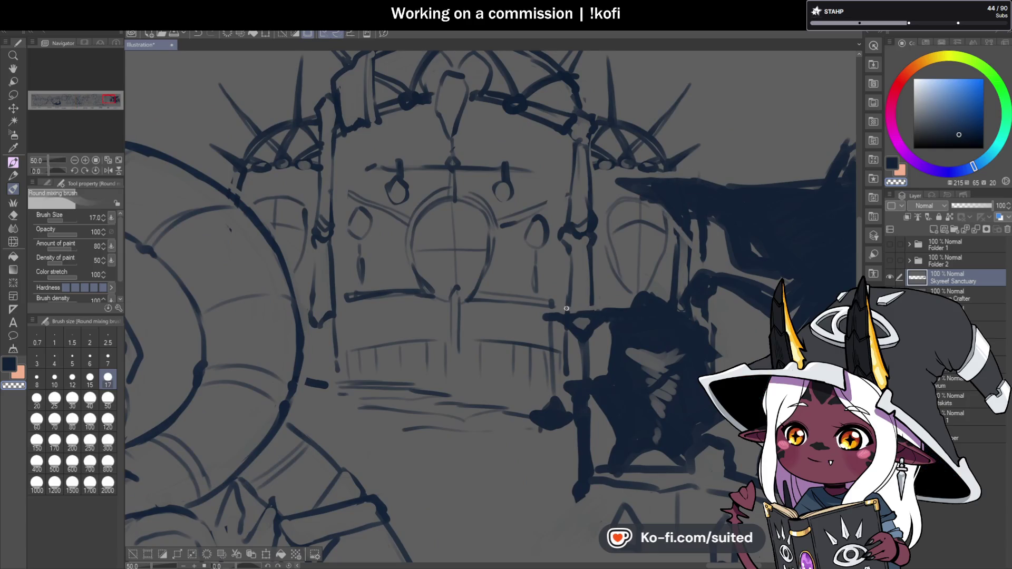
pyautogui.scroll(-2, 570, 336)
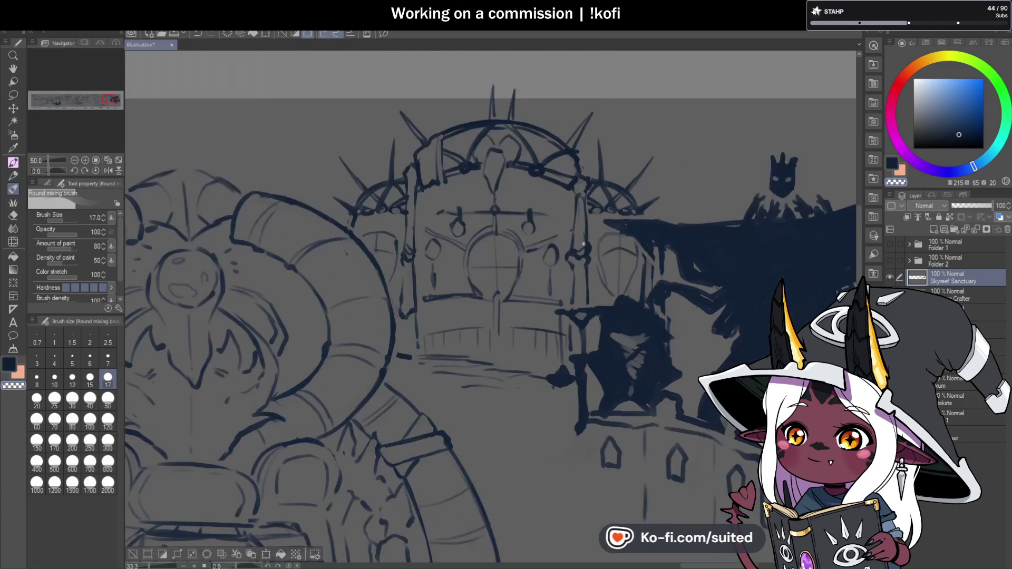
pyautogui.scroll(-1, 570, 337)
pyautogui.scroll(2, 622, 257)
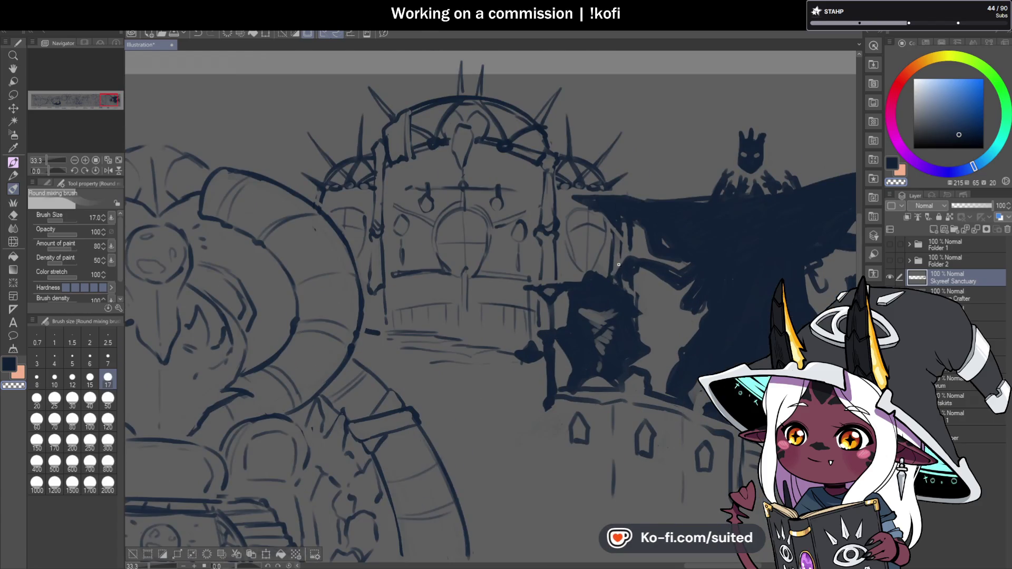
pyautogui.scroll(-1, 618, 265)
pyautogui.scroll(-3, 542, 291)
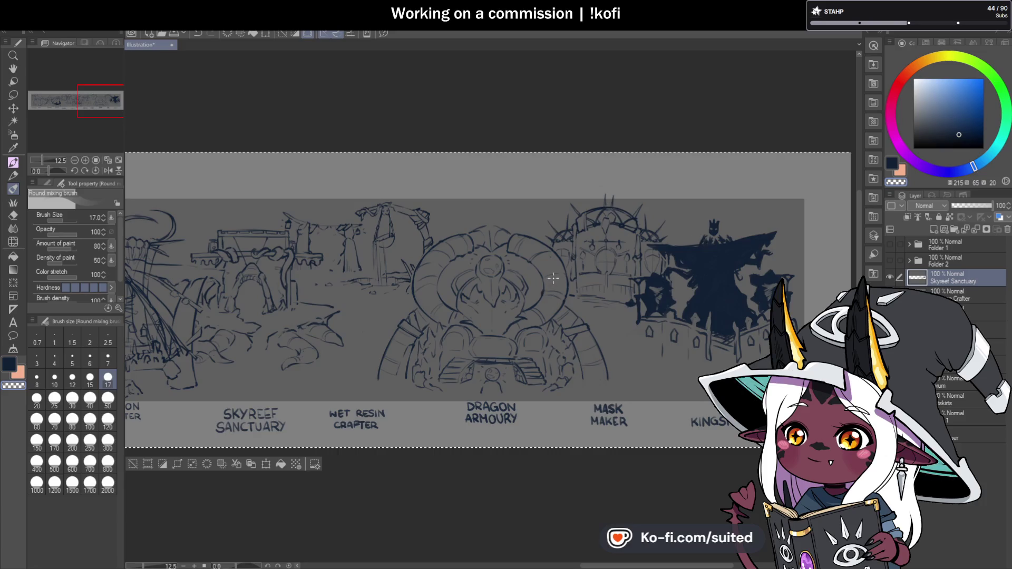
pyautogui.scroll(3, 492, 210)
pyautogui.scroll(2, 490, 153)
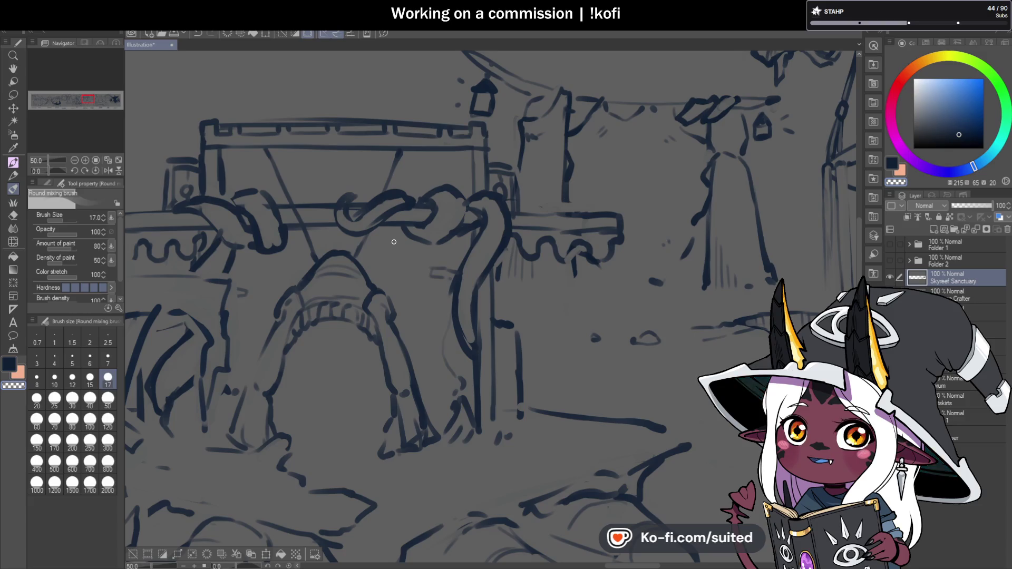
pyautogui.scroll(-3, 644, 266)
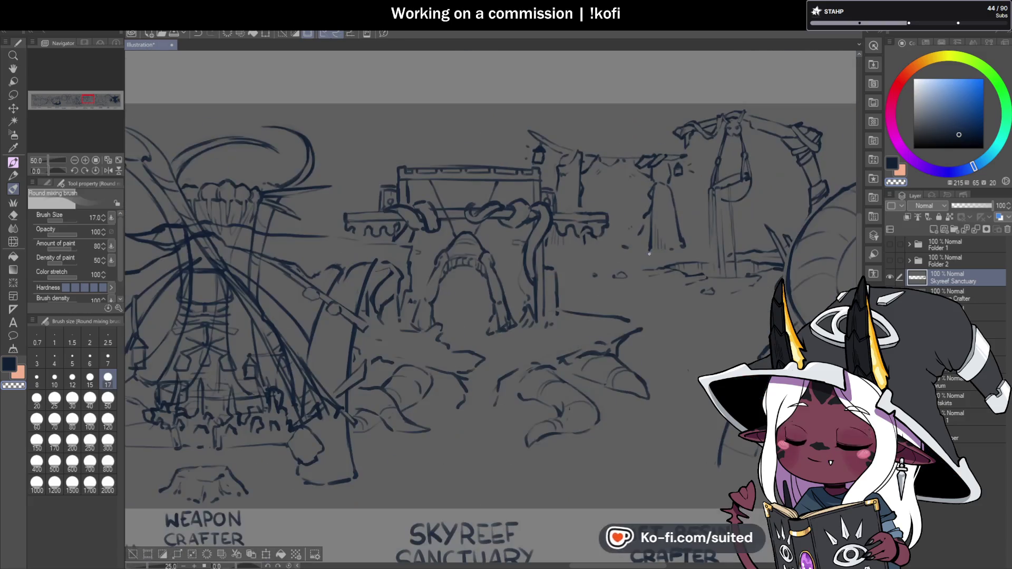
pyautogui.scroll(-3, 643, 267)
pyautogui.scroll(-2, 558, 285)
pyautogui.scroll(2, 558, 285)
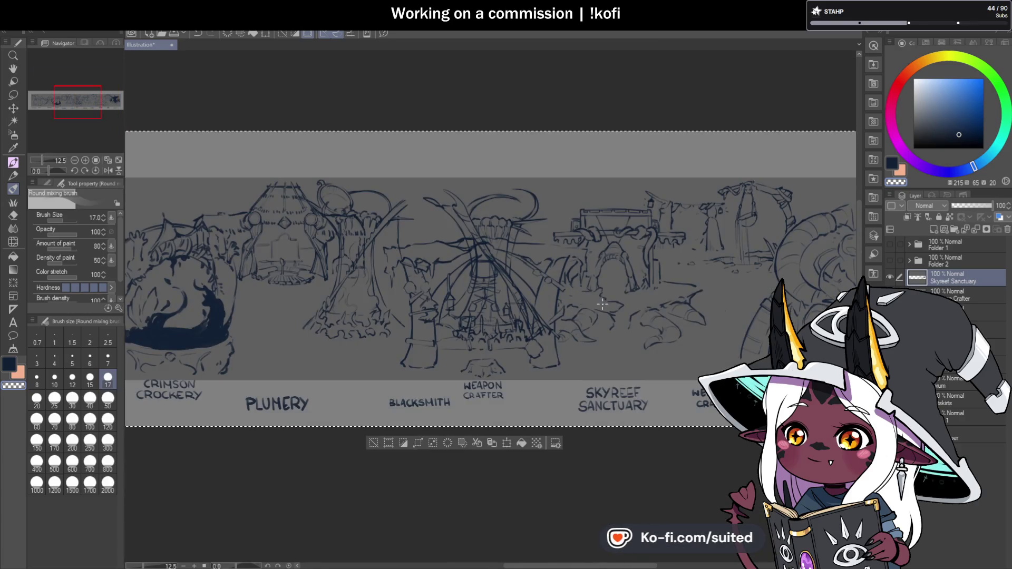
# Compare with Skyreef Sanctuary toggled, then select Weapon Crafter with a size-120 brush.
pyautogui.click(891, 276)
pyautogui.click(890, 277)
pyautogui.click(890, 276)
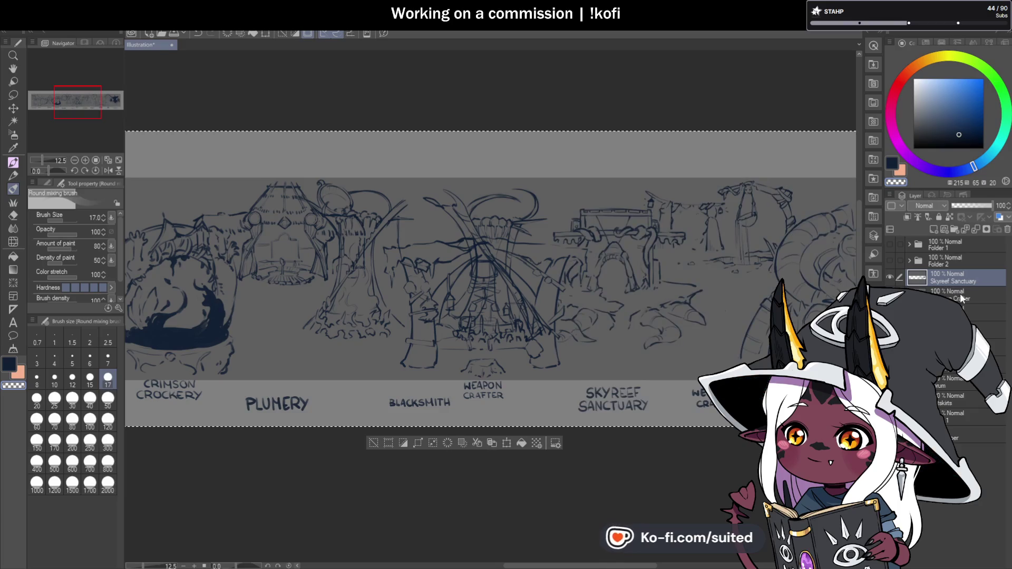
pyautogui.click(958, 312)
pyautogui.scroll(2, 410, 303)
pyautogui.click(107, 401)
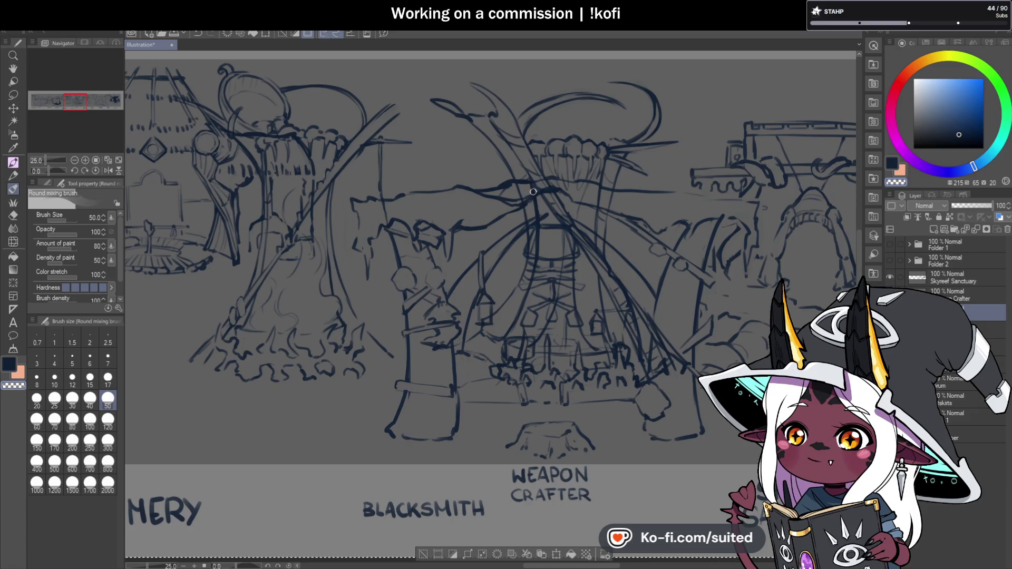
pyautogui.click(108, 422)
# Blend away the Weapon Crafter tower's crossed lines and remove the separate Skyreef Sanctuary layer.
pyautogui.moveTo(546, 221)
pyautogui.mouseDown()
pyautogui.moveTo(520, 311)
pyautogui.moveTo(645, 378)
pyautogui.mouseUp()
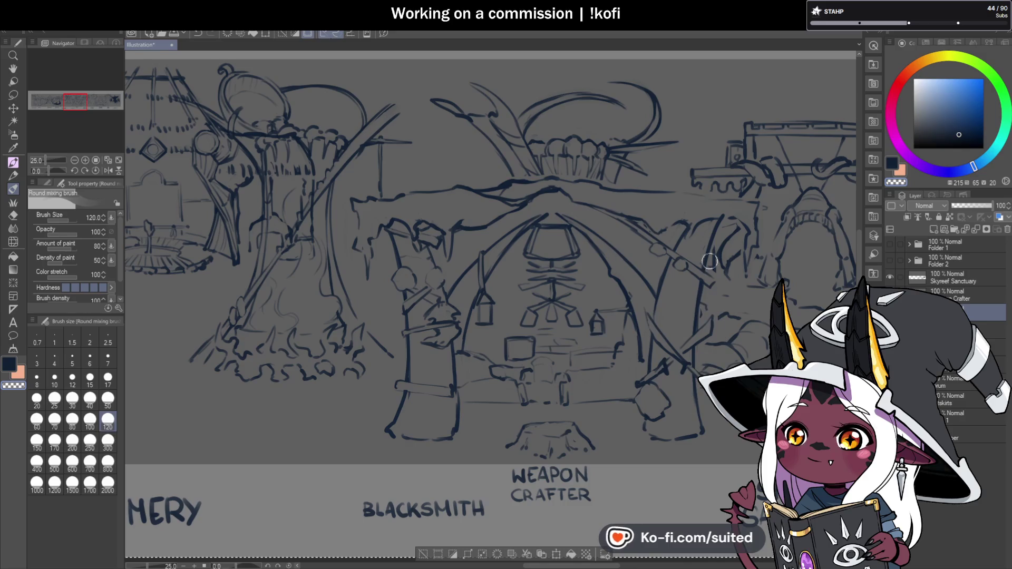
pyautogui.scroll(-4, 520, 237)
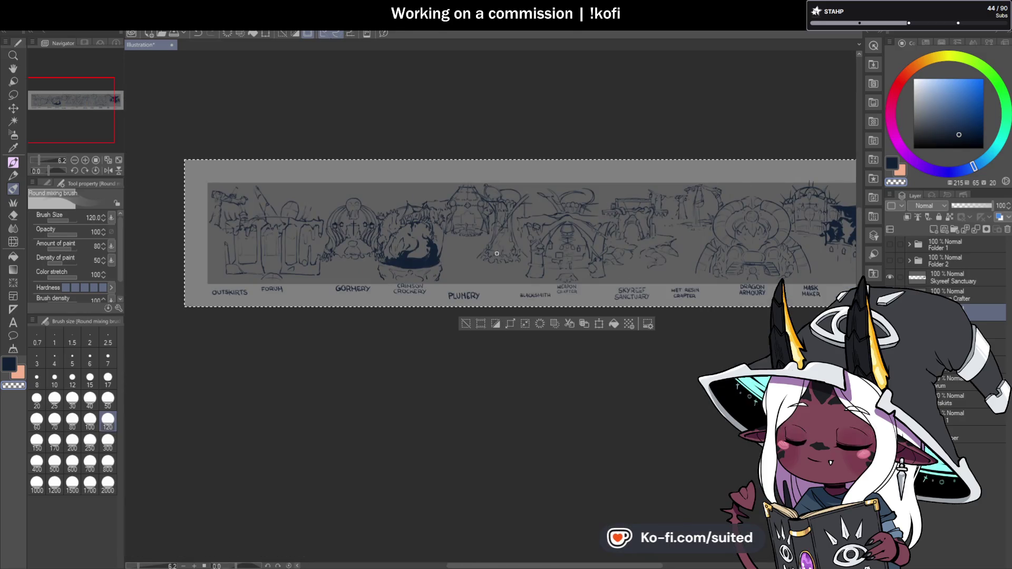
pyautogui.scroll(1, 498, 253)
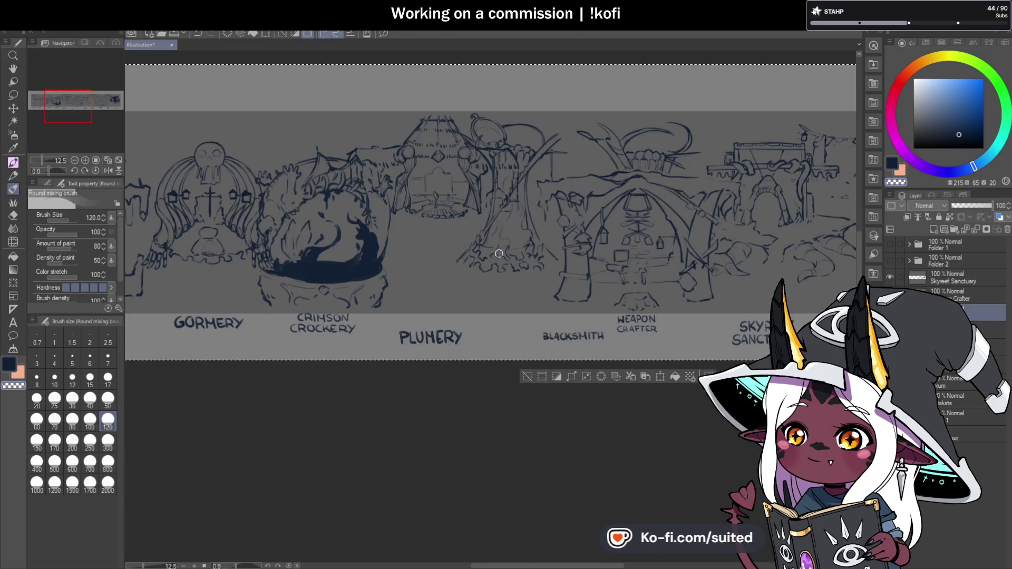
pyautogui.click(975, 231)
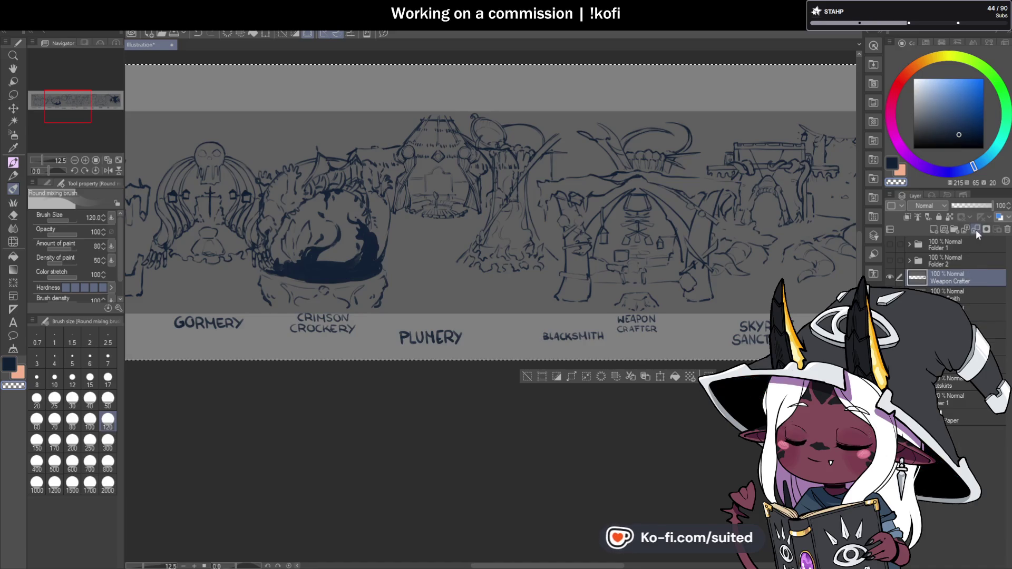
# Merge Weapon Crafter into Black Smith and add a thin curved roof stroke below.
pyautogui.click(977, 229)
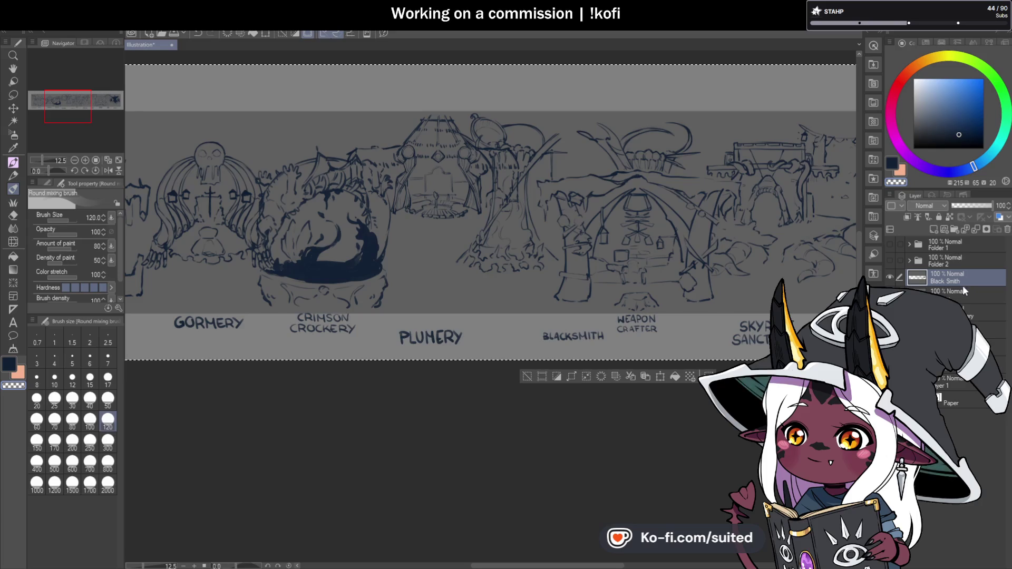
pyautogui.click(963, 293)
pyautogui.scroll(3, 450, 157)
pyautogui.scroll(1, 449, 157)
pyautogui.press('[')
pyautogui.press('[')
pyautogui.press('[')
pyautogui.moveTo(390, 132); pyautogui.dragTo(433, 151)
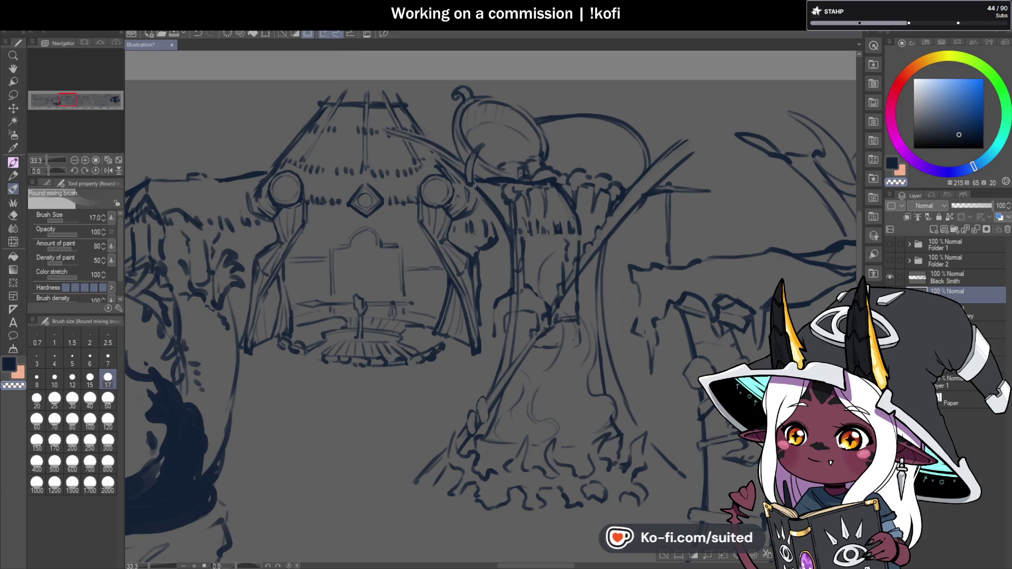
# Paint over the dark tree-trunk marks beside Plumery with a 120 brush.
pyautogui.click(109, 420)
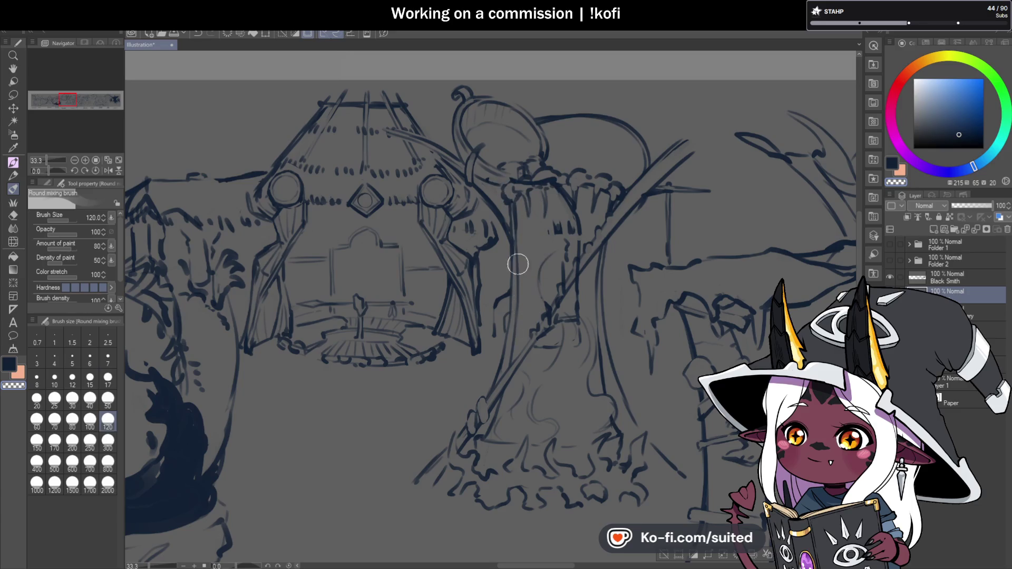
pyautogui.moveTo(543, 355)
pyautogui.mouseDown()
pyautogui.moveTo(578, 334)
pyautogui.moveTo(567, 195)
pyautogui.moveTo(527, 183)
pyautogui.mouseUp()
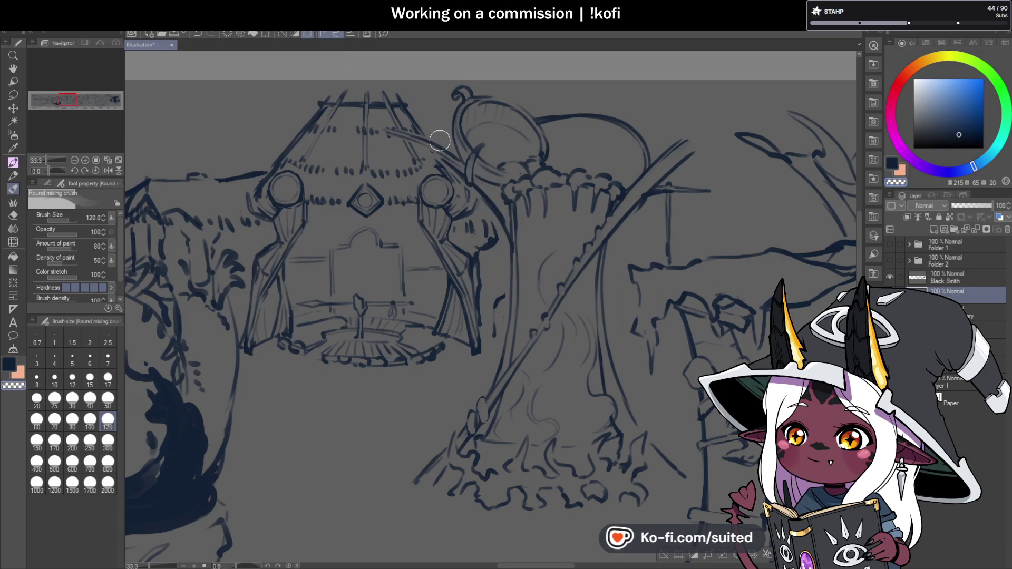
pyautogui.scroll(-1, 527, 213)
pyautogui.scroll(-1, 600, 251)
pyautogui.scroll(1, 428, 280)
pyautogui.scroll(-1, 428, 280)
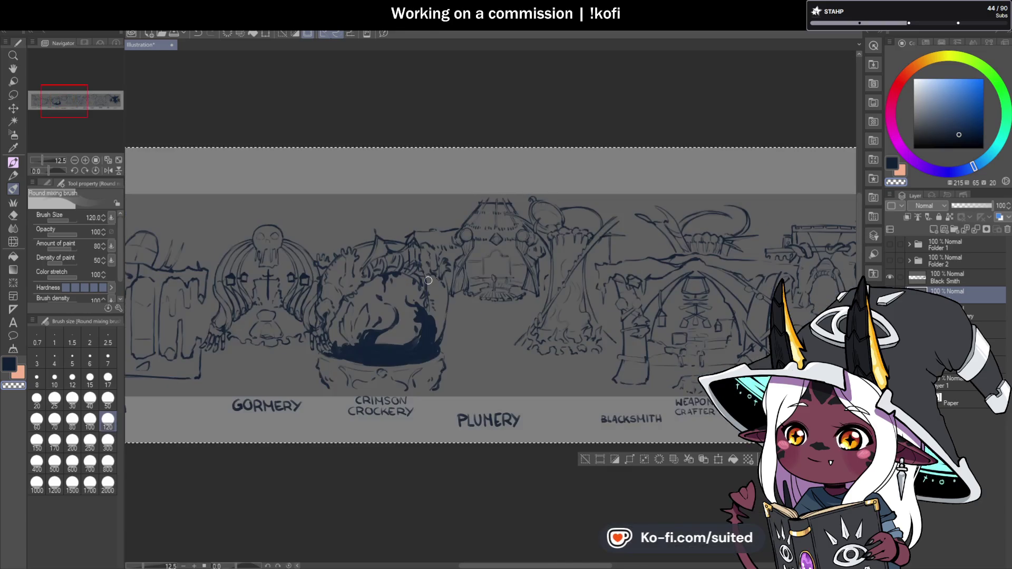
pyautogui.scroll(1, 428, 280)
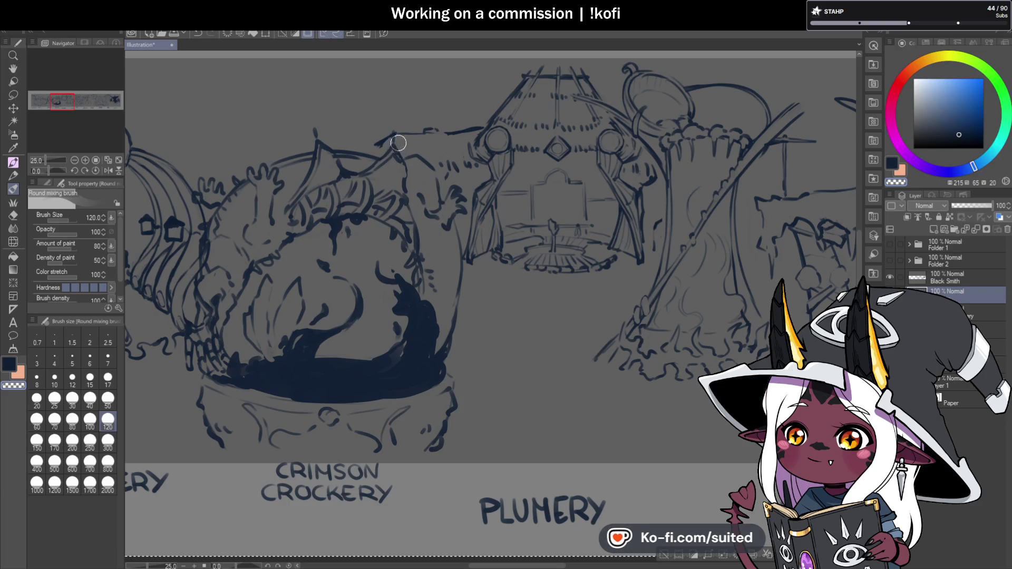
pyautogui.scroll(-3, 498, 237)
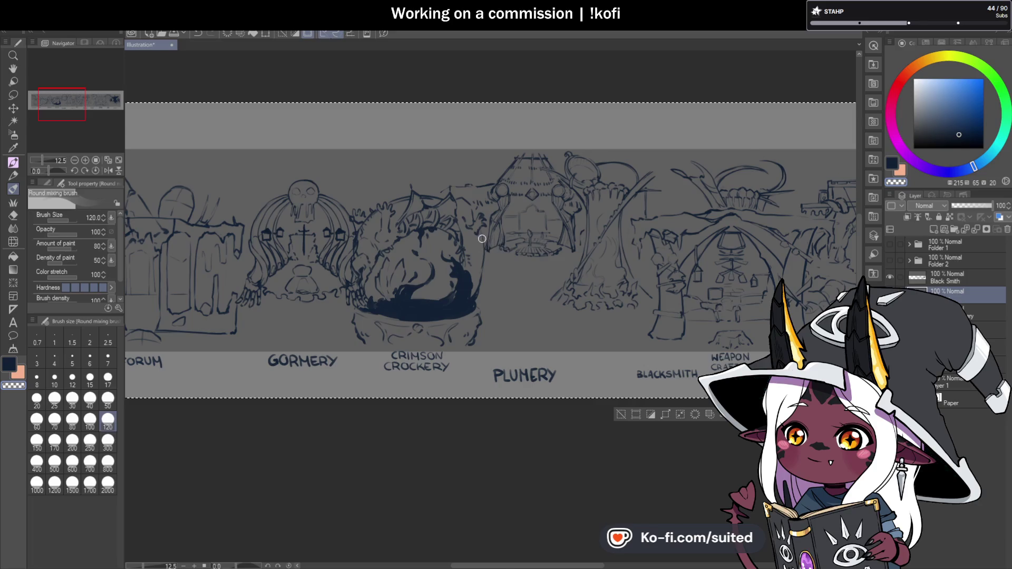
pyautogui.scroll(3, 482, 240)
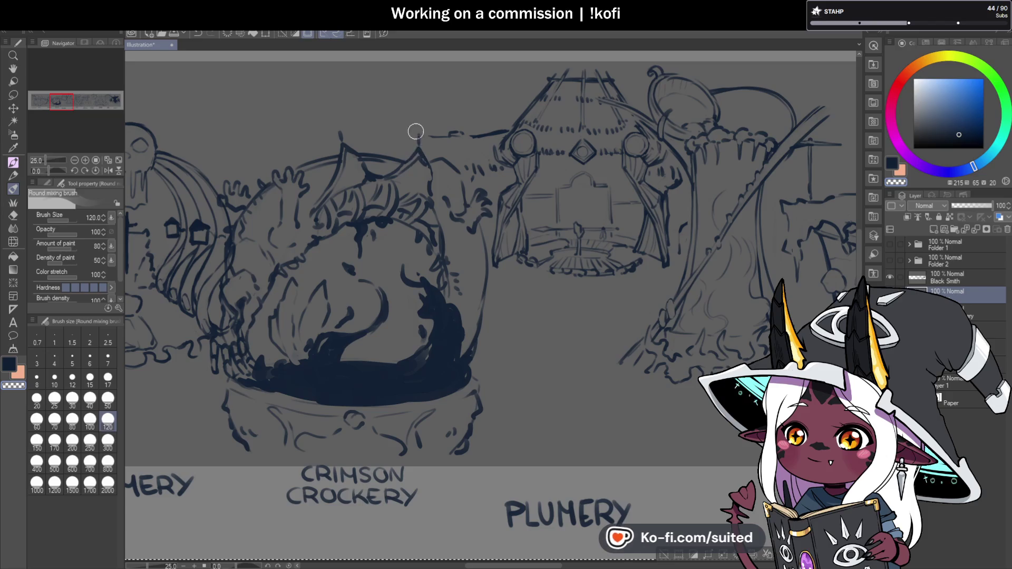
pyautogui.scroll(-5, 503, 252)
pyautogui.scroll(5, 568, 247)
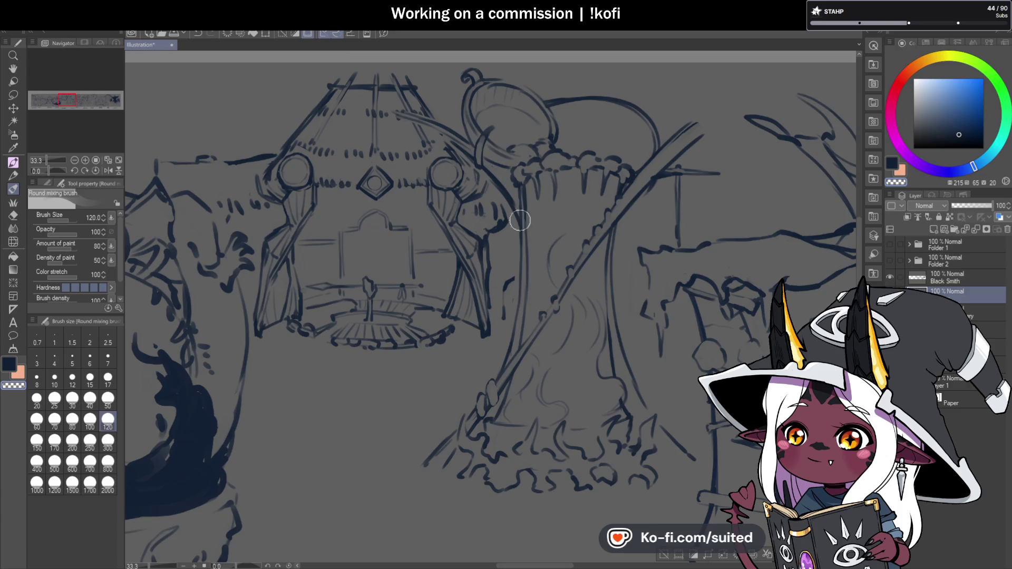
pyautogui.press('[')
pyautogui.press('[')
pyautogui.press('[')
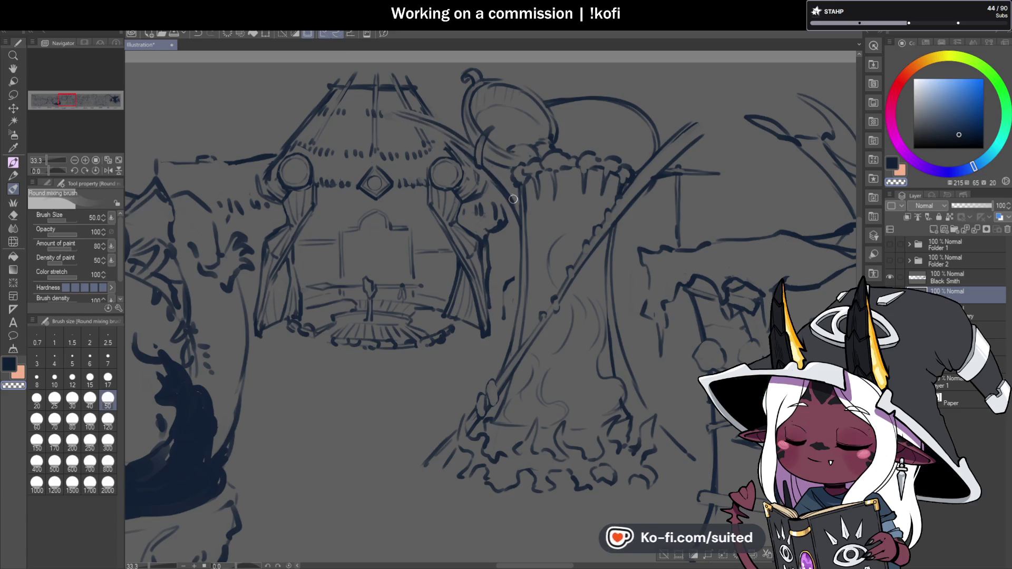
pyautogui.scroll(-7, 551, 215)
pyautogui.hotkey('ctrl', 'a')
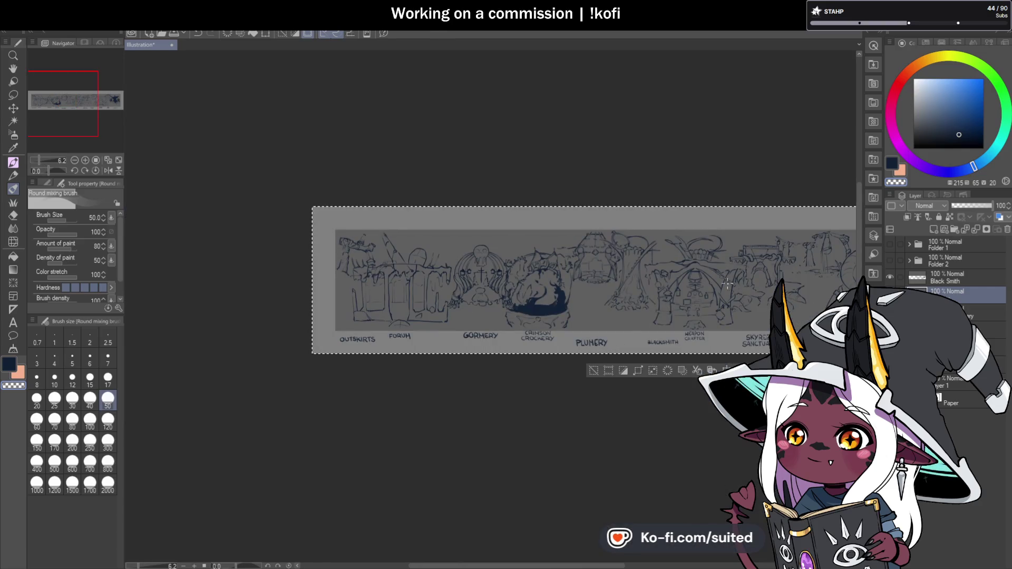
# Merge Black Smith into Plumery, then Plumery into Crimson Crockery.
pyautogui.click(957, 274)
pyautogui.click(976, 229)
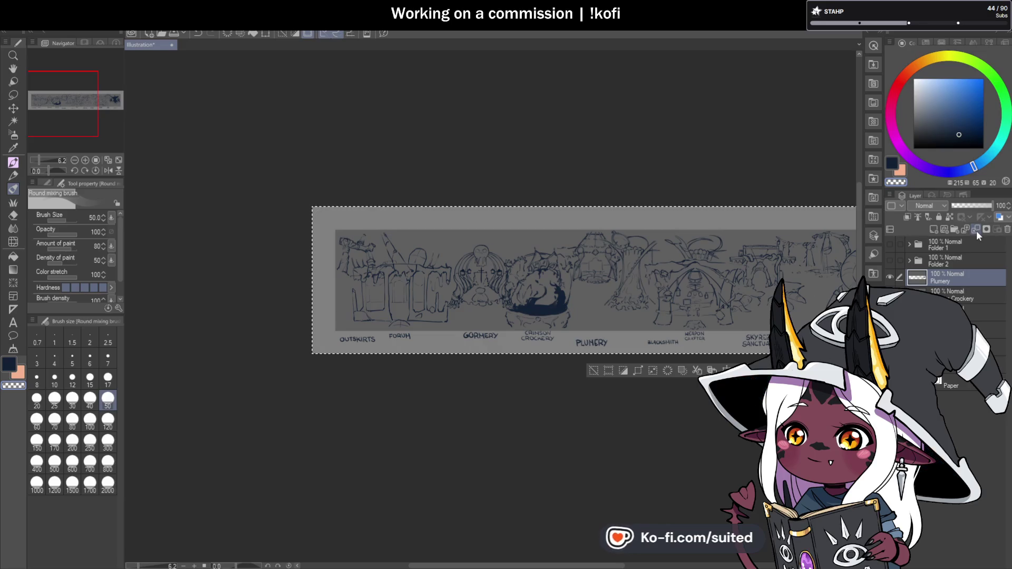
pyautogui.click(976, 230)
pyautogui.click(955, 293)
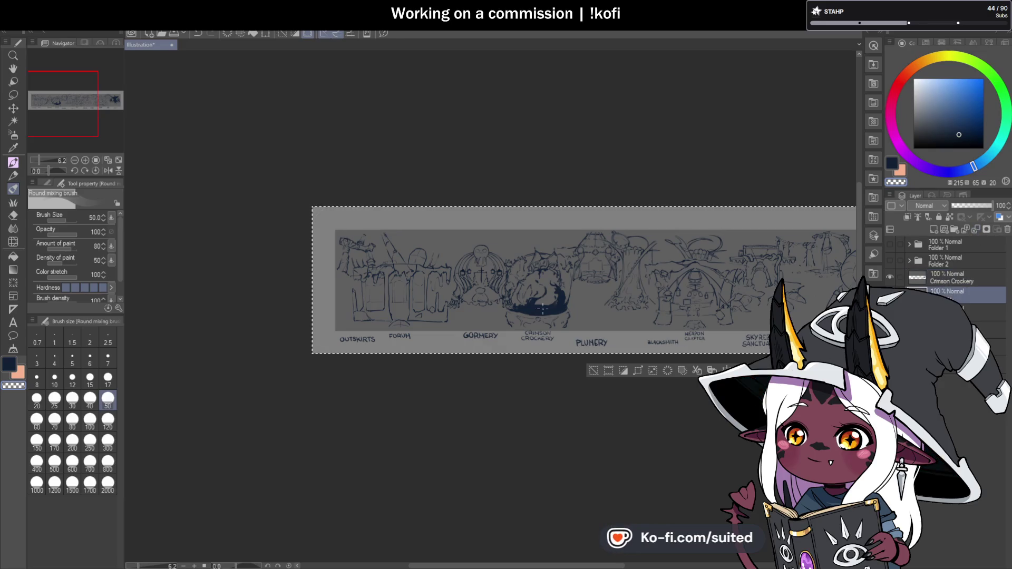
pyautogui.scroll(5, 517, 256)
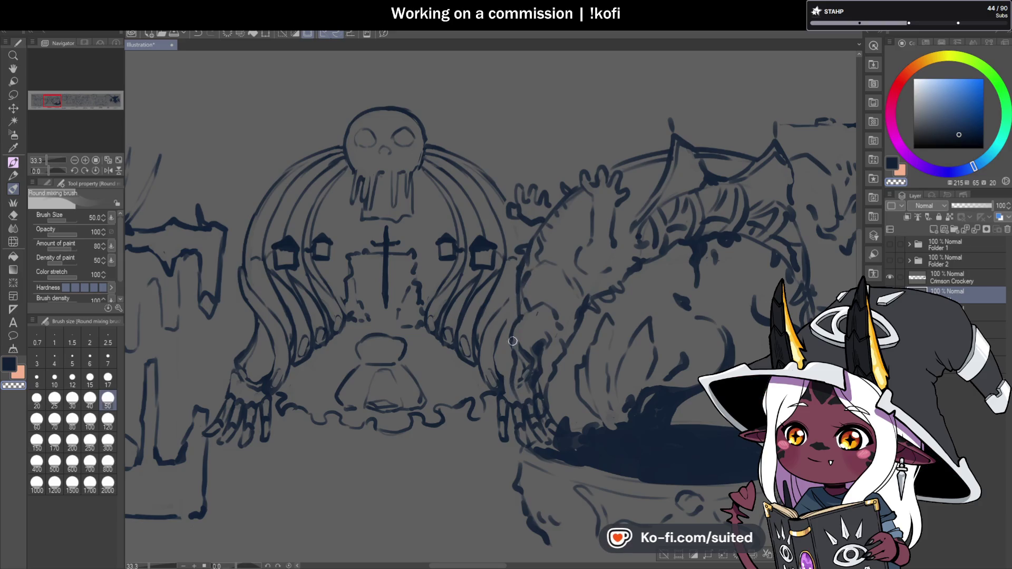
# Soften the dark sketch strokes beside the Gormery building with the mixing brush.
pyautogui.moveTo(514, 383); pyautogui.dragTo(522, 371)
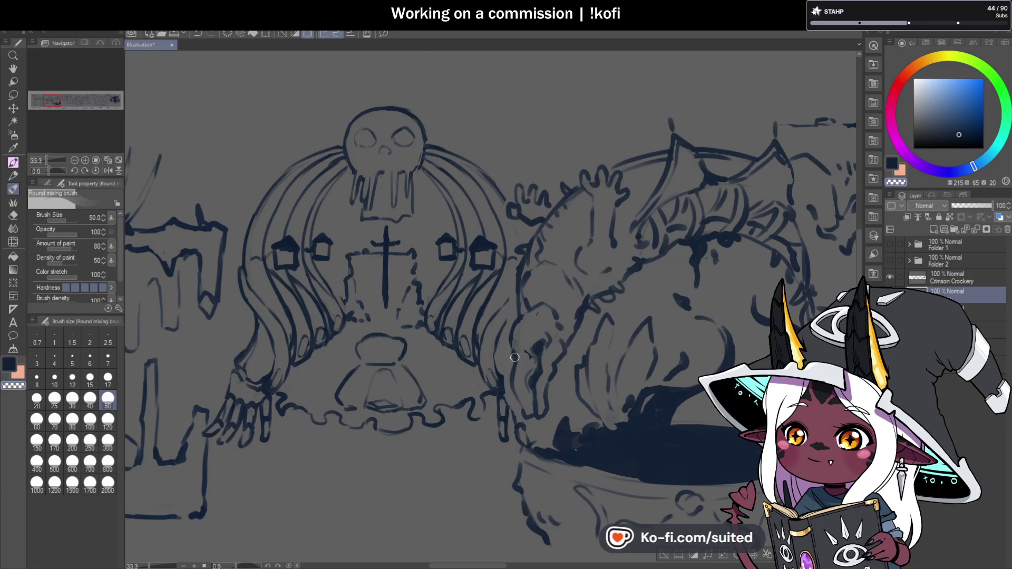
pyautogui.scroll(-5, 576, 334)
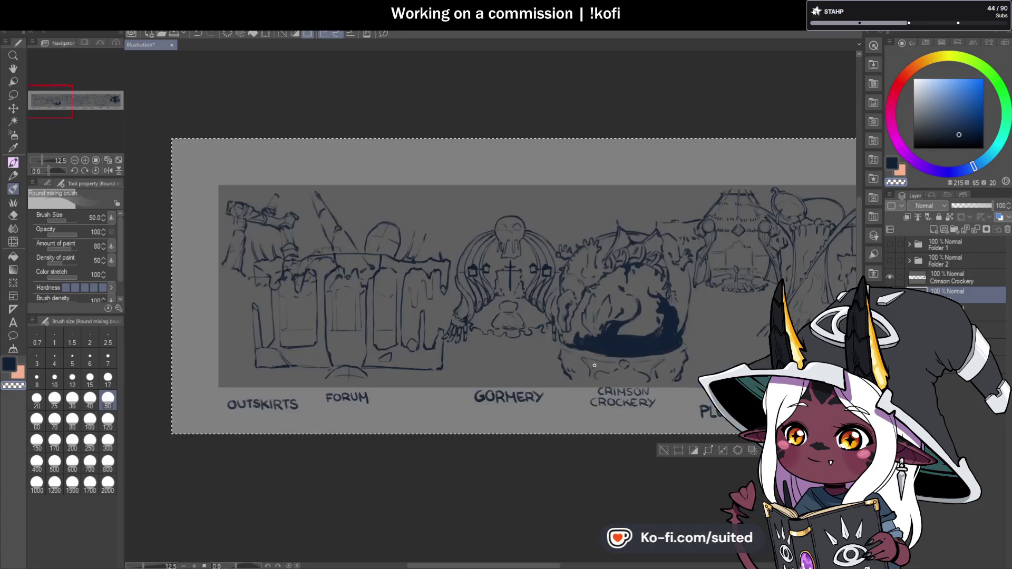
pyautogui.scroll(5, 574, 310)
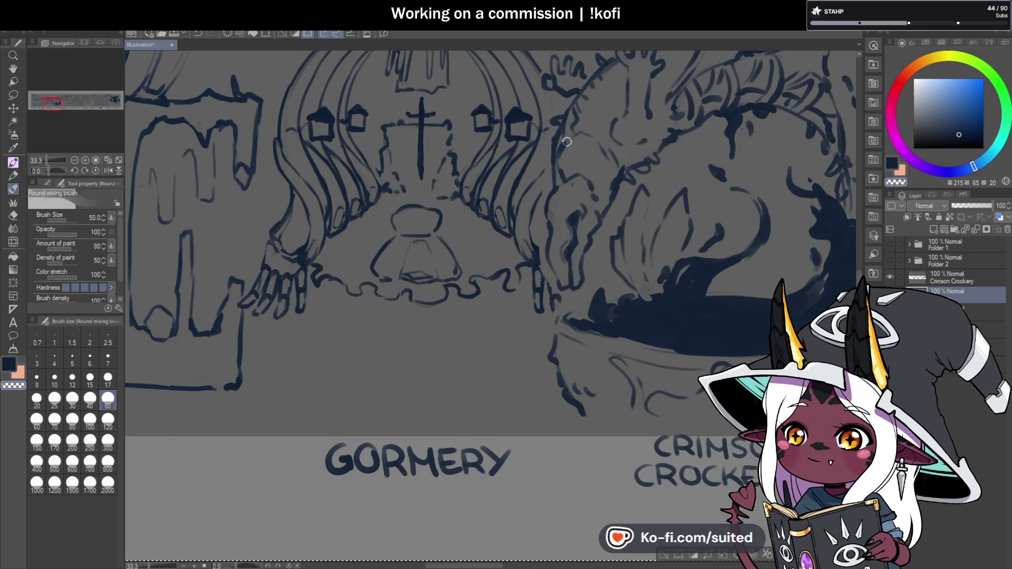
pyautogui.scroll(-3, 567, 134)
pyautogui.scroll(2, 524, 323)
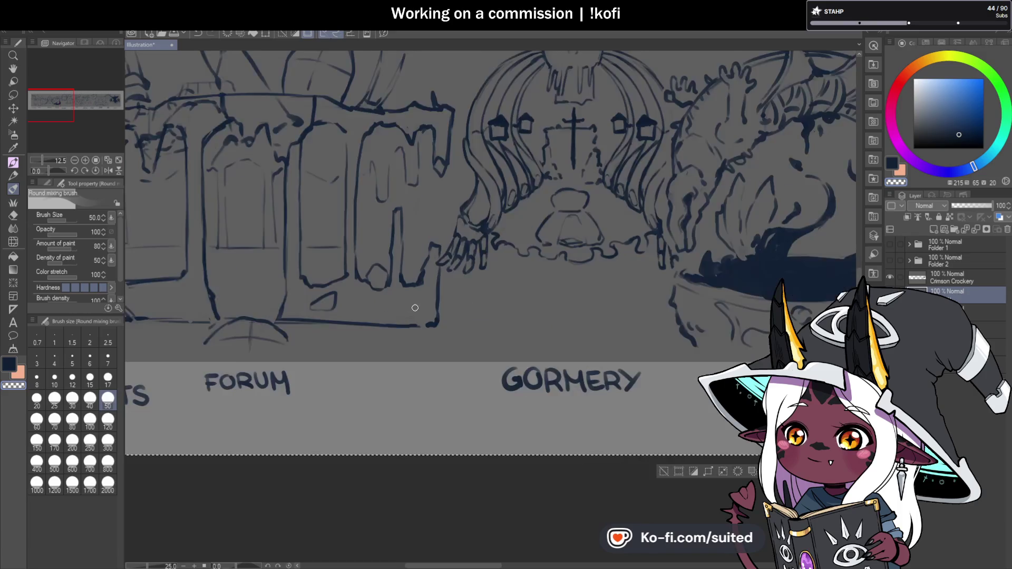
pyautogui.scroll(2, 442, 234)
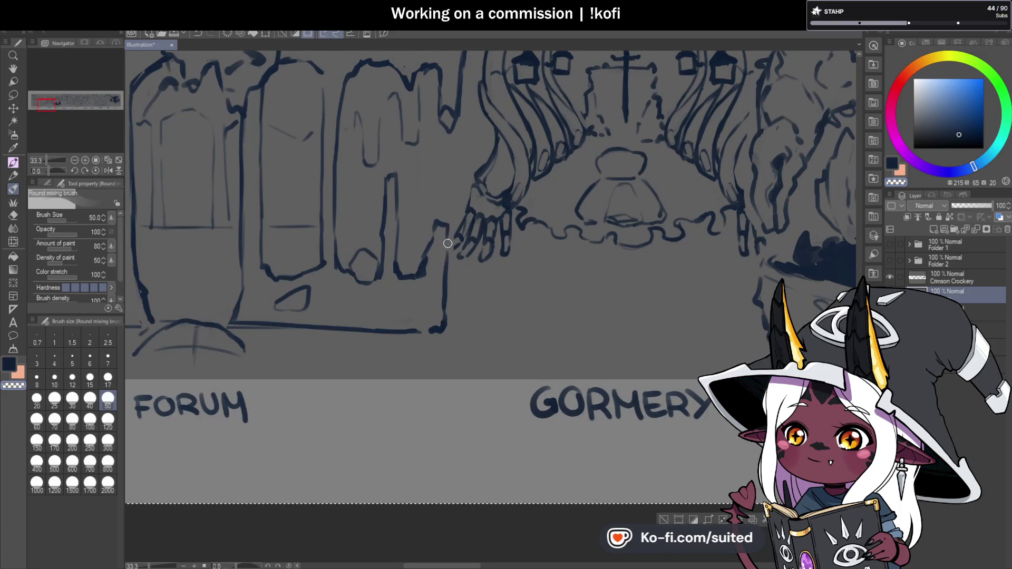
pyautogui.scroll(-3, 458, 318)
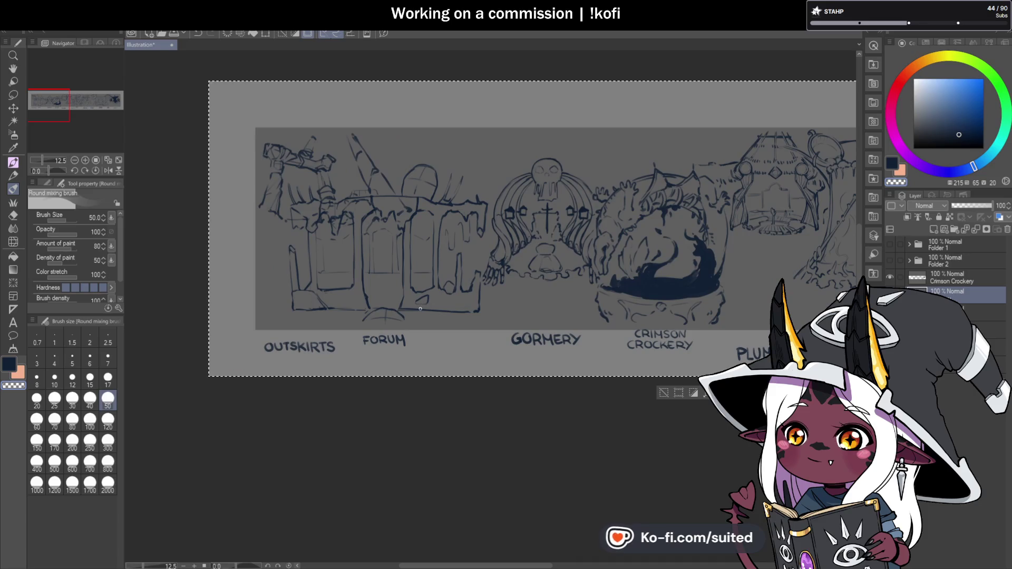
# Move Crimson Crockery below Gormery and Forum above it in the layer stack.
pyautogui.click(957, 279)
pyautogui.moveTo(952, 278); pyautogui.dragTo(952, 312)
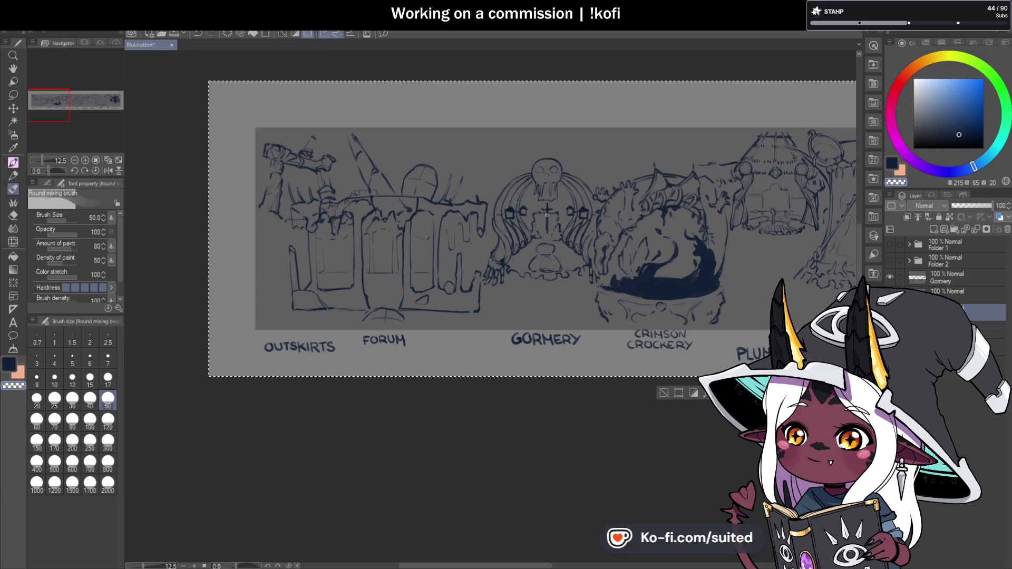
pyautogui.scroll(1, 307, 223)
pyautogui.press(']')
pyautogui.press(']')
pyautogui.press(']')
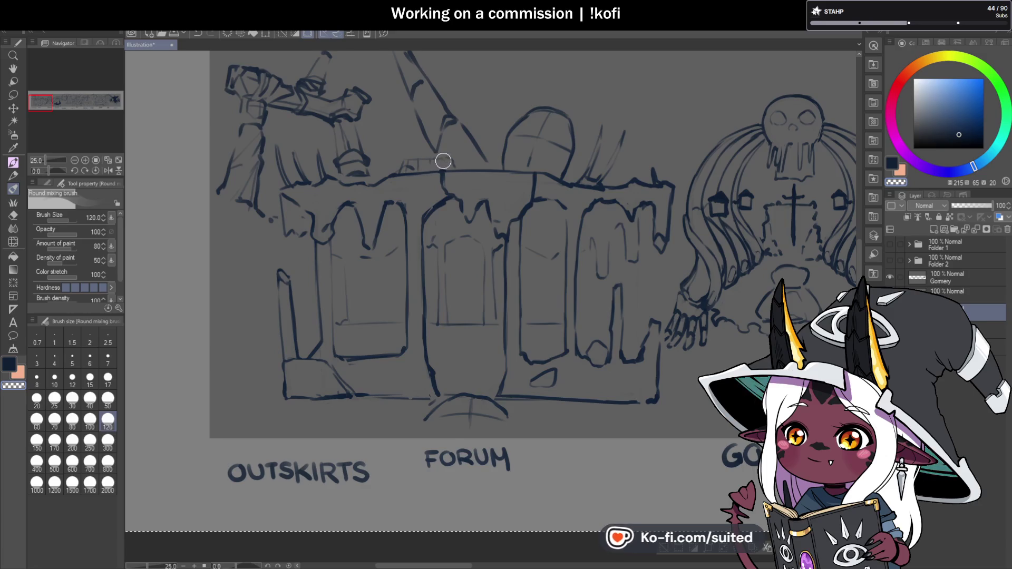
pyautogui.scroll(6, 320, 226)
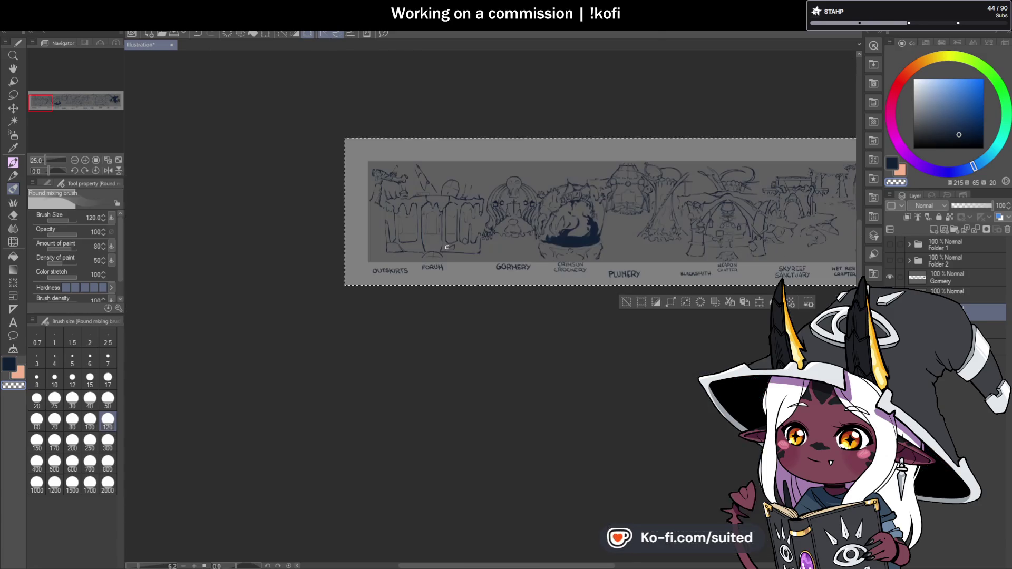
pyautogui.scroll(3, 493, 223)
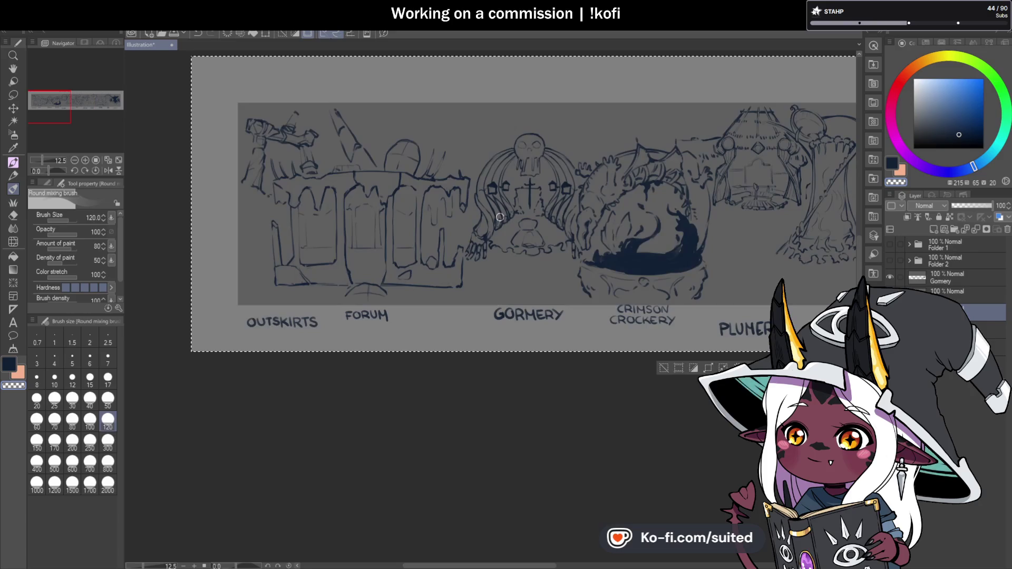
pyautogui.moveTo(955, 312); pyautogui.dragTo(957, 277)
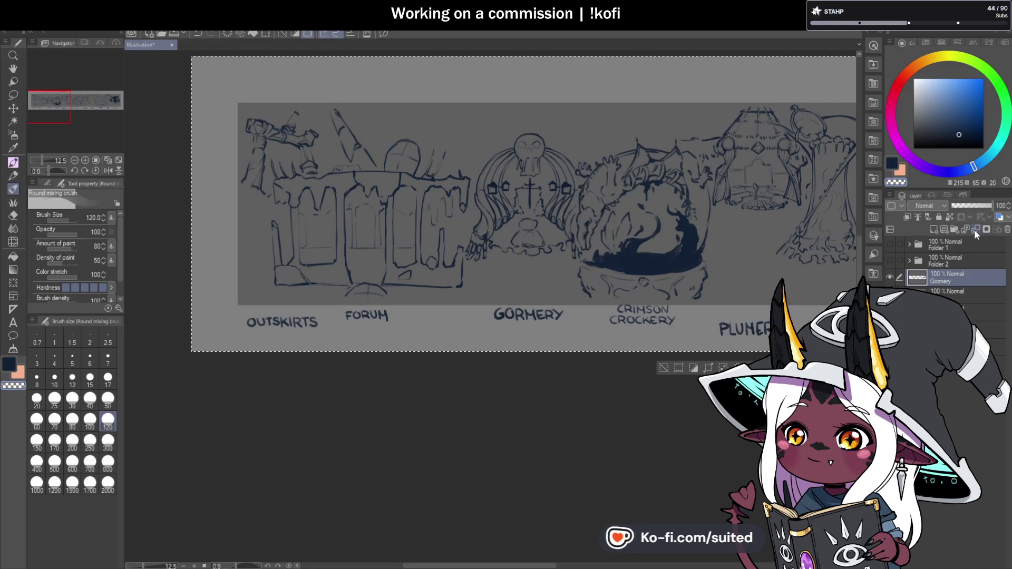
# Merge Forum down into Outskirts, clear the selection, and return to the mixing brush.
pyautogui.click(976, 229)
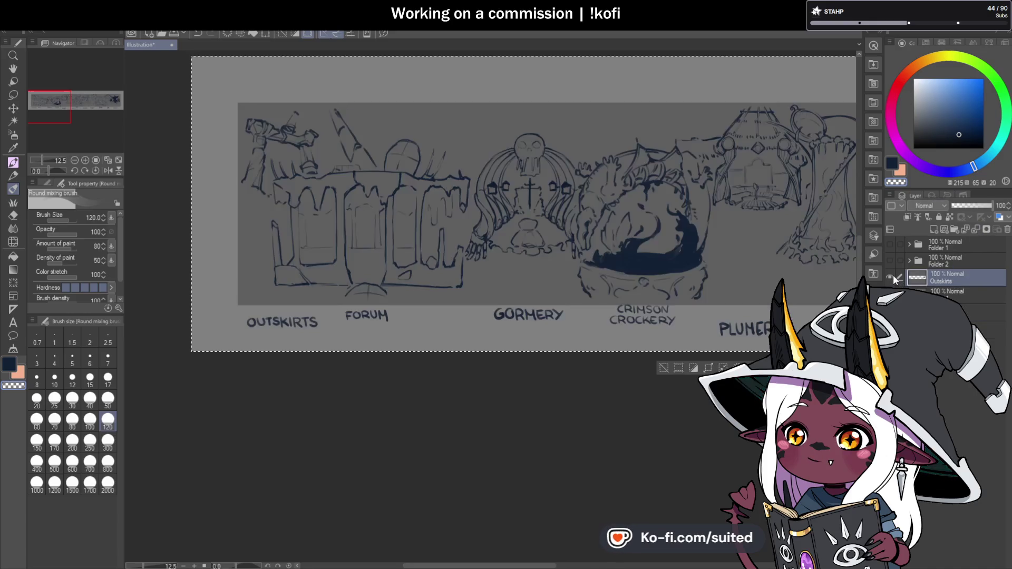
pyautogui.scroll(-3, 396, 258)
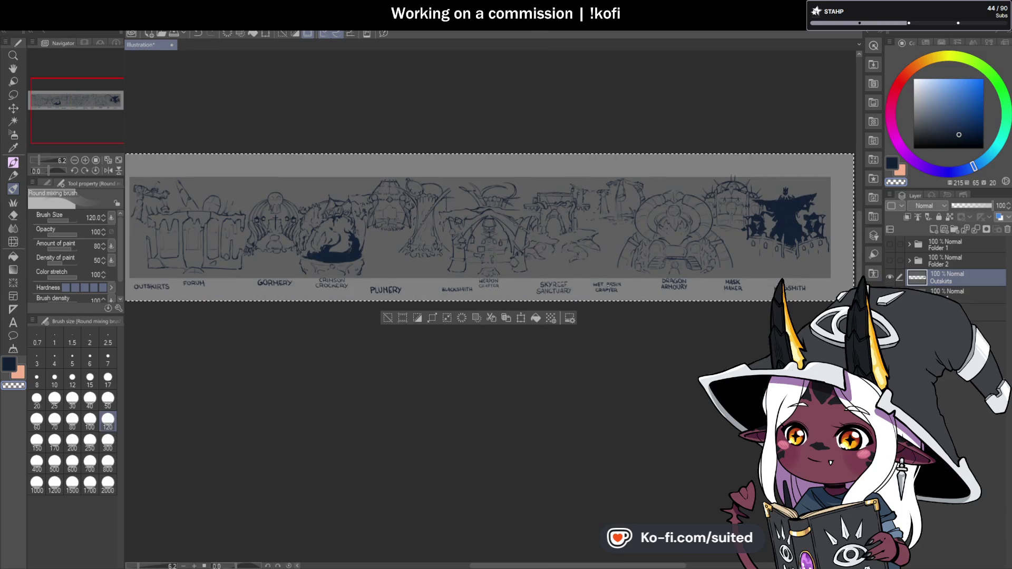
pyautogui.press('m')
pyautogui.hotkey('ctrl', 'd')
pyautogui.press('b')
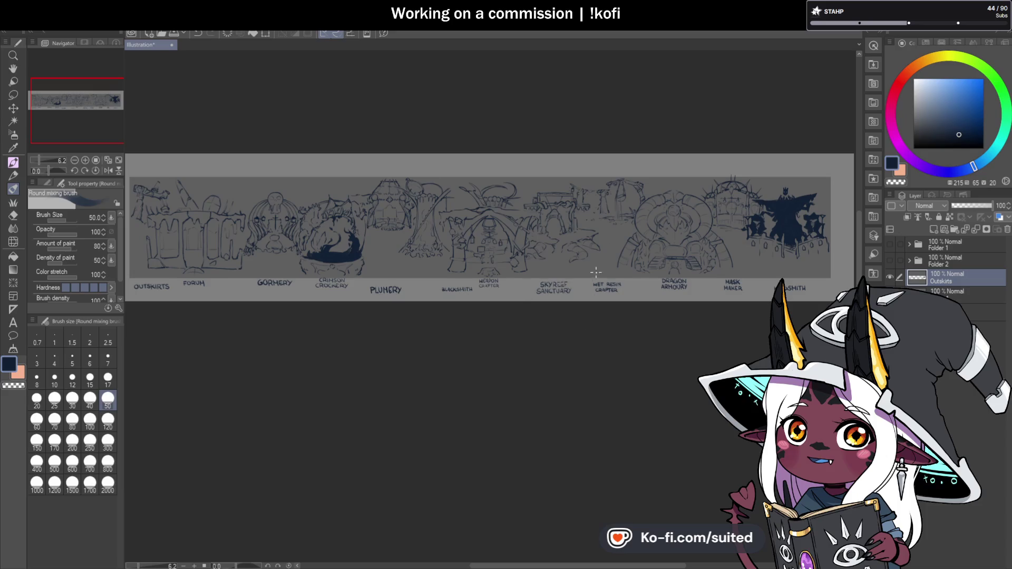
# Add a faint ground line beside Skyreef Sanctuary.
pyautogui.scroll(2, 676, 236)
pyautogui.scroll(2, 659, 232)
pyautogui.scroll(-2, 606, 216)
pyautogui.scroll(2, 557, 196)
pyautogui.moveTo(536, 189); pyautogui.dragTo(506, 188)
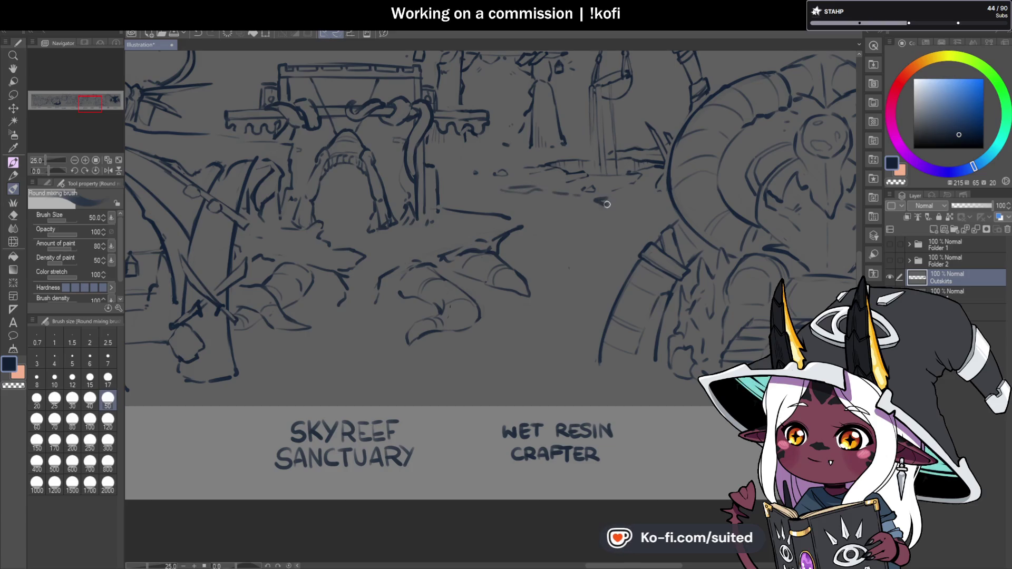
# Hatch the left end of the Kingsmith castle wall, then zoom out over the banner.
pyautogui.scroll(-2, 629, 203)
pyautogui.scroll(-1, 664, 234)
pyautogui.scroll(3, 704, 268)
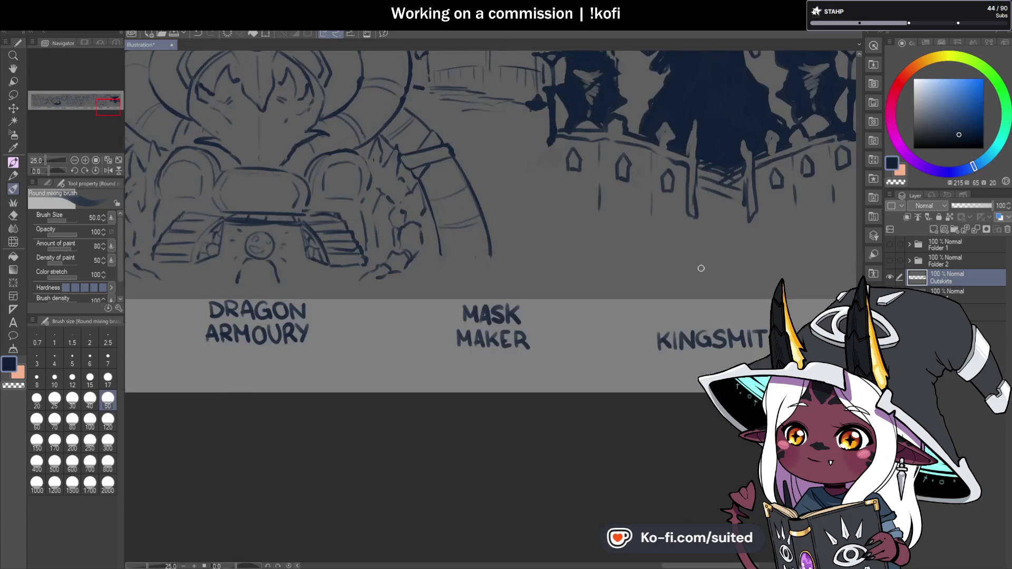
pyautogui.moveTo(536, 163)
pyautogui.mouseDown()
pyautogui.moveTo(539, 208)
pyautogui.moveTo(559, 210)
pyautogui.mouseUp()
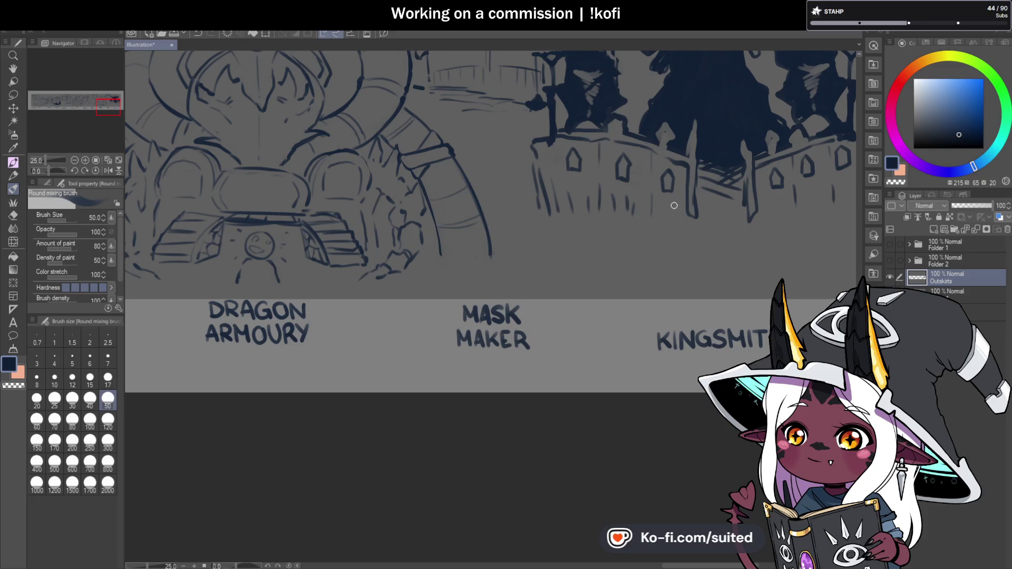
pyautogui.scroll(-2, 674, 206)
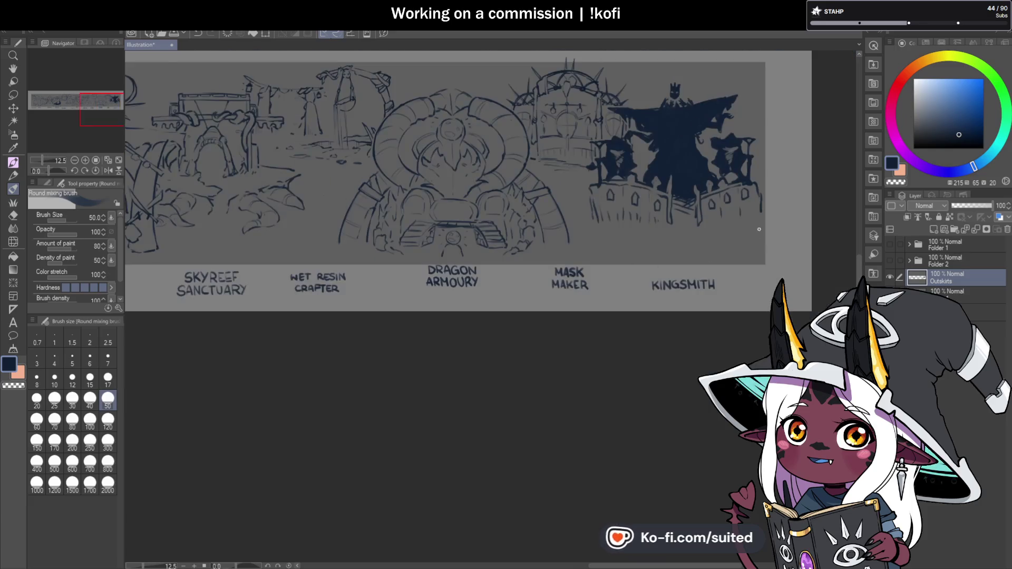
pyautogui.scroll(2, 684, 211)
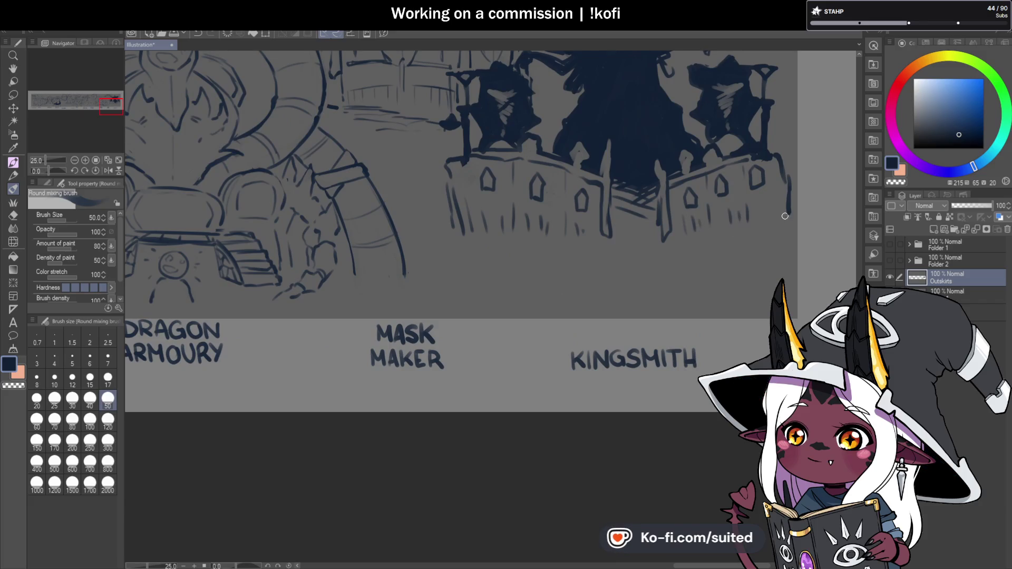
pyautogui.scroll(-2, 785, 220)
pyautogui.scroll(-2, 659, 226)
pyautogui.scroll(4, 555, 234)
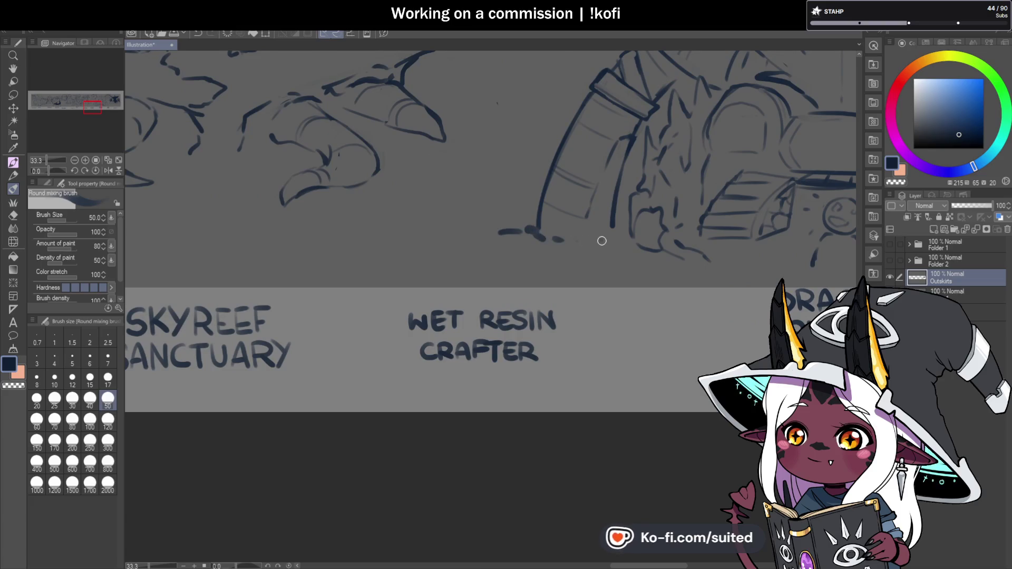
pyautogui.scroll(-3, 606, 240)
pyautogui.scroll(2, 676, 282)
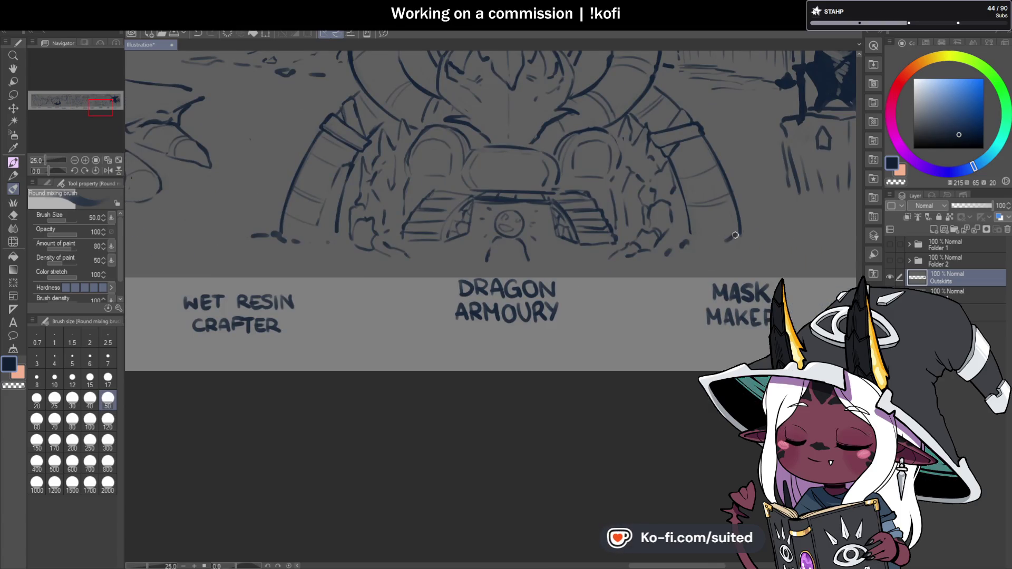
pyautogui.scroll(-2, 759, 246)
pyautogui.scroll(-2, 749, 253)
pyautogui.scroll(3, 592, 264)
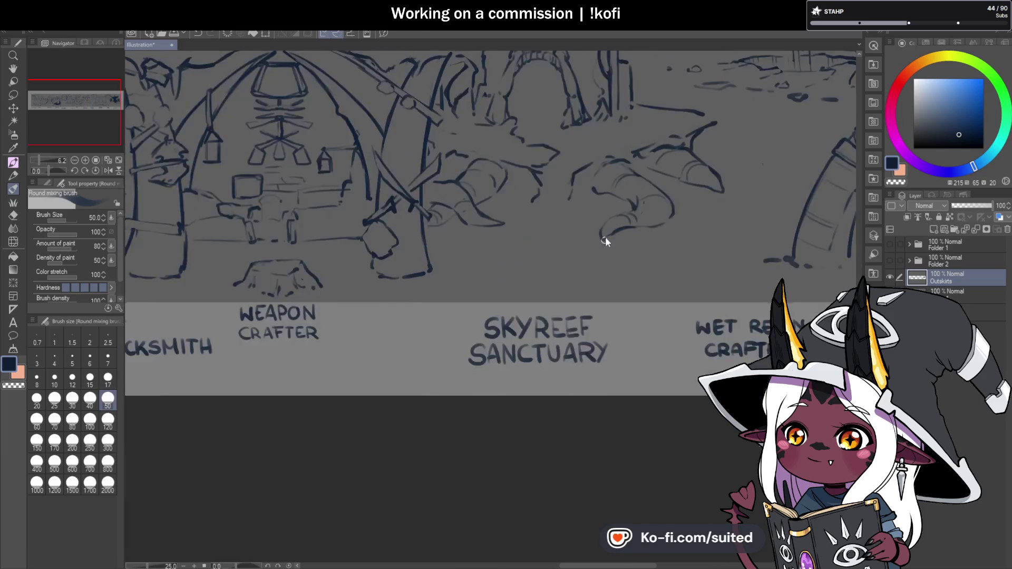
pyautogui.scroll(1, 575, 202)
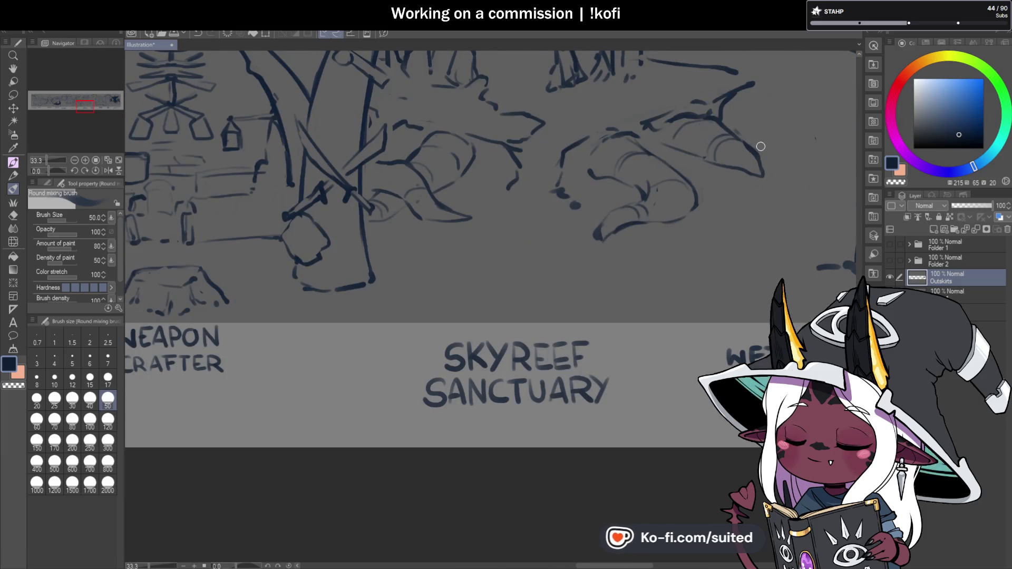
pyautogui.scroll(-3, 671, 214)
pyautogui.scroll(3, 671, 214)
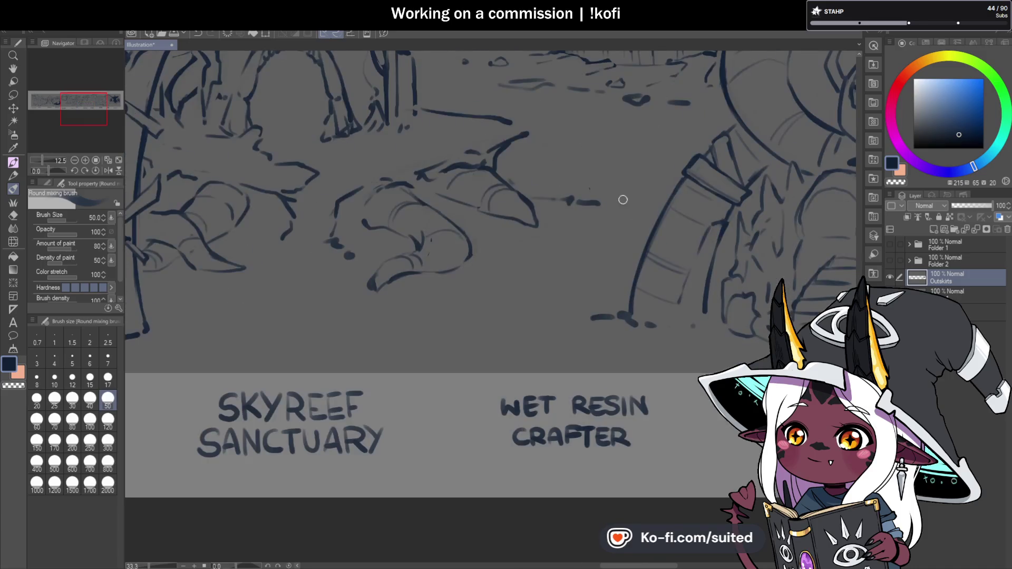
pyautogui.scroll(-3, 596, 234)
pyautogui.scroll(-2, 632, 221)
pyautogui.scroll(4, 729, 211)
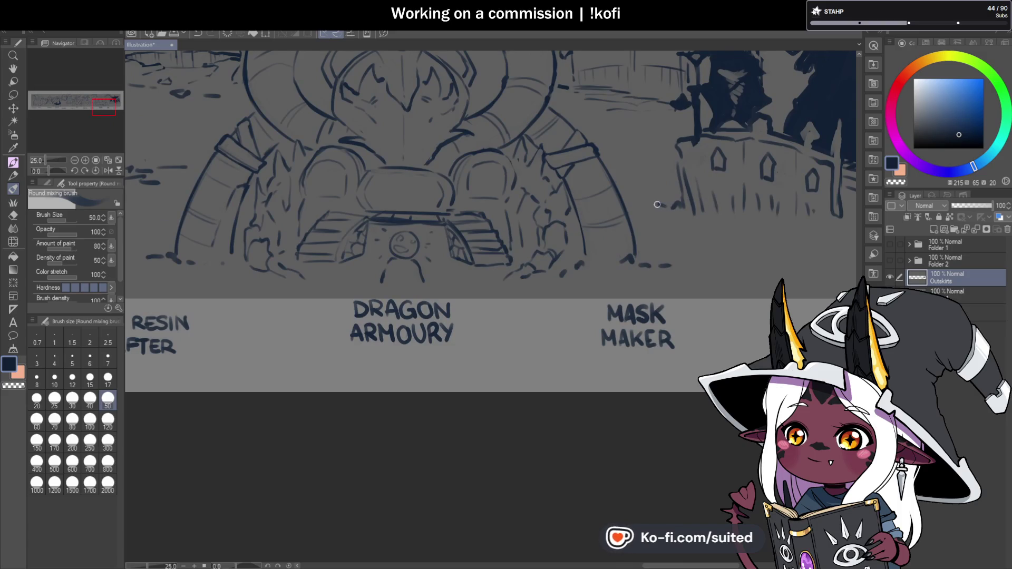
pyautogui.scroll(-4, 721, 237)
pyautogui.scroll(-2, 794, 237)
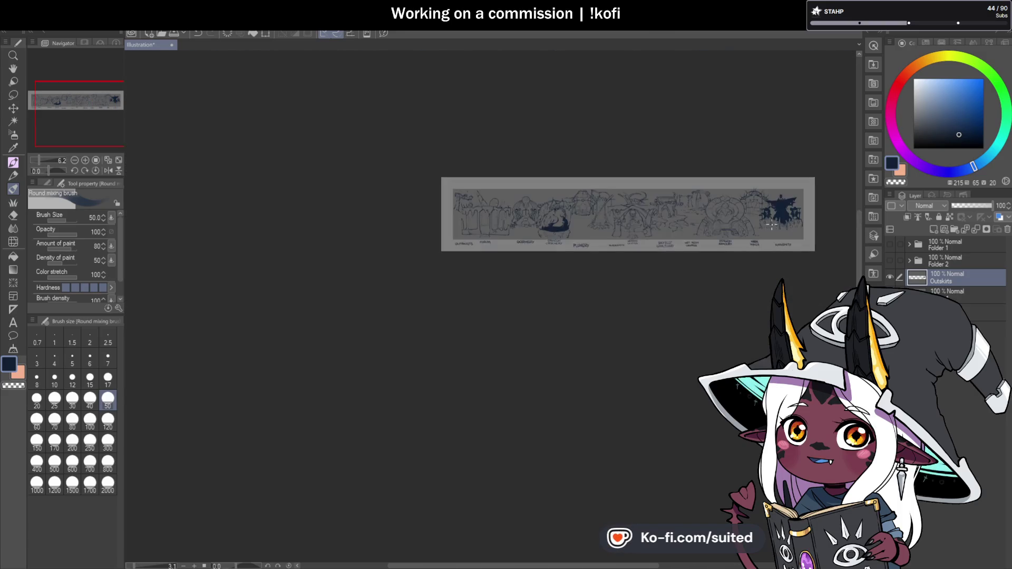
# Sketch ground lines between Crimson Crockery and Plumery, under the trees, and between Forum and Gormery.
pyautogui.scroll(3, 746, 225)
pyautogui.scroll(3, 624, 233)
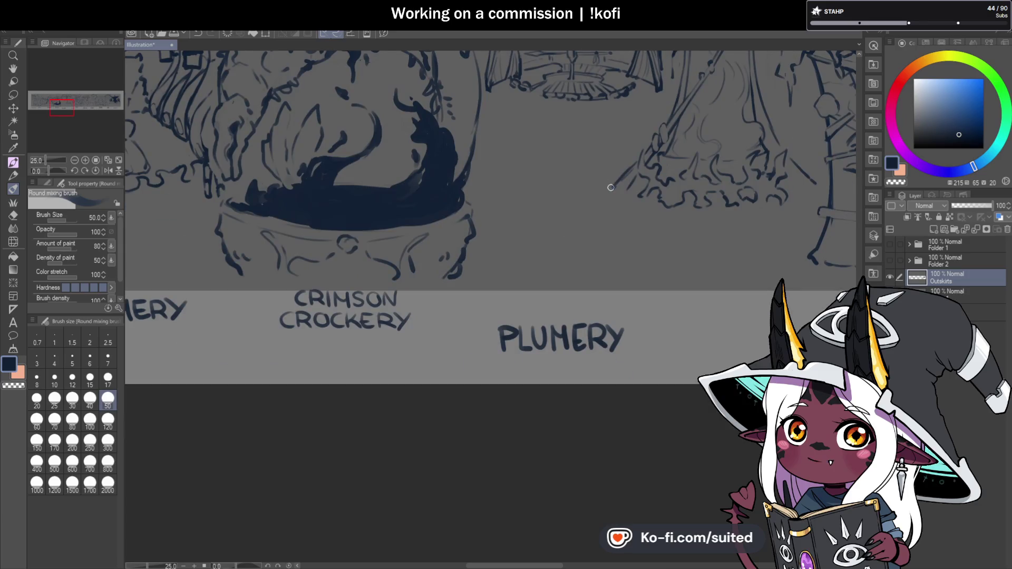
pyautogui.moveTo(514, 184); pyautogui.dragTo(628, 199)
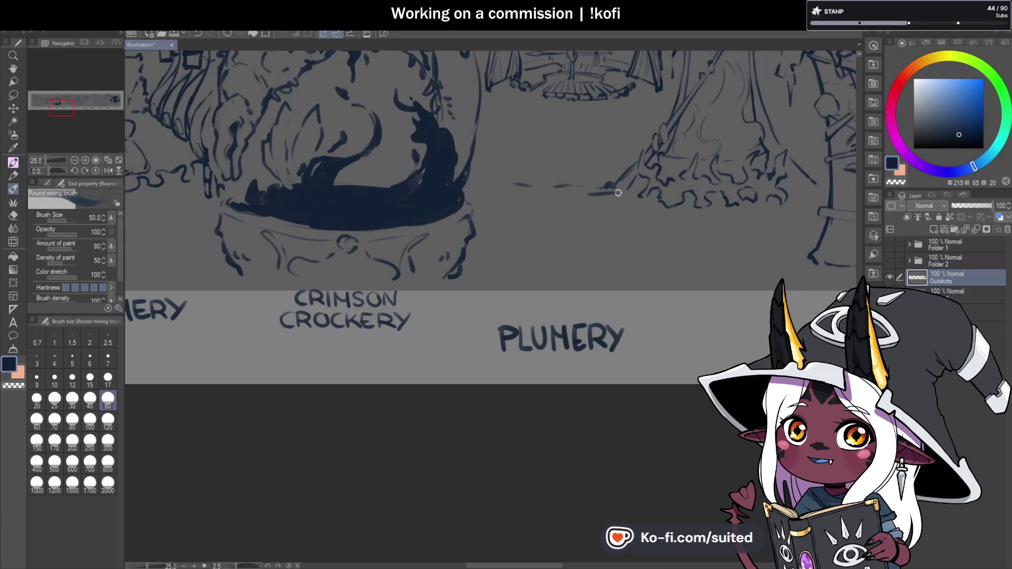
pyautogui.scroll(-3, 595, 201)
pyautogui.scroll(3, 518, 189)
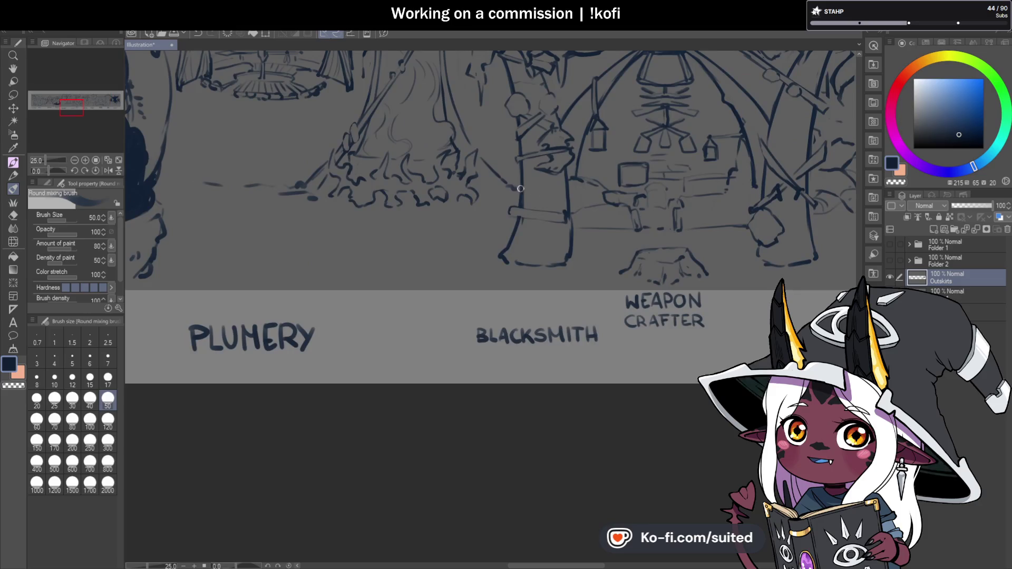
pyautogui.moveTo(500, 255); pyautogui.dragTo(445, 255)
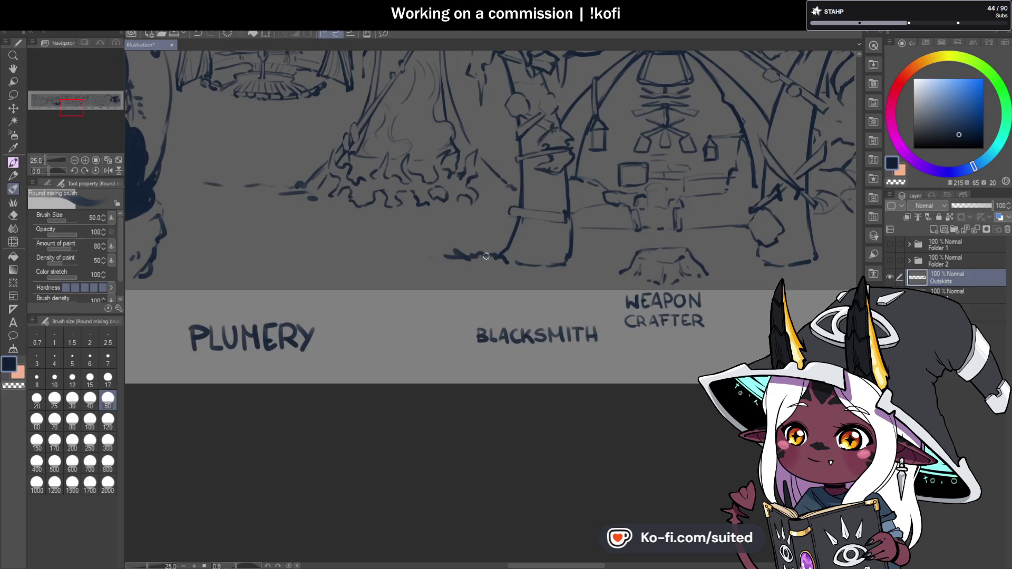
pyautogui.scroll(-3, 512, 261)
pyautogui.scroll(3, 615, 252)
pyautogui.moveTo(559, 246); pyautogui.dragTo(648, 248)
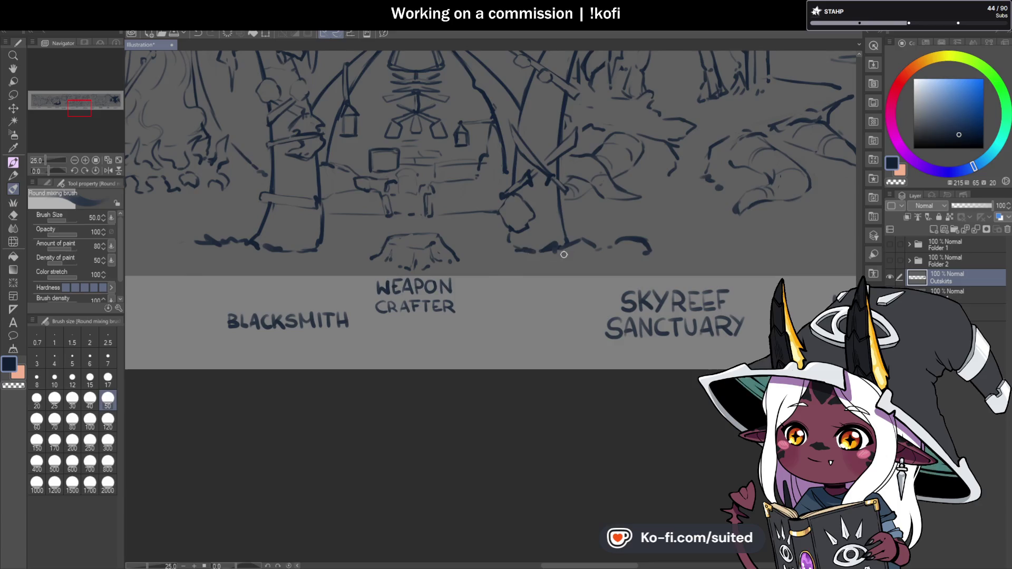
pyautogui.scroll(-3, 555, 252)
pyautogui.scroll(2, 404, 257)
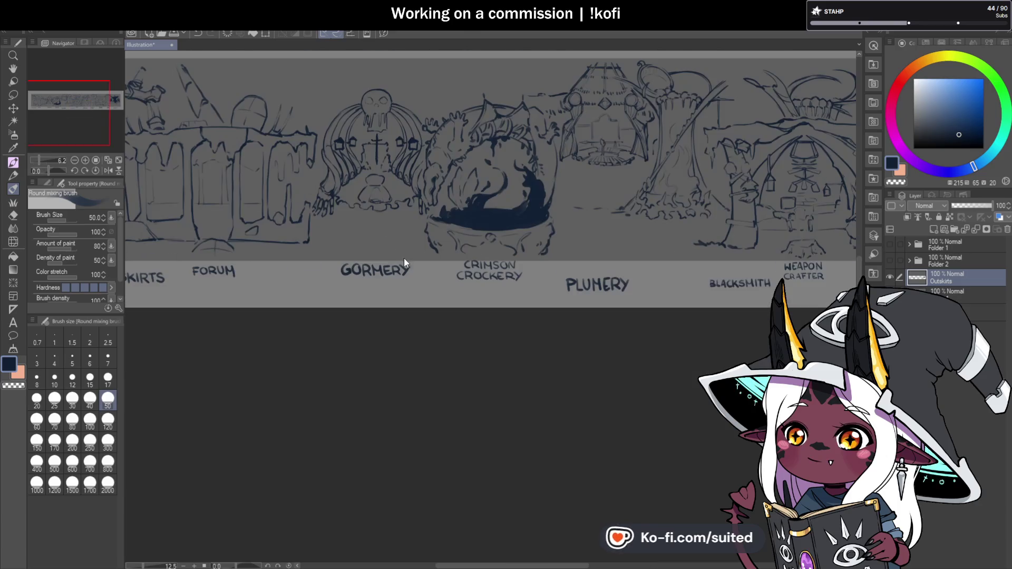
pyautogui.scroll(-2, 404, 258)
pyautogui.scroll(4, 214, 249)
pyautogui.moveTo(452, 231); pyautogui.dragTo(481, 221)
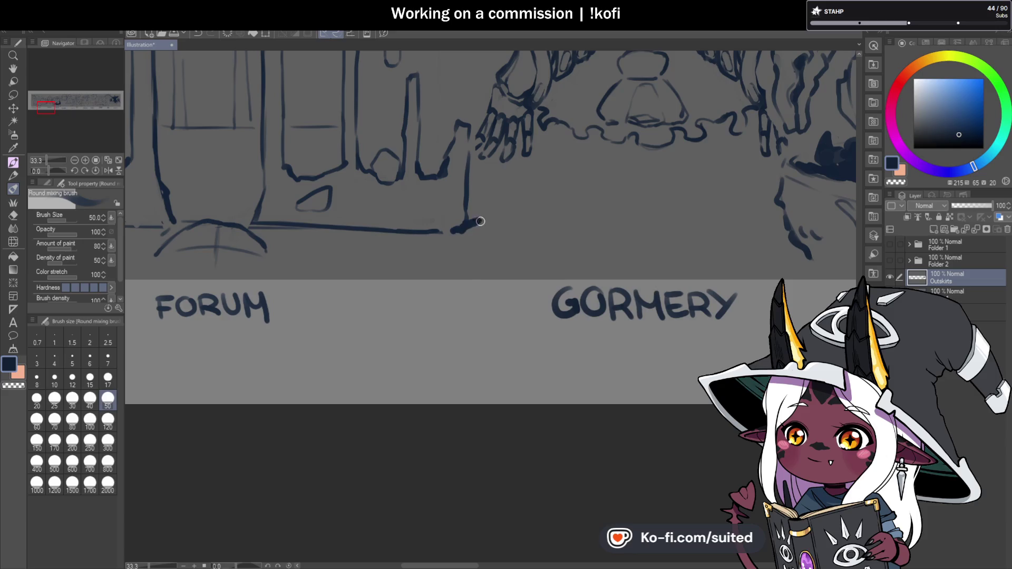
# Add more ground strokes beside Outskirts, under Gormery, near Plumery and right of the stump.
pyautogui.scroll(-1, 570, 228)
pyautogui.scroll(-1, 572, 242)
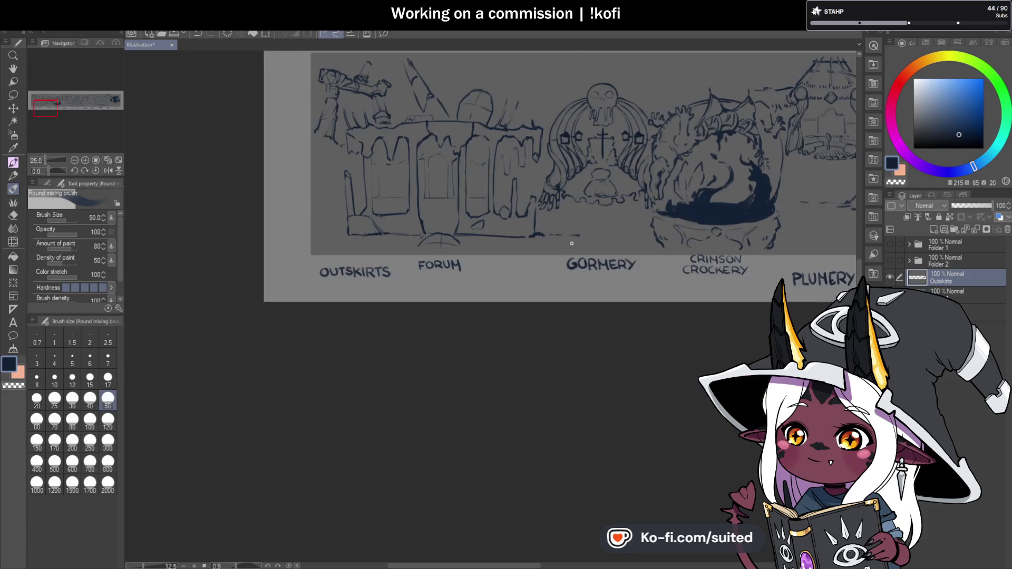
pyautogui.scroll(1, 569, 240)
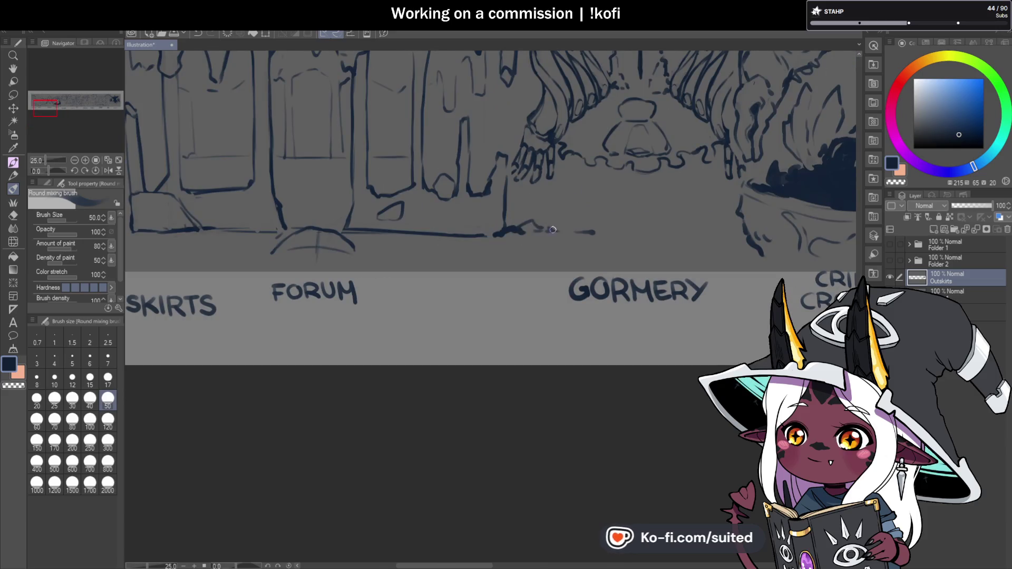
pyautogui.scroll(-1, 542, 227)
pyautogui.scroll(1, 444, 216)
pyautogui.scroll(-1, 351, 222)
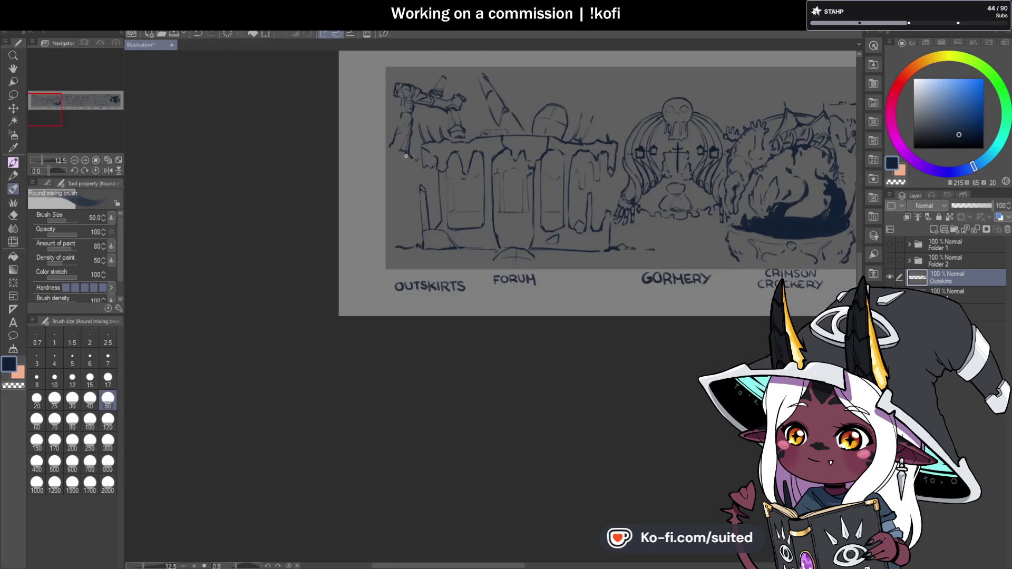
pyautogui.scroll(1, 376, 178)
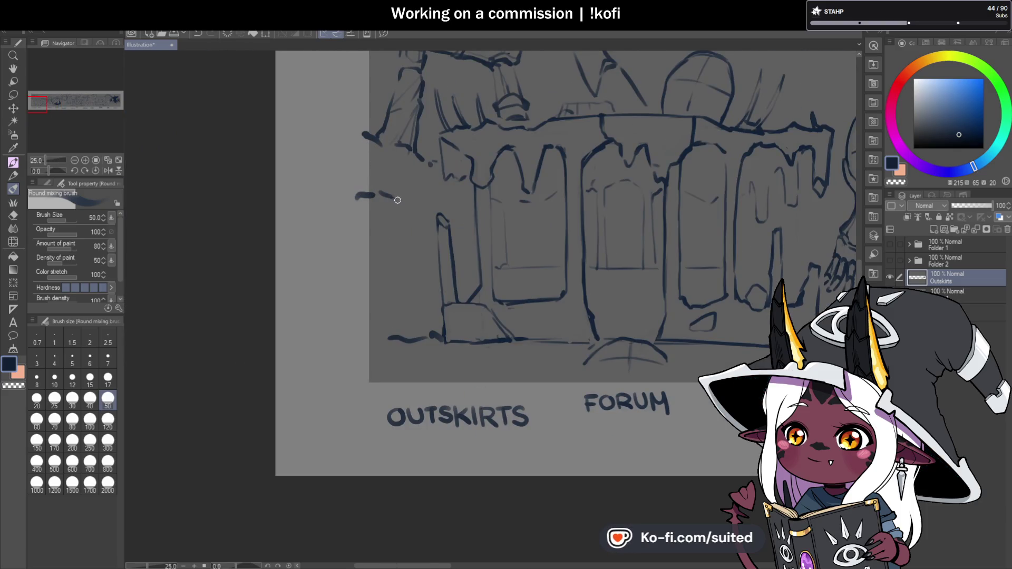
pyautogui.moveTo(366, 123); pyautogui.dragTo(378, 144)
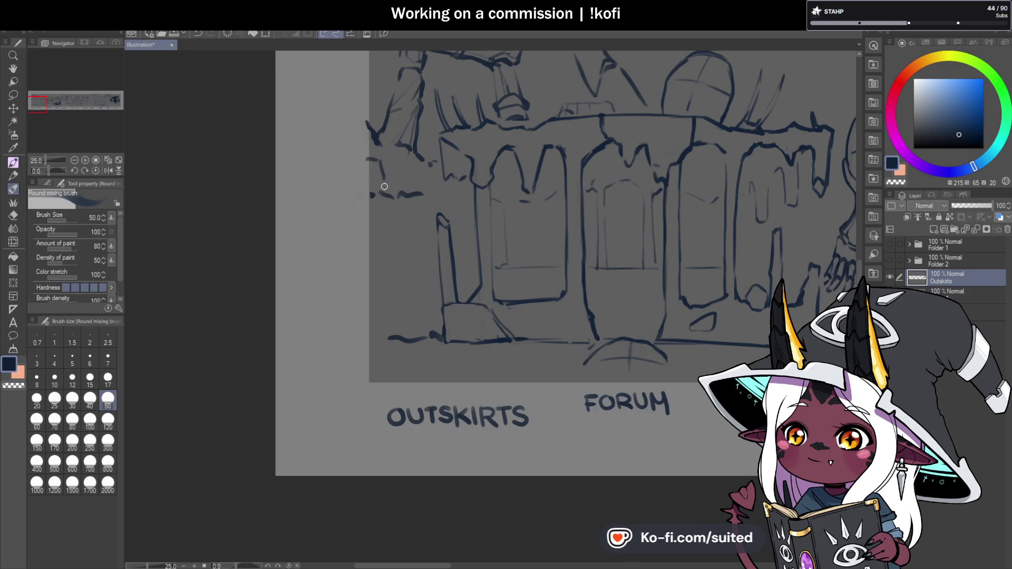
pyautogui.scroll(-2, 409, 203)
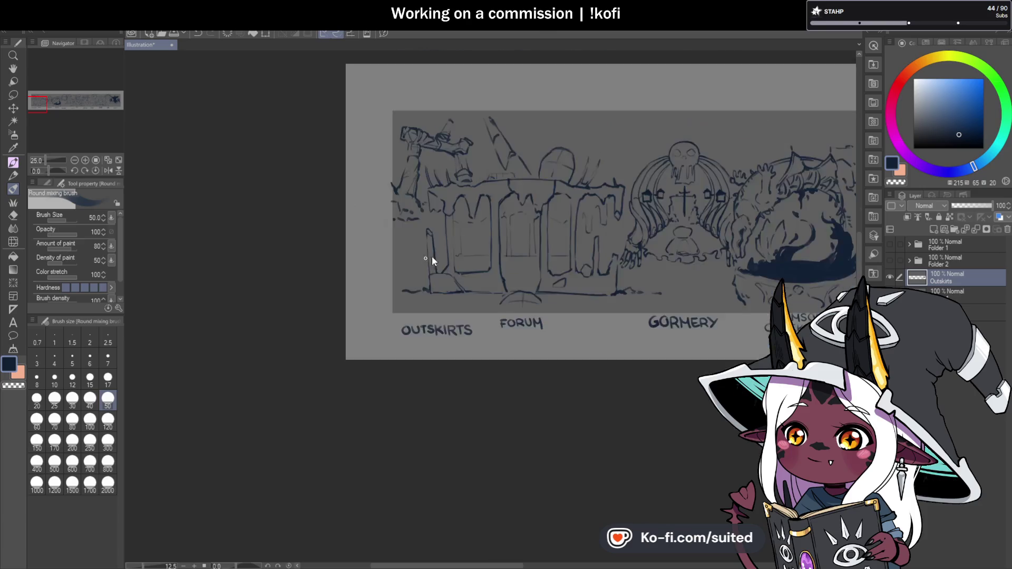
pyautogui.scroll(-2, 448, 253)
pyautogui.scroll(2, 566, 316)
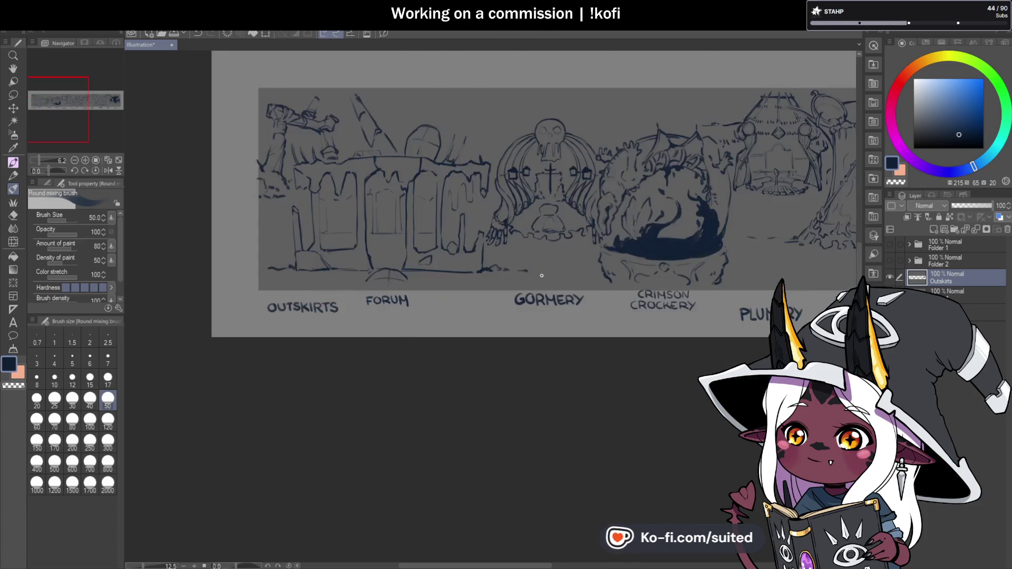
pyautogui.scroll(3, 506, 232)
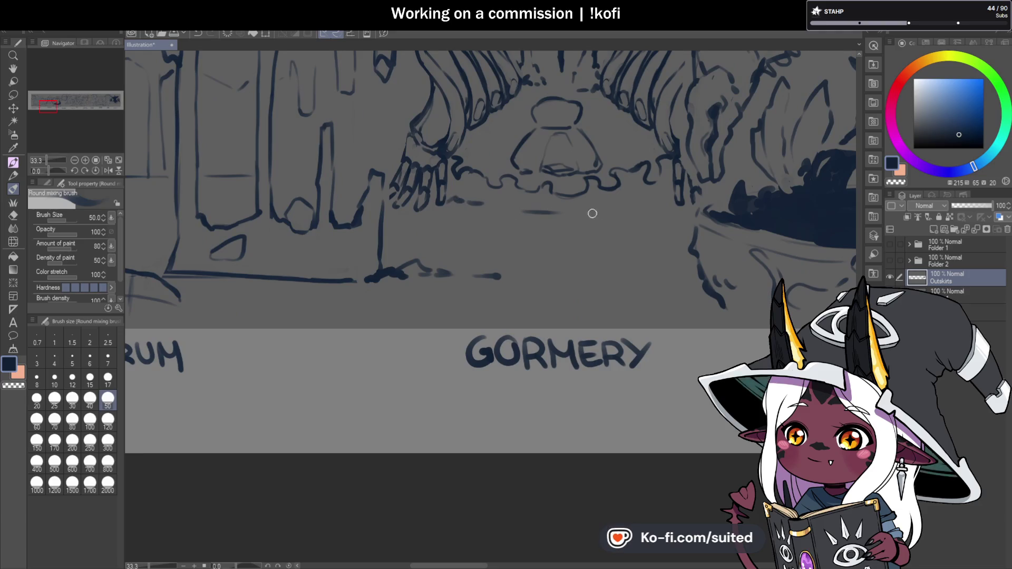
pyautogui.moveTo(493, 217)
pyautogui.mouseDown()
pyautogui.moveTo(572, 218)
pyautogui.moveTo(611, 230)
pyautogui.mouseUp()
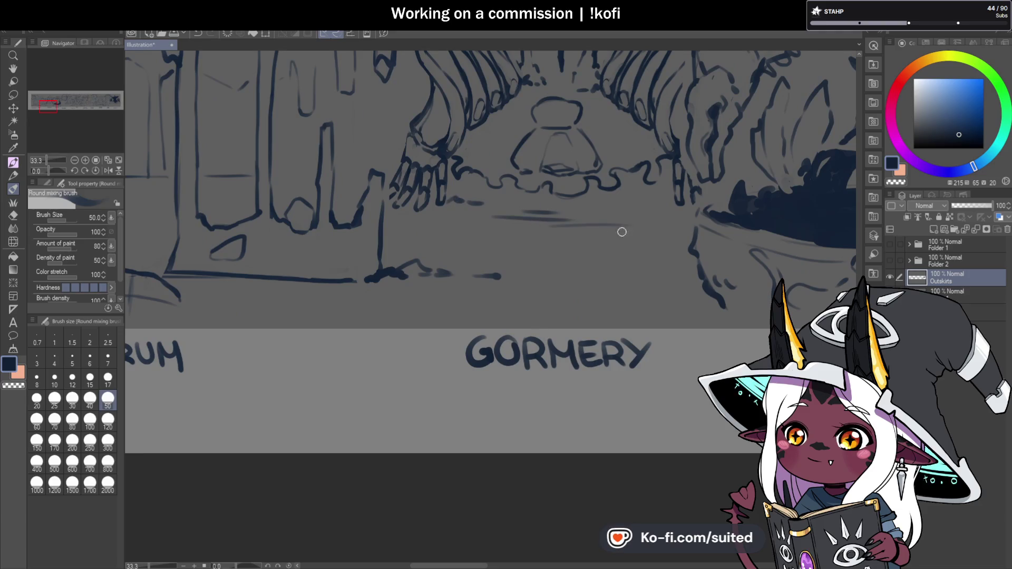
pyautogui.scroll(-2, 426, 255)
pyautogui.scroll(-1, 425, 254)
pyautogui.scroll(-1, 474, 238)
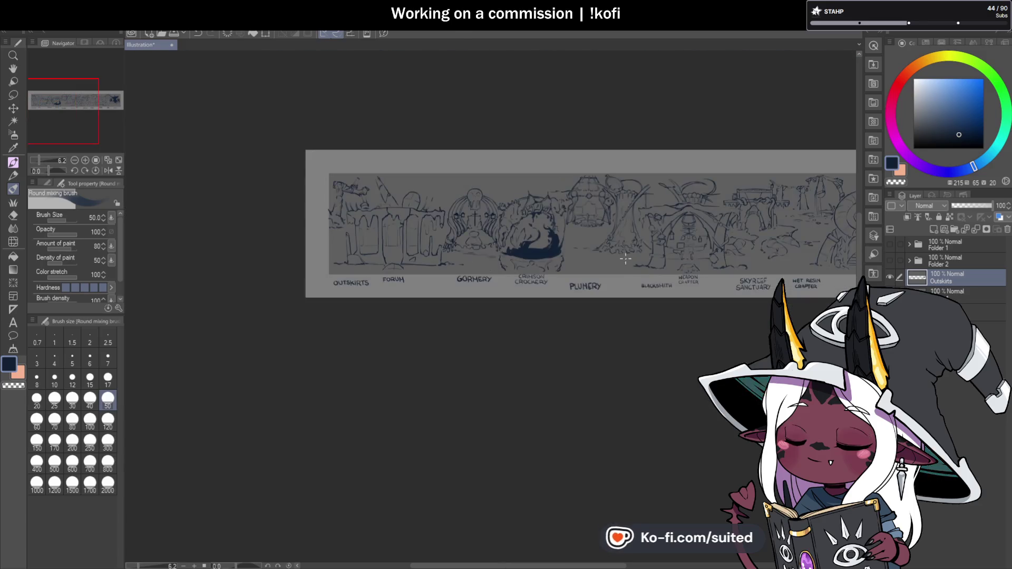
pyautogui.scroll(3, 561, 221)
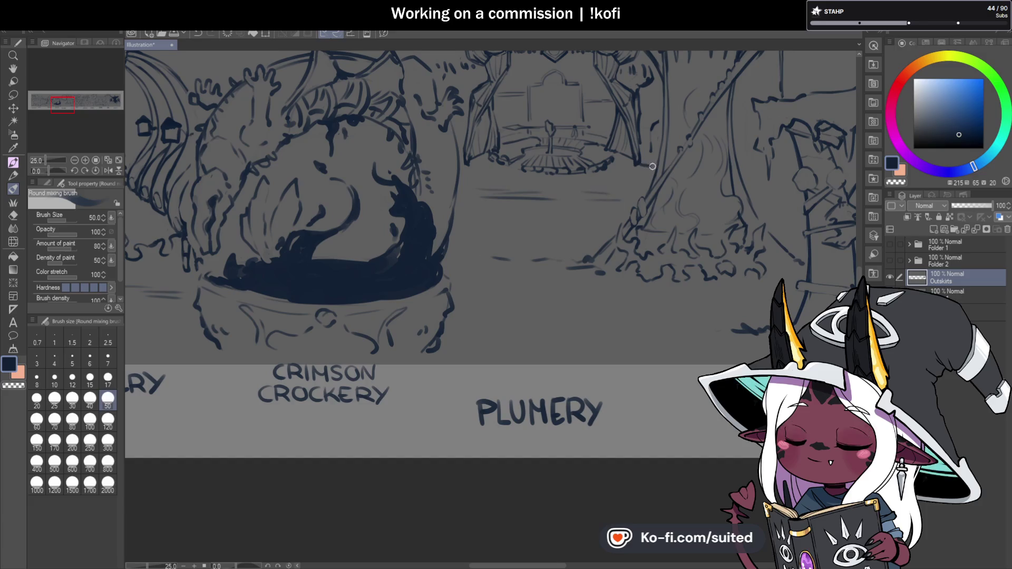
pyautogui.moveTo(463, 205); pyautogui.dragTo(501, 203)
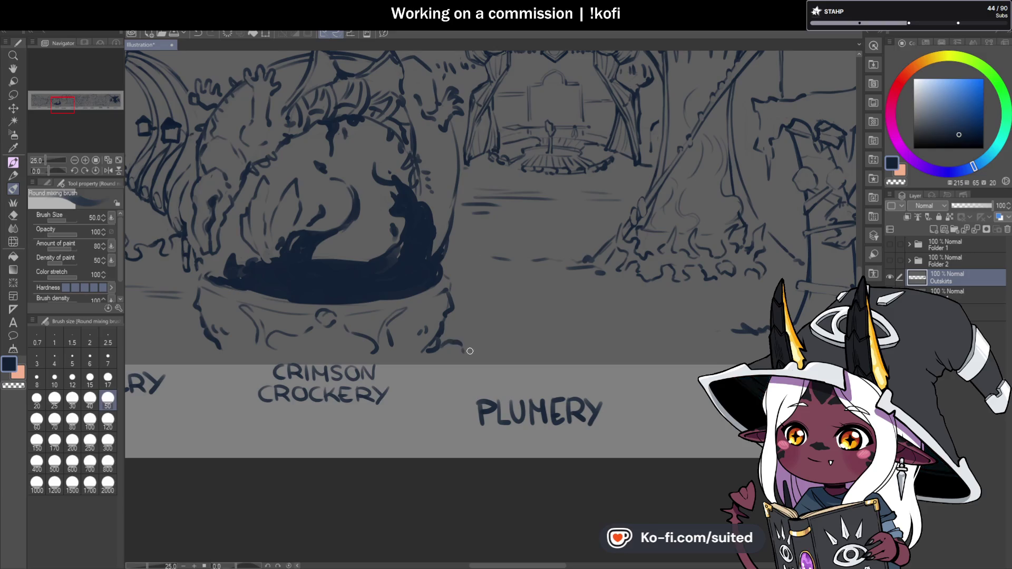
pyautogui.scroll(-5, 549, 279)
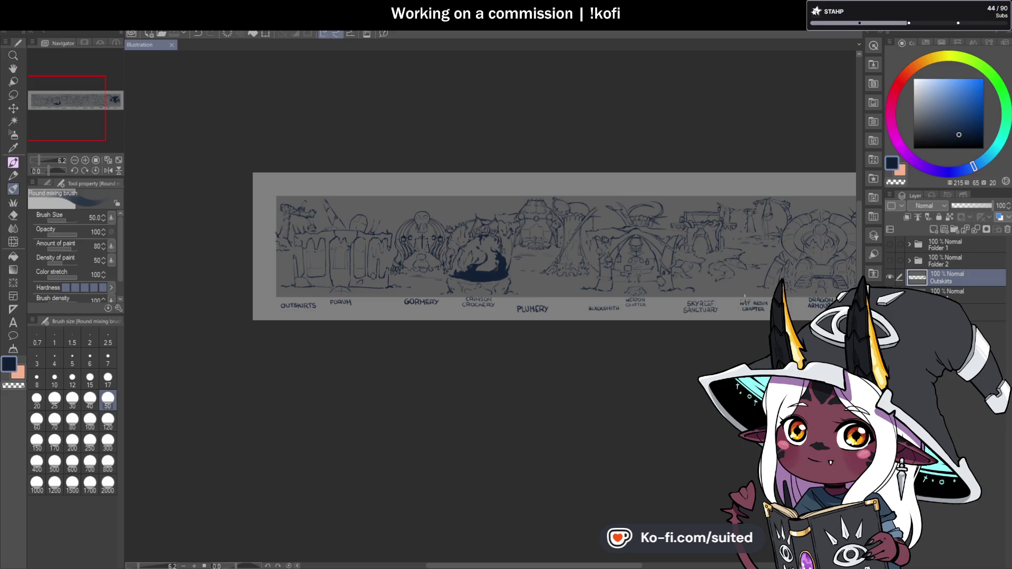
pyautogui.scroll(2, 691, 317)
pyautogui.scroll(3, 580, 237)
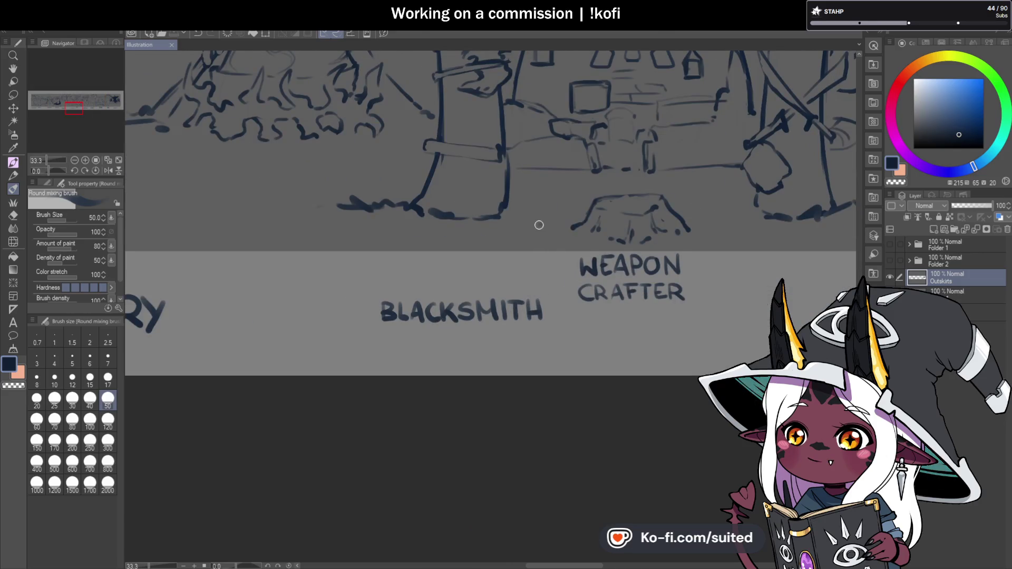
pyautogui.moveTo(694, 225); pyautogui.dragTo(738, 232)
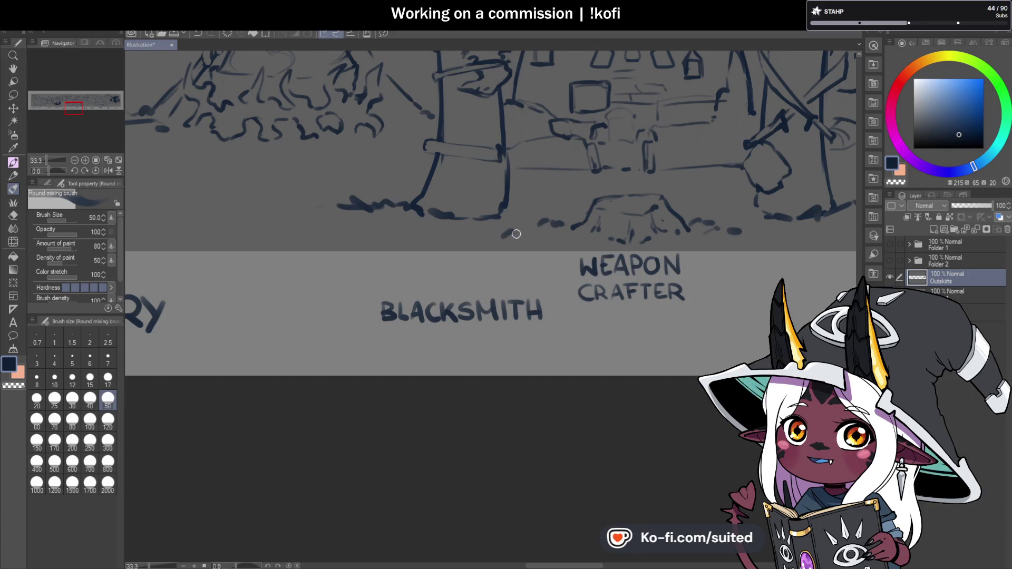
# Undo the two stray strokes and make Folder 1 with the dark circle visible.
pyautogui.scroll(-1, 525, 214)
pyautogui.scroll(1, 506, 218)
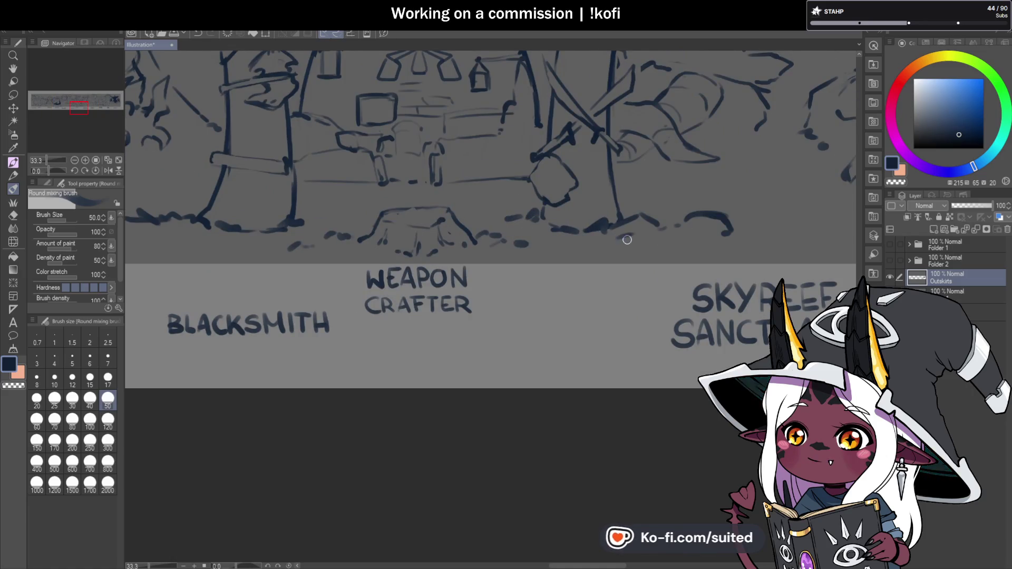
pyautogui.scroll(-4, 614, 241)
pyautogui.scroll(4, 614, 241)
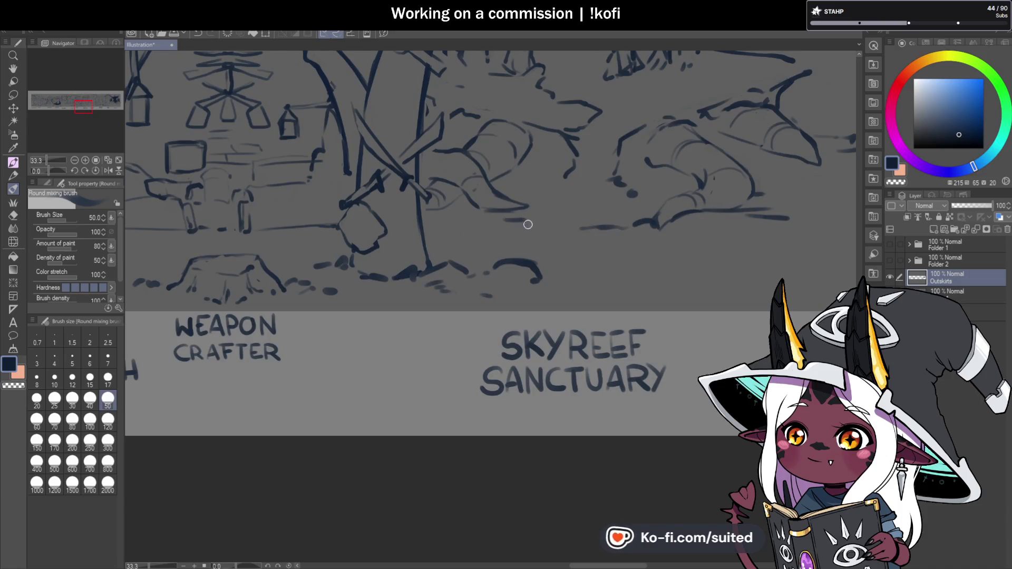
pyautogui.scroll(-7, 481, 238)
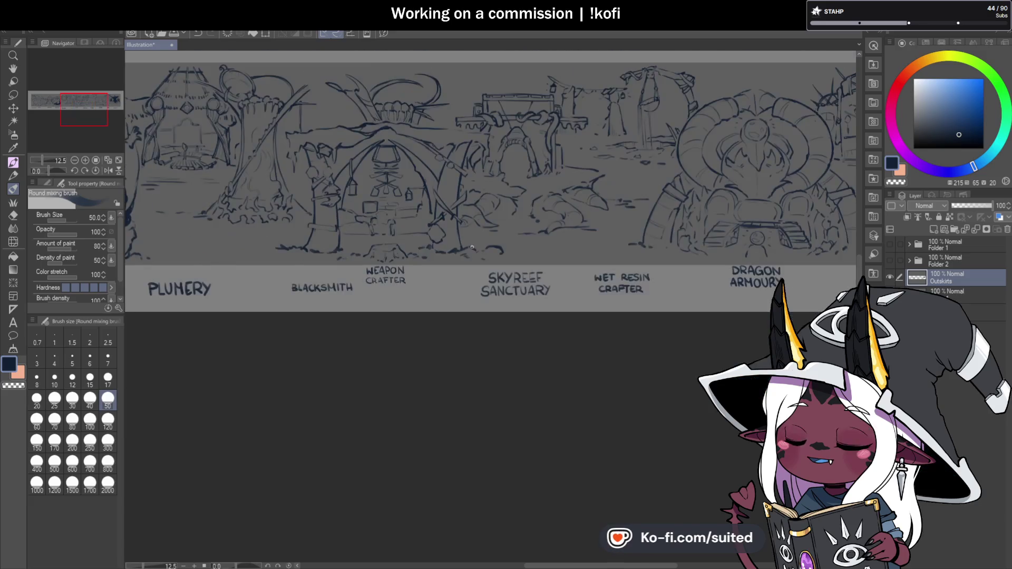
pyautogui.scroll(-2, 762, 258)
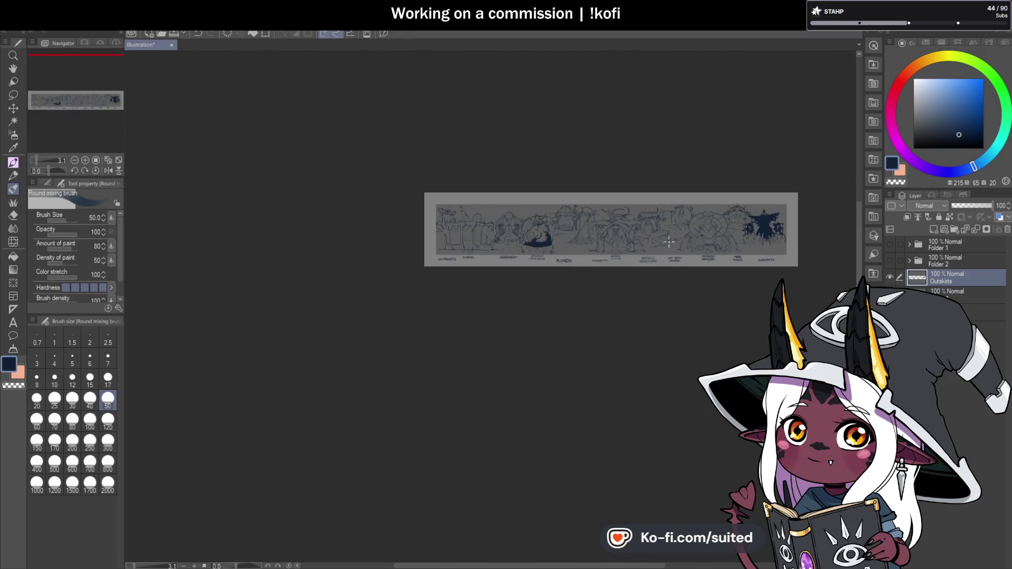
pyautogui.scroll(2, 632, 251)
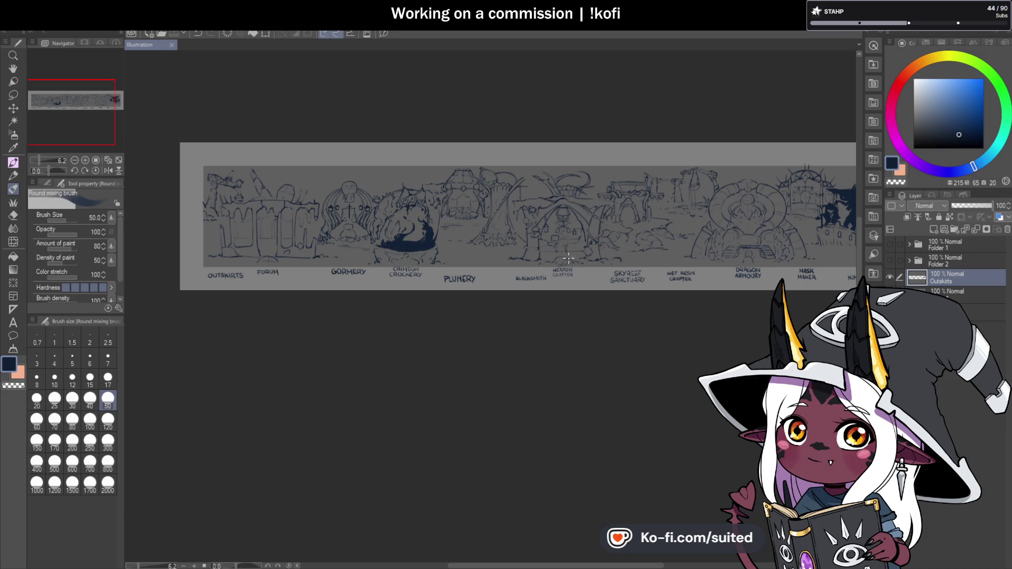
pyautogui.scroll(2, 287, 214)
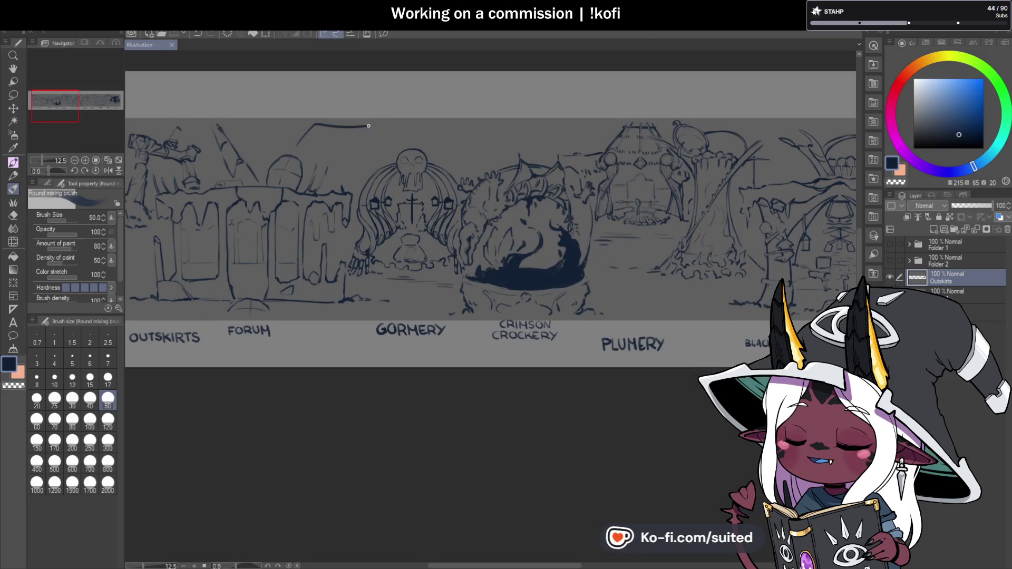
pyautogui.hotkey('ctrl', 'z')
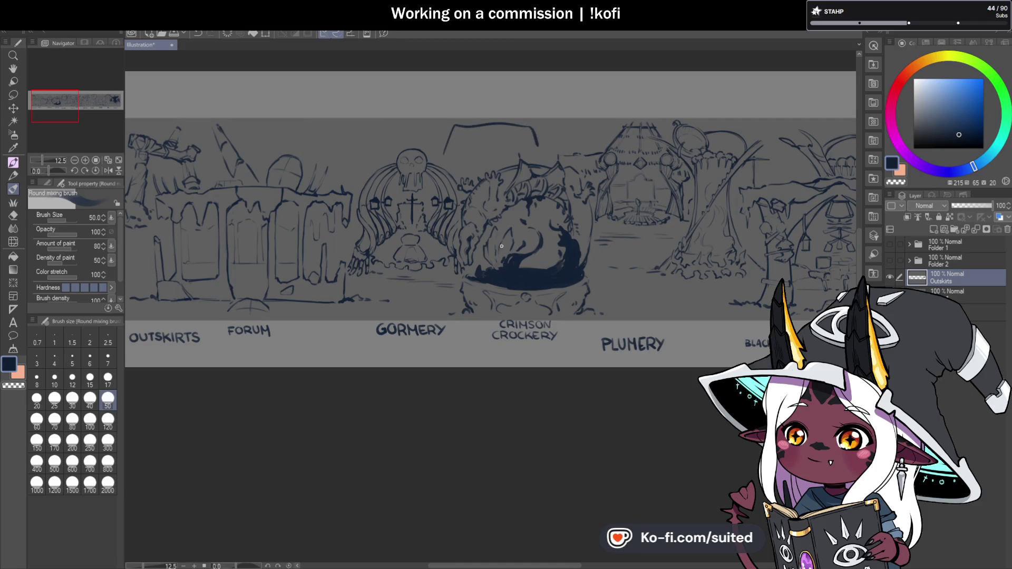
pyautogui.scroll(-5, 608, 248)
pyautogui.scroll(4, 608, 249)
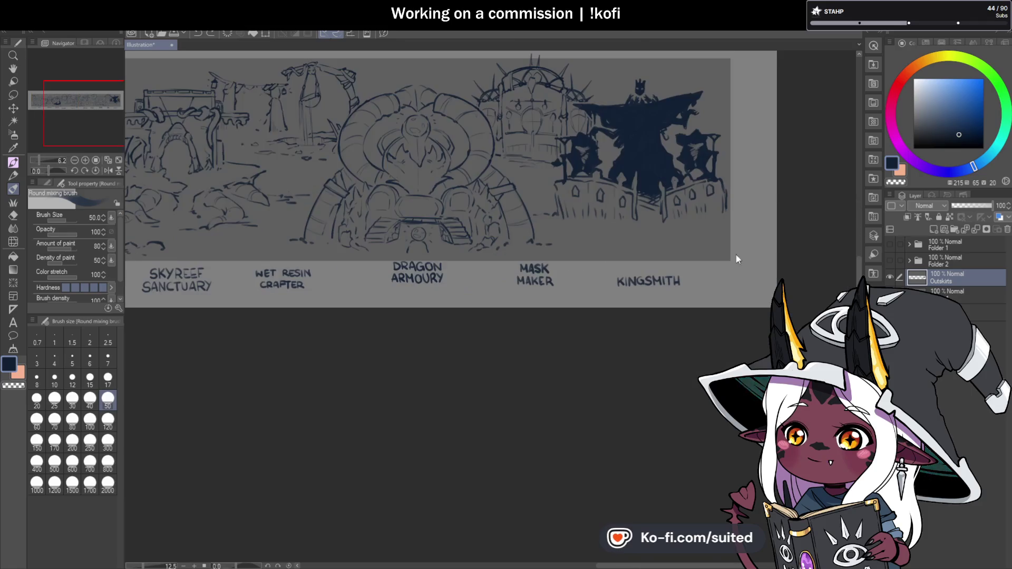
pyautogui.scroll(-4, 776, 250)
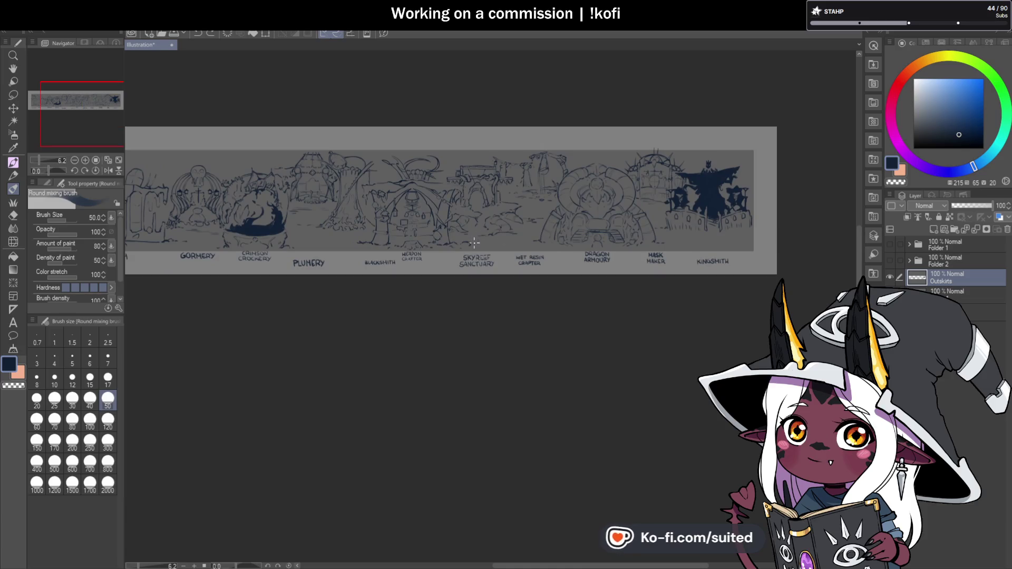
pyautogui.scroll(2, 517, 241)
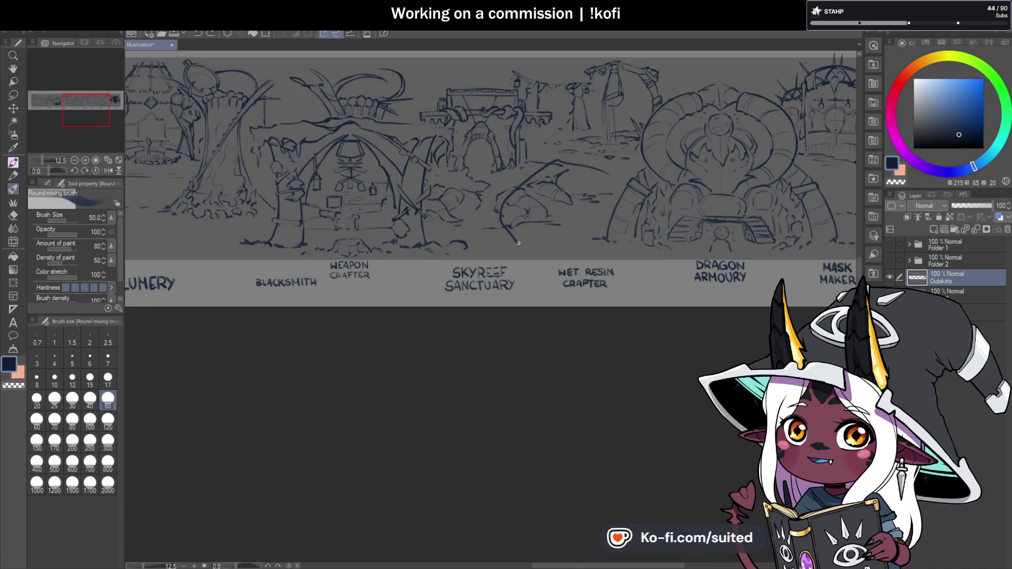
pyautogui.hotkey('ctrl', 'z')
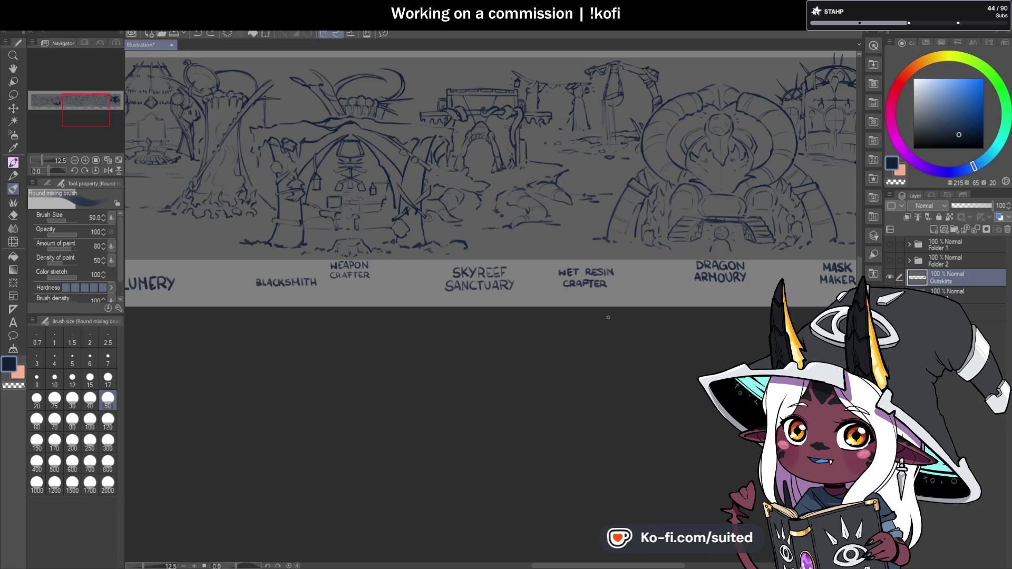
pyautogui.scroll(-2, 605, 313)
pyautogui.click(944, 245)
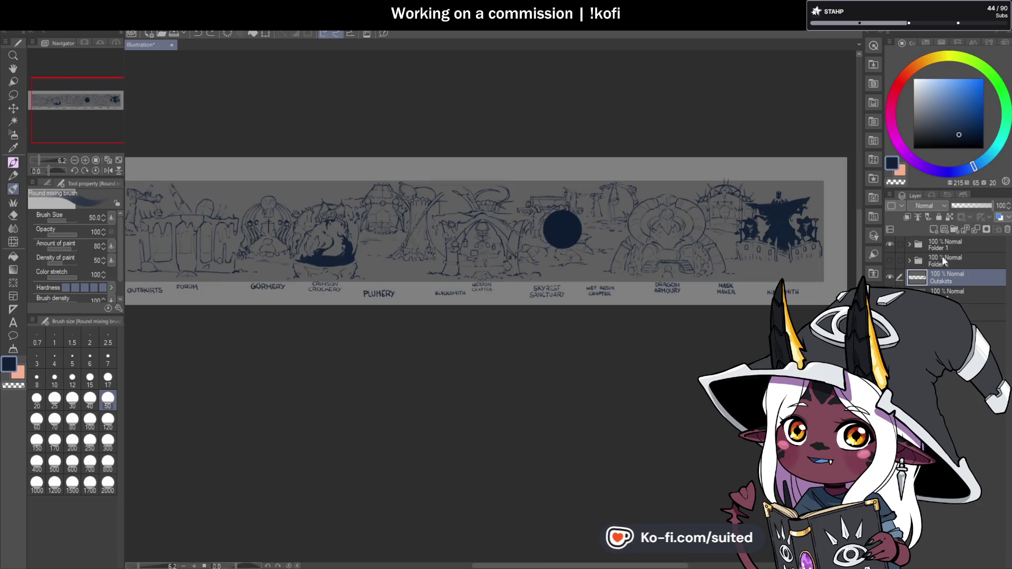
# Transform Folder 1's dark circle, trying it at the left end, over Outskirts, and above Plumery.
pyautogui.click(890, 244)
pyautogui.hotkey('ctrl', 't')
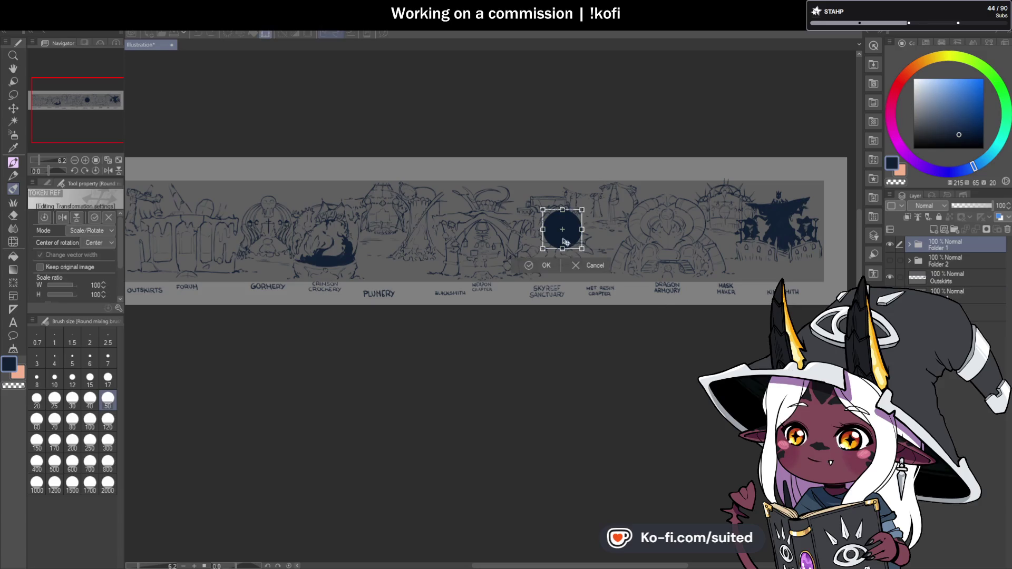
pyautogui.moveTo(563, 229); pyautogui.dragTo(188, 230)
pyautogui.hotkey('ctrl', '-')
pyautogui.scroll(4, 391, 227)
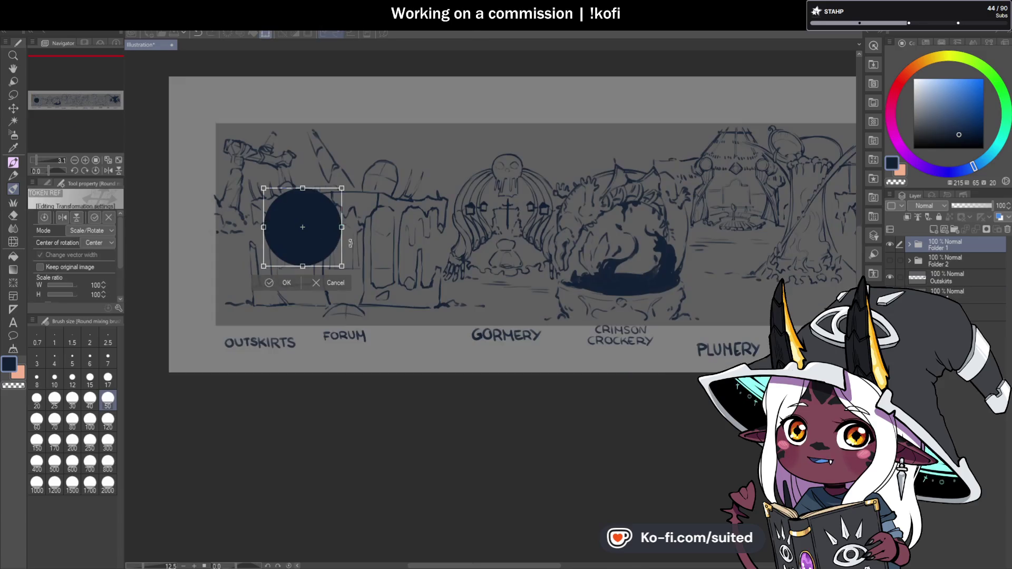
pyautogui.moveTo(302, 224)
pyautogui.mouseDown()
pyautogui.moveTo(261, 166)
pyautogui.moveTo(371, 262)
pyautogui.moveTo(516, 238)
pyautogui.moveTo(622, 248)
pyautogui.moveTo(743, 193)
pyautogui.mouseUp()
pyautogui.hotkey('ctrl', '-')
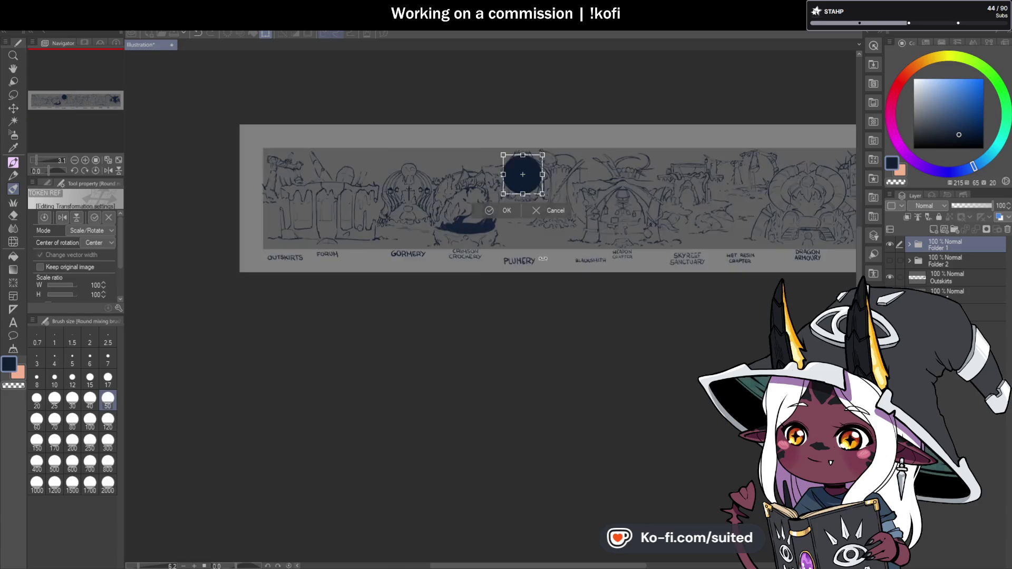
pyautogui.scroll(2, 358, 262)
pyautogui.moveTo(515, 116); pyautogui.dragTo(580, 156)
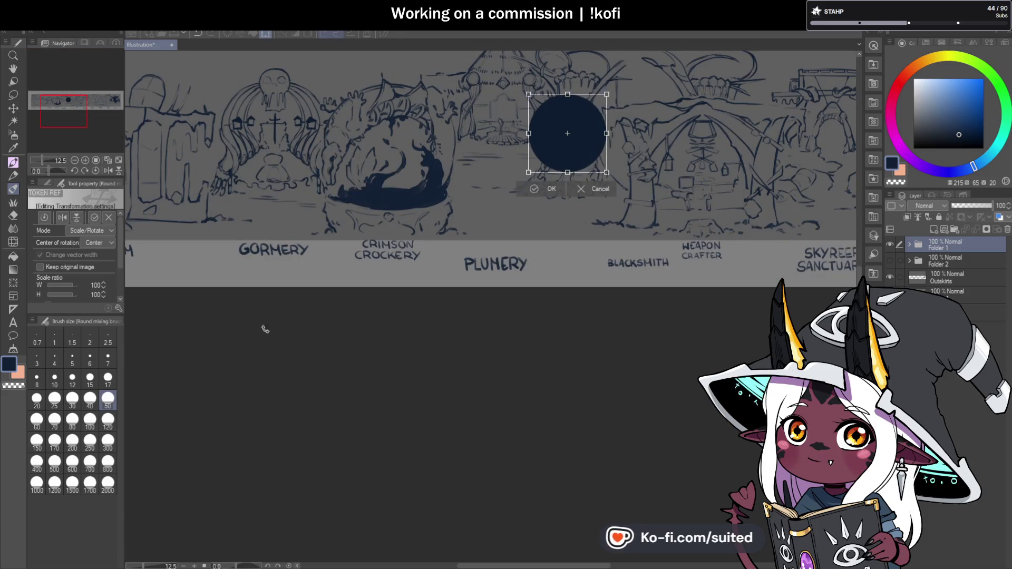
# Settle the circle between Skyreef Sanctuary and Wet Resin Crafter, commit it, and hide Folder 1.
pyautogui.scroll(-2, 271, 323)
pyautogui.scroll(2, 574, 222)
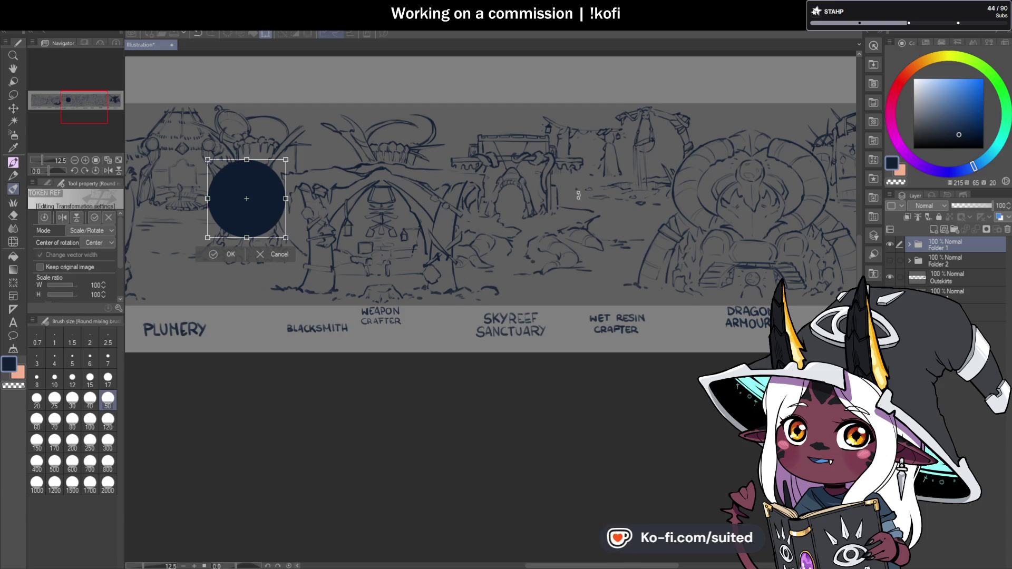
pyautogui.moveTo(578, 195); pyautogui.dragTo(395, 250)
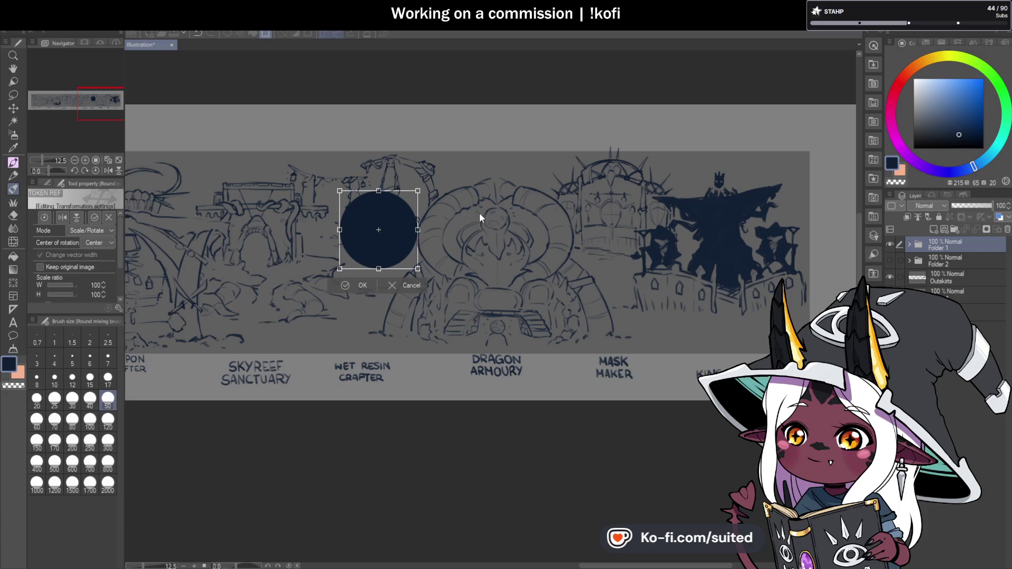
pyautogui.press('Return')
pyautogui.scroll(-2, 549, 295)
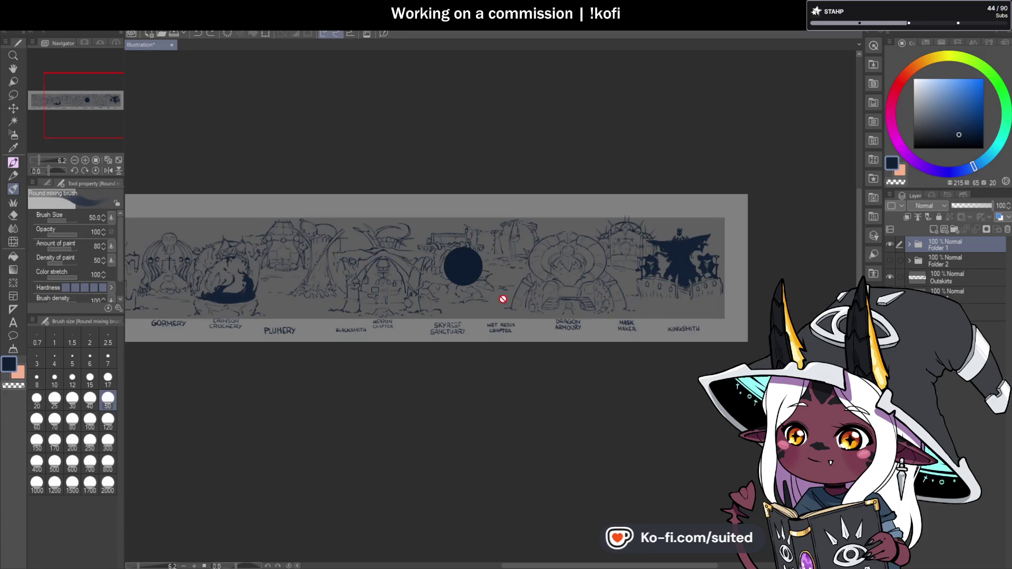
pyautogui.click(890, 244)
pyautogui.hscroll(-3, 576, 285)
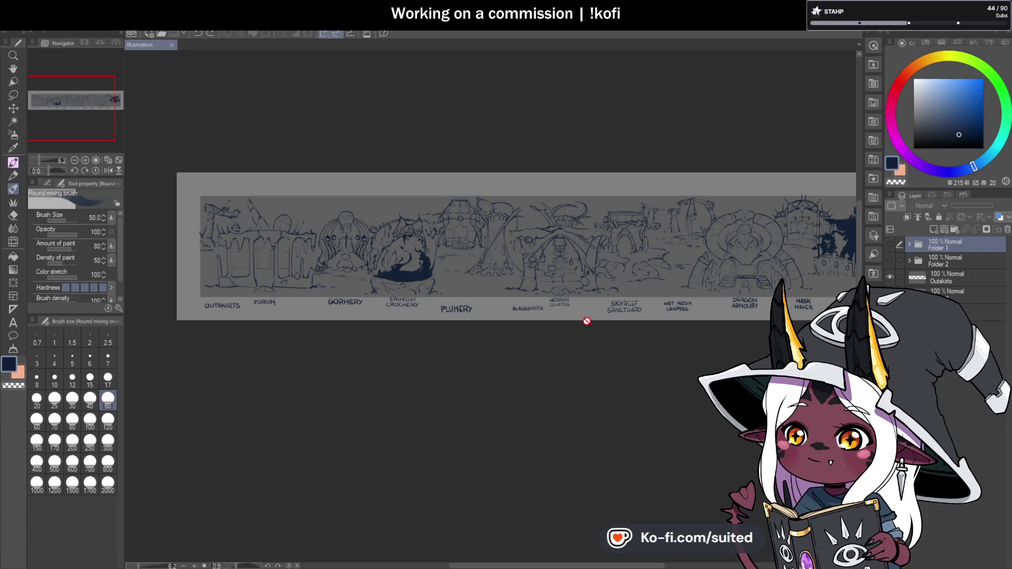
# Zoom in on Kingsmith and select the Outskirts layer with the brush tool.
pyautogui.click(957, 298)
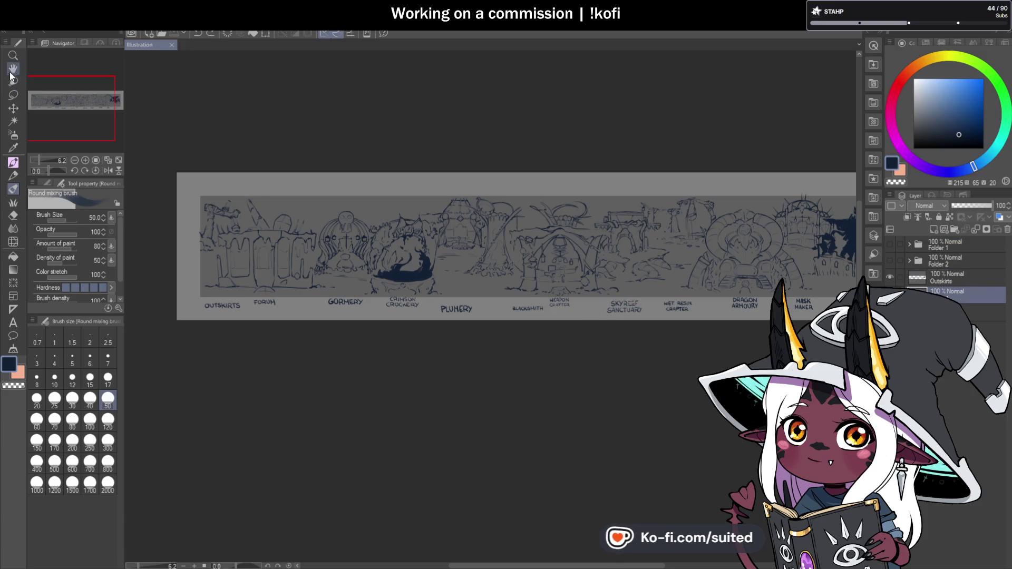
pyautogui.press('h')
pyautogui.moveTo(615, 330); pyautogui.dragTo(545, 332)
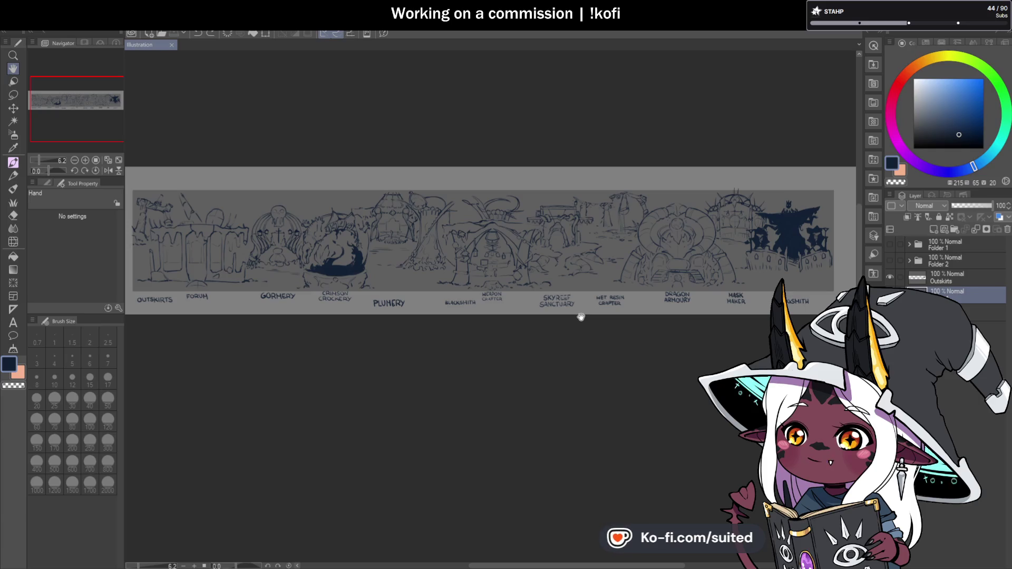
pyautogui.scroll(5, 802, 266)
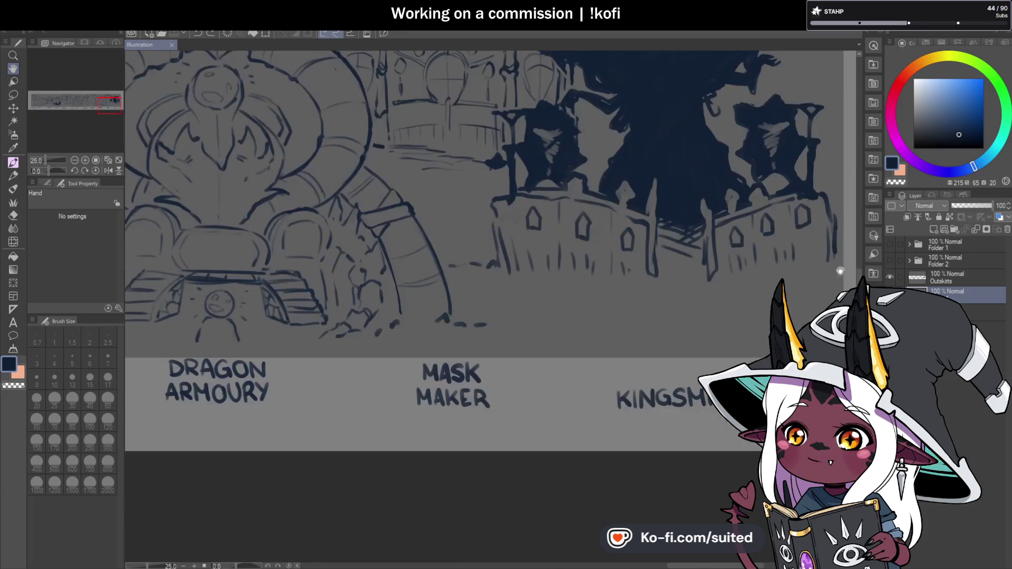
pyautogui.scroll(2, 542, 323)
pyautogui.scroll(2, 543, 324)
pyautogui.click(949, 278)
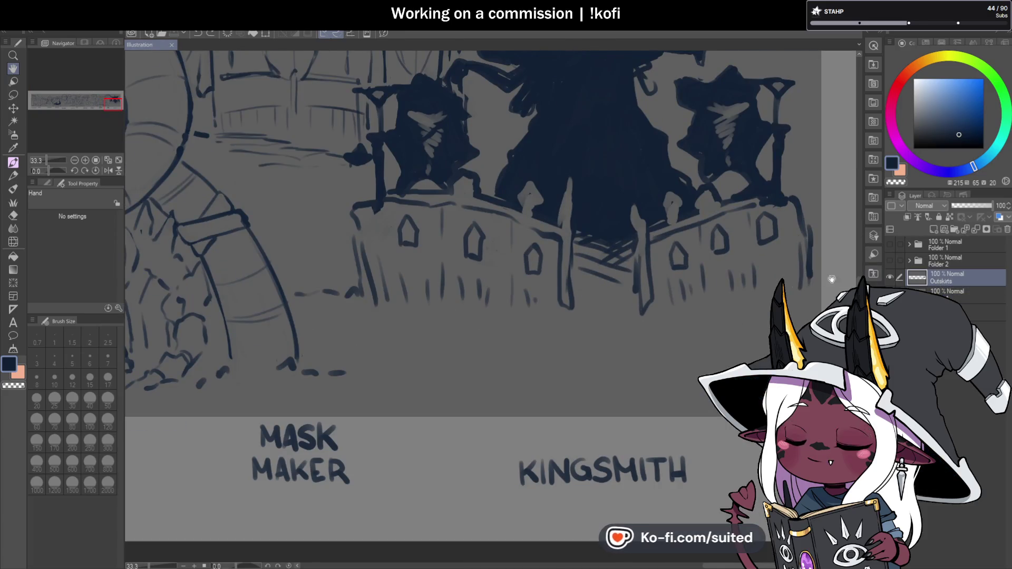
pyautogui.press('b')
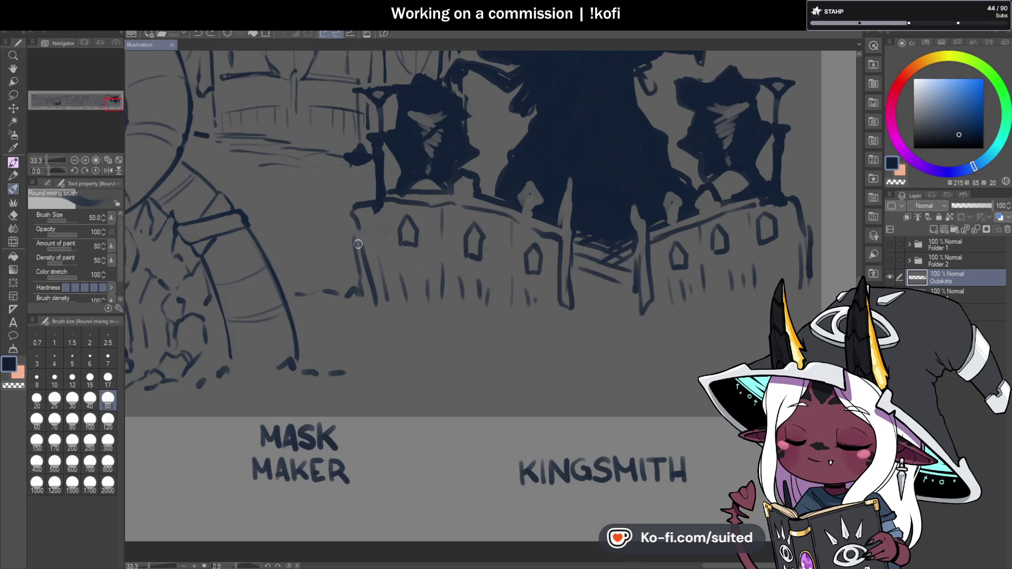
# Paint dark strokes along the left wall's base, around the right tower, and beneath the tower bases.
pyautogui.moveTo(370, 298); pyautogui.dragTo(546, 333)
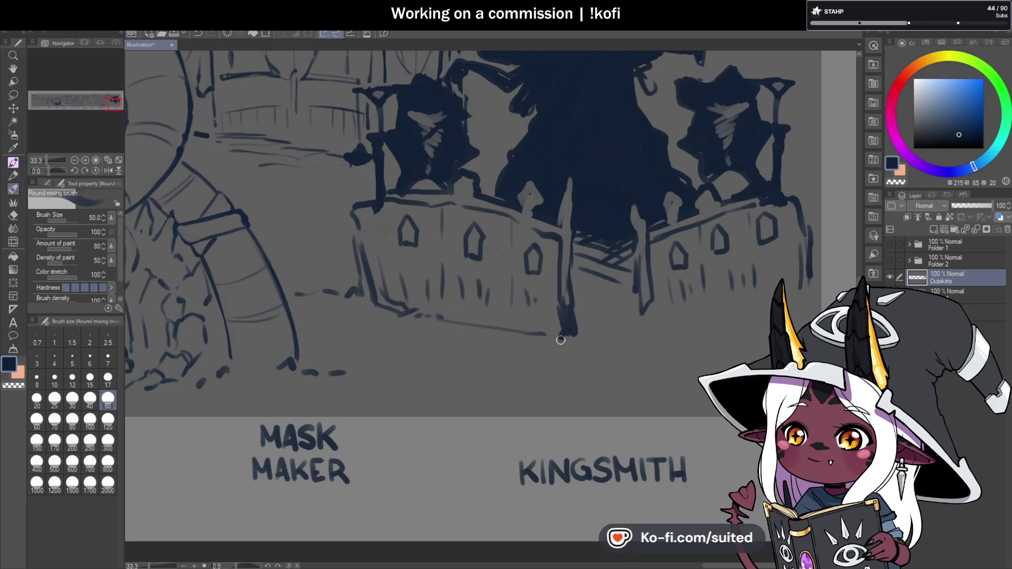
pyautogui.moveTo(663, 346)
pyautogui.mouseDown()
pyautogui.moveTo(683, 343)
pyautogui.moveTo(688, 315)
pyautogui.moveTo(685, 340)
pyautogui.mouseUp()
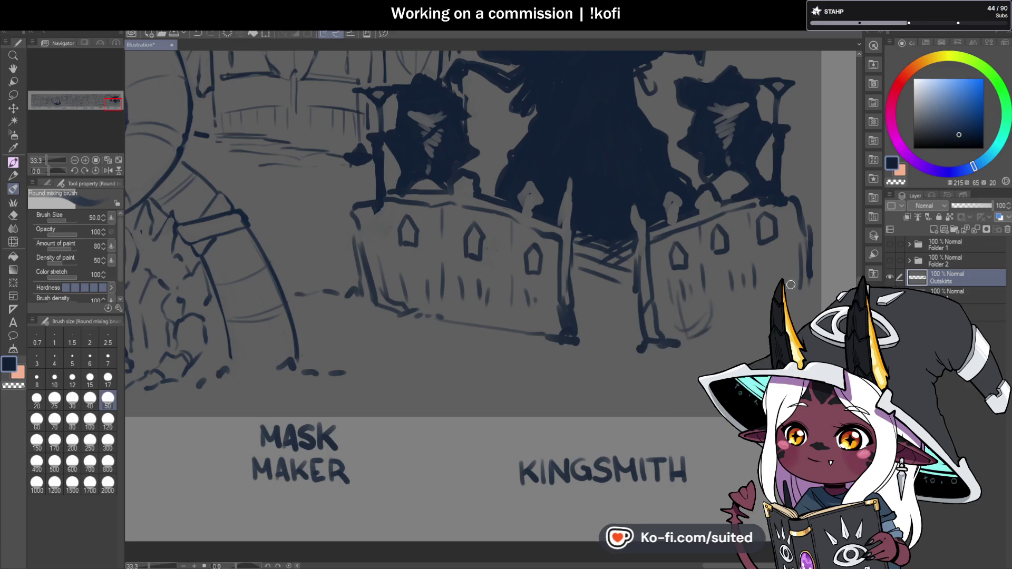
pyautogui.moveTo(807, 284); pyautogui.dragTo(812, 321)
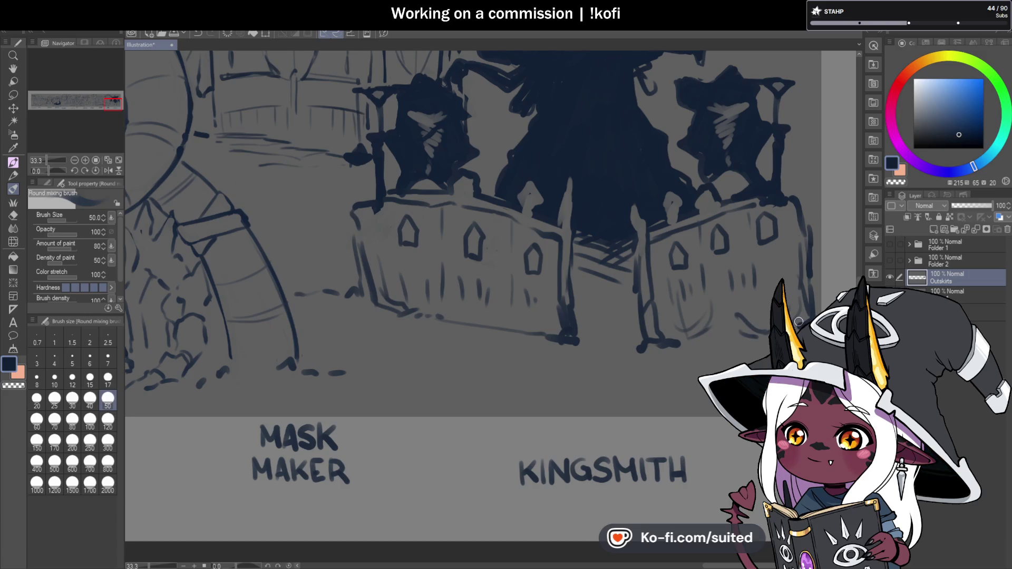
pyautogui.moveTo(643, 346); pyautogui.dragTo(667, 356)
pyautogui.moveTo(658, 359); pyautogui.dragTo(681, 370)
pyautogui.moveTo(577, 343)
pyautogui.mouseDown()
pyautogui.moveTo(490, 375)
pyautogui.moveTo(512, 390)
pyautogui.mouseUp()
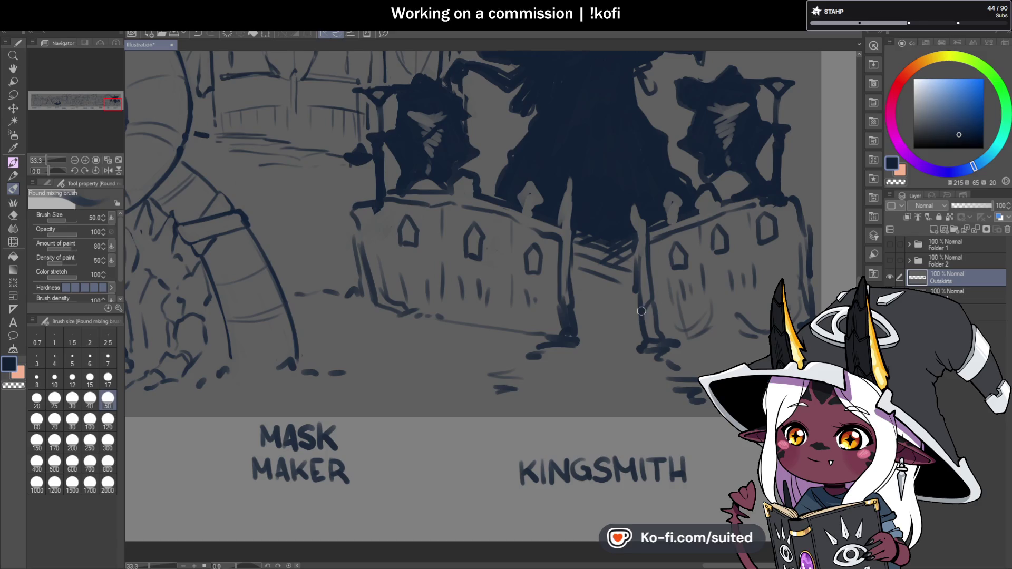
pyautogui.scroll(-1, 537, 312)
pyautogui.scroll(-2, 535, 315)
pyautogui.scroll(2, 548, 316)
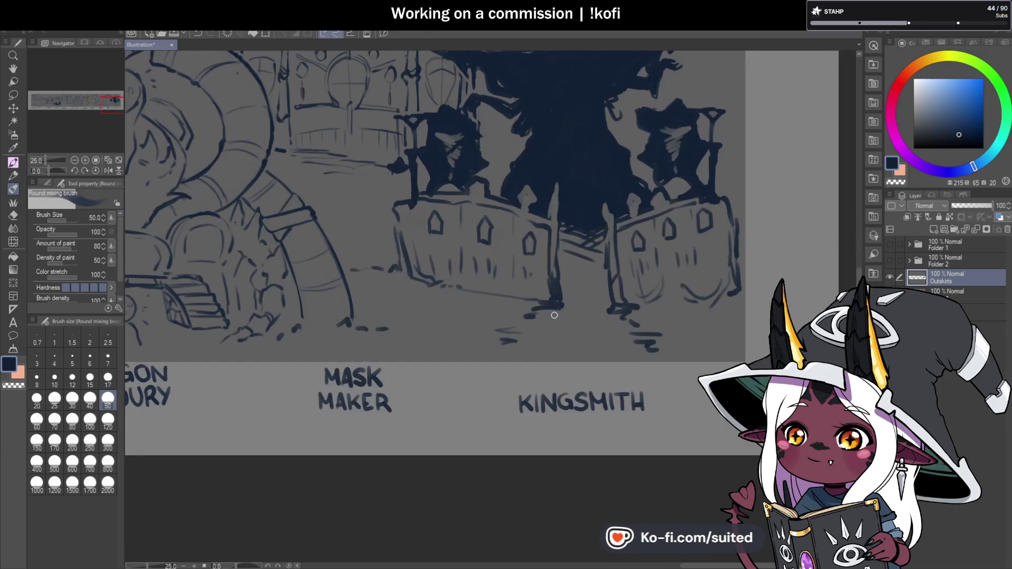
pyautogui.scroll(-2, 554, 316)
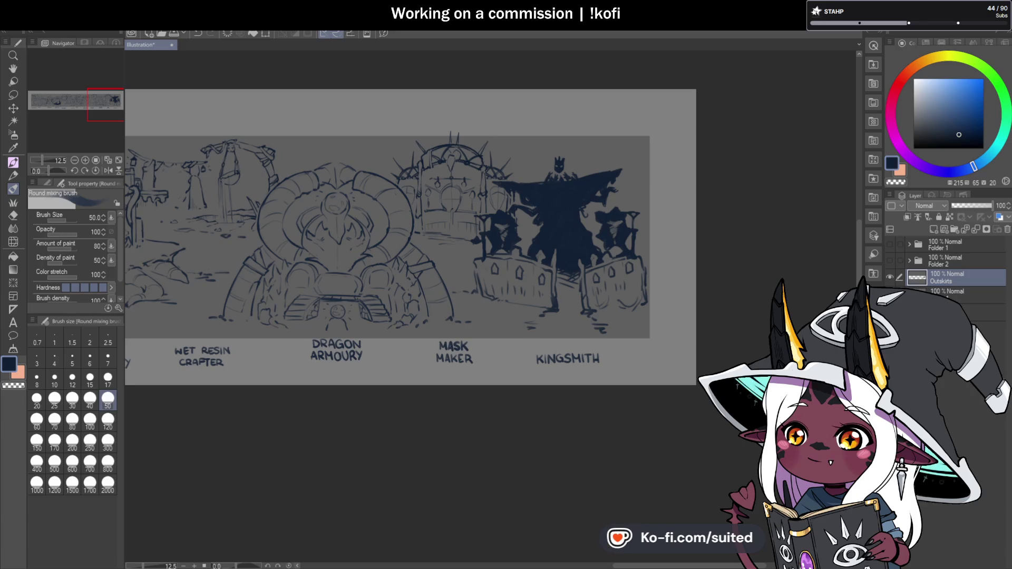
pyautogui.scroll(-3, 742, 283)
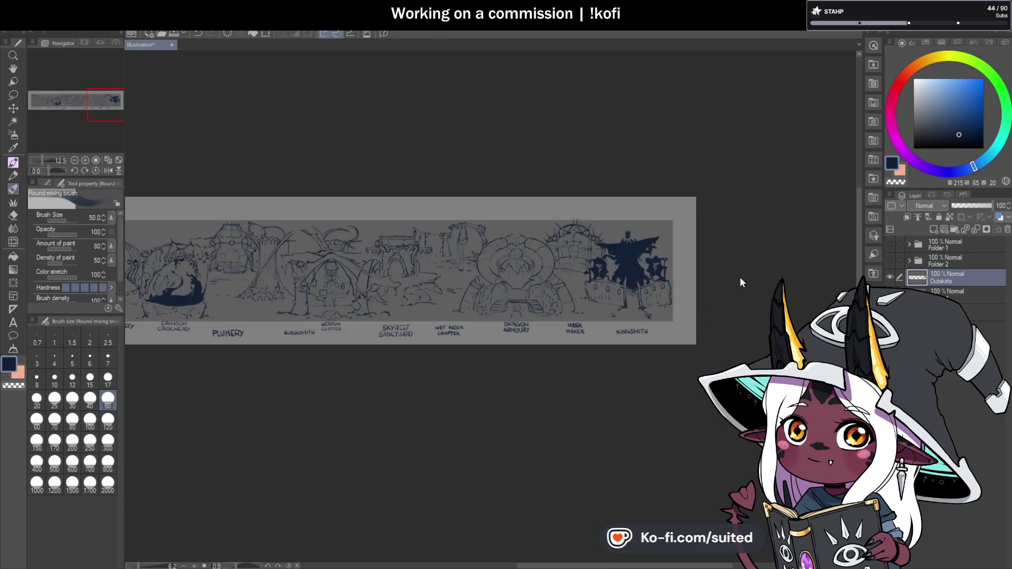
pyautogui.scroll(-2, 736, 288)
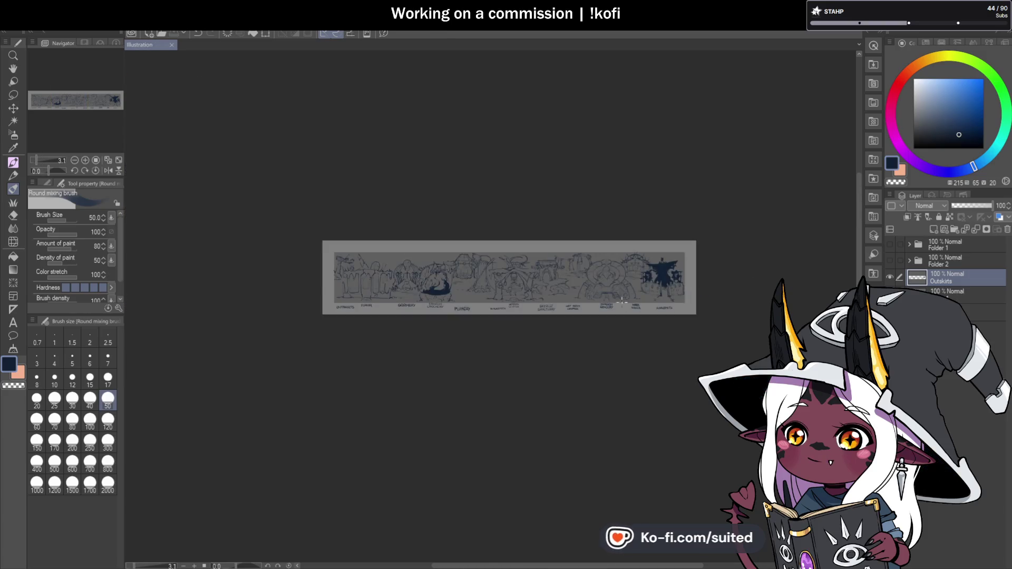
pyautogui.scroll(2, 736, 288)
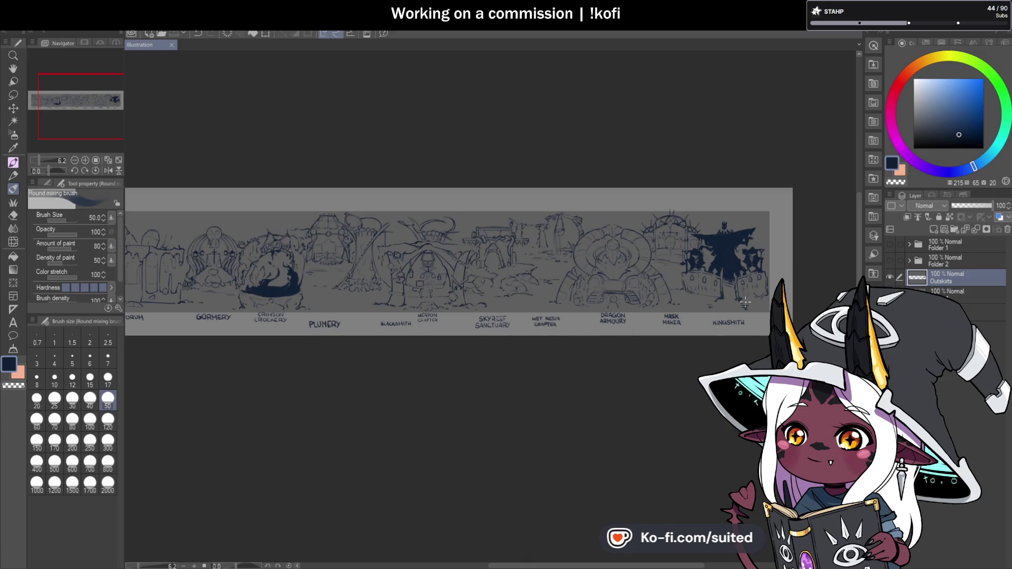
pyautogui.scroll(-2, 741, 305)
pyautogui.scroll(2, 580, 322)
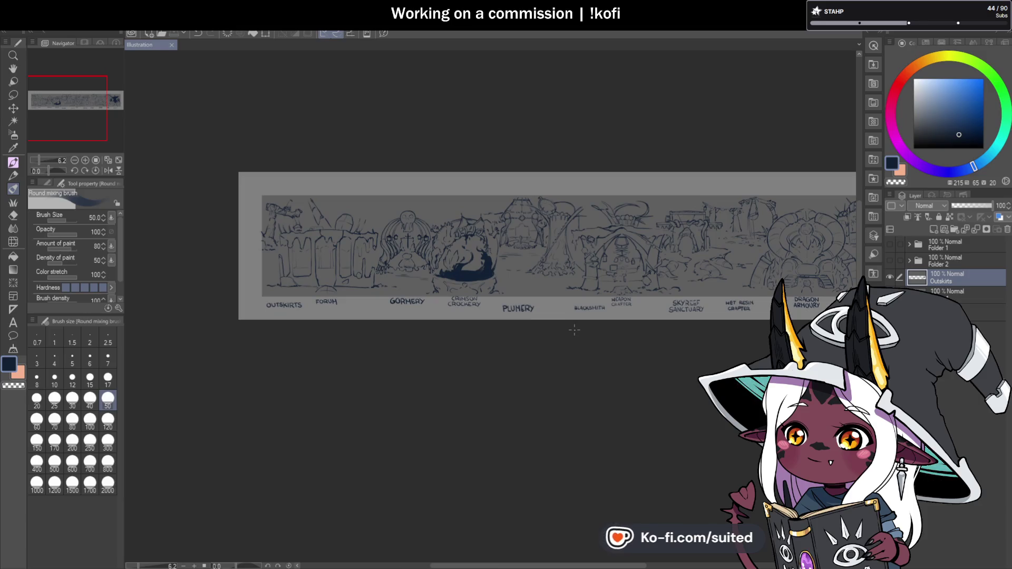
pyautogui.scroll(2, 558, 301)
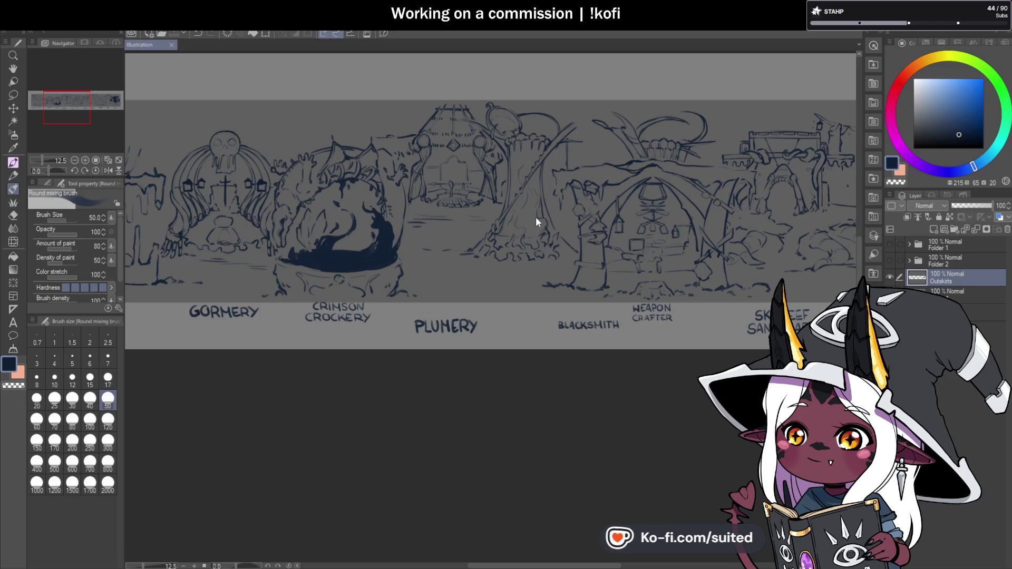
# Export a flattened Illustration.png copy and extend the dark paint on the cauldron's right side.
pyautogui.hotkey('ctrl', 's')
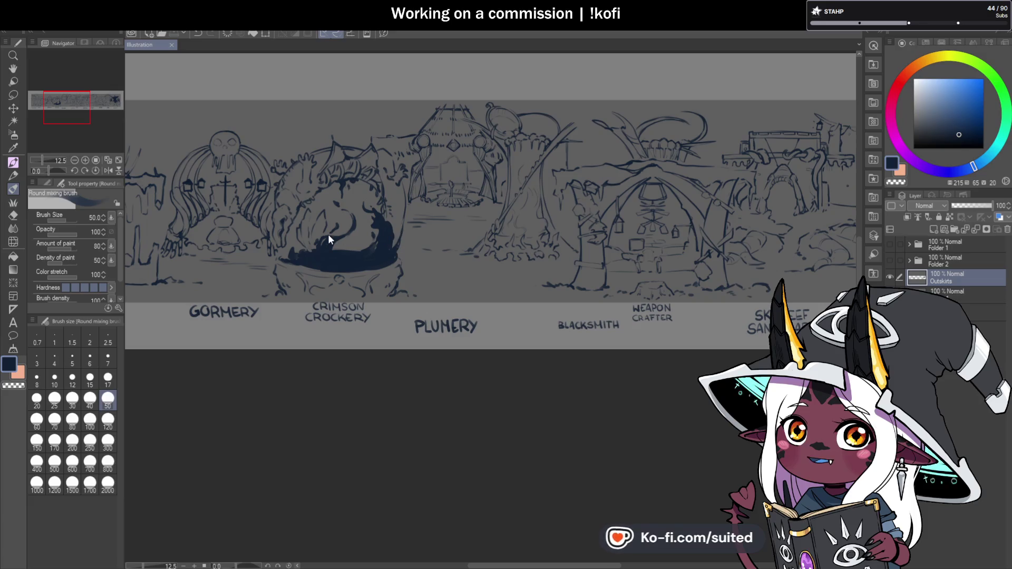
pyautogui.moveTo(362, 232); pyautogui.dragTo(369, 230)
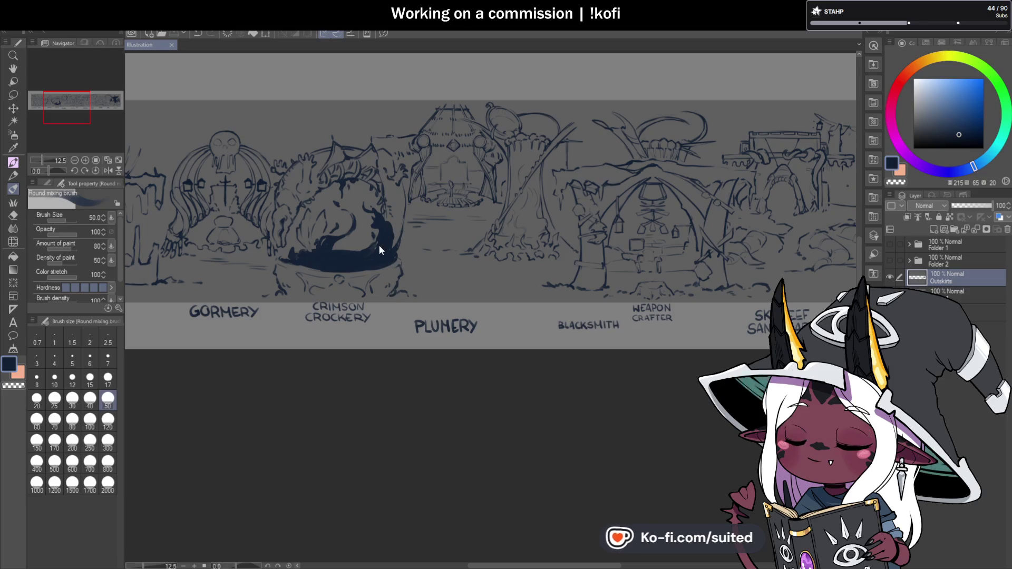
pyautogui.scroll(2, 390, 258)
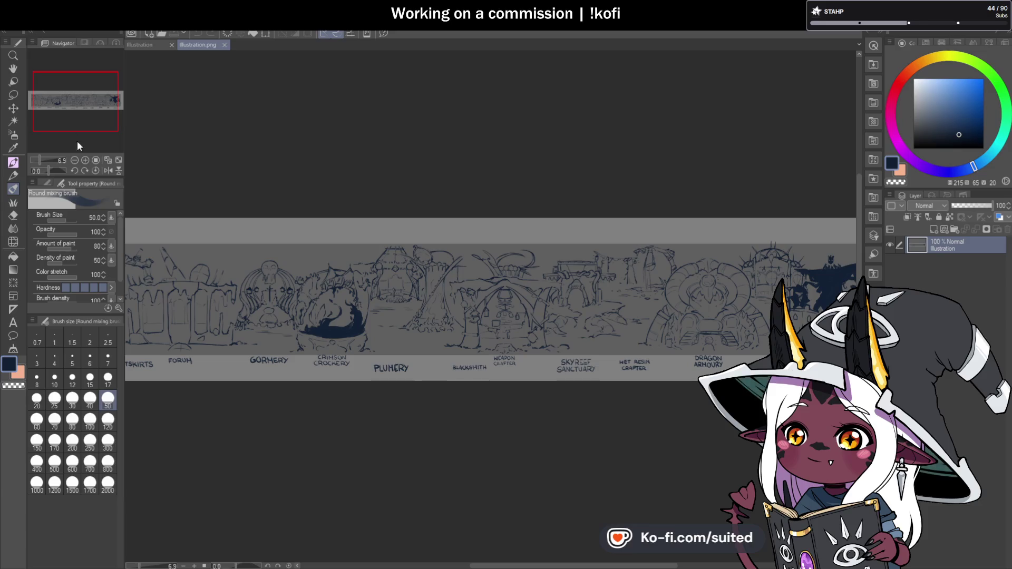
# Cancel the canvas-size dialog without changes and close the Illustration.png tab.
pyautogui.hotkey('ctrl', 'alt', 'c')
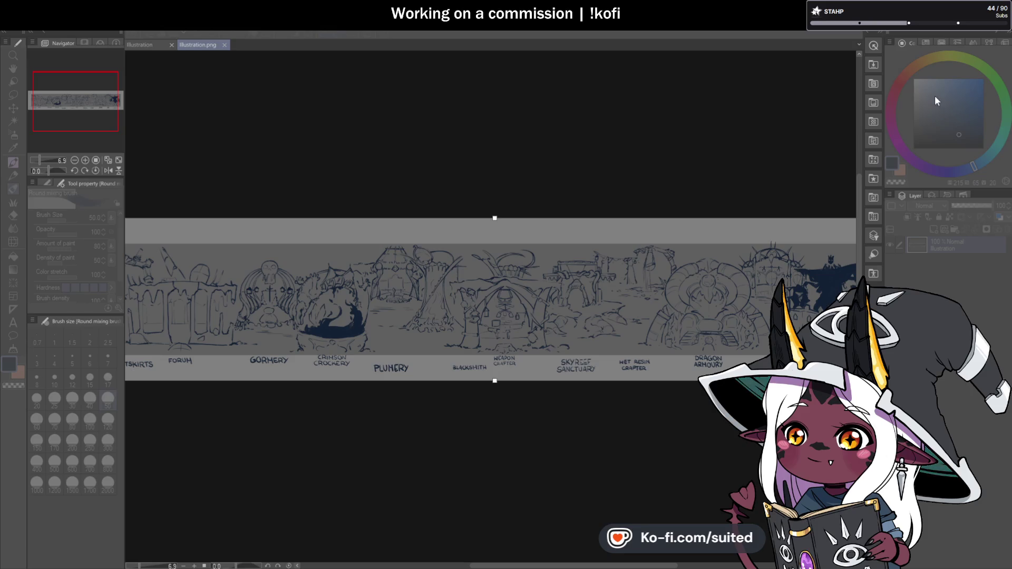
pyautogui.press('Escape')
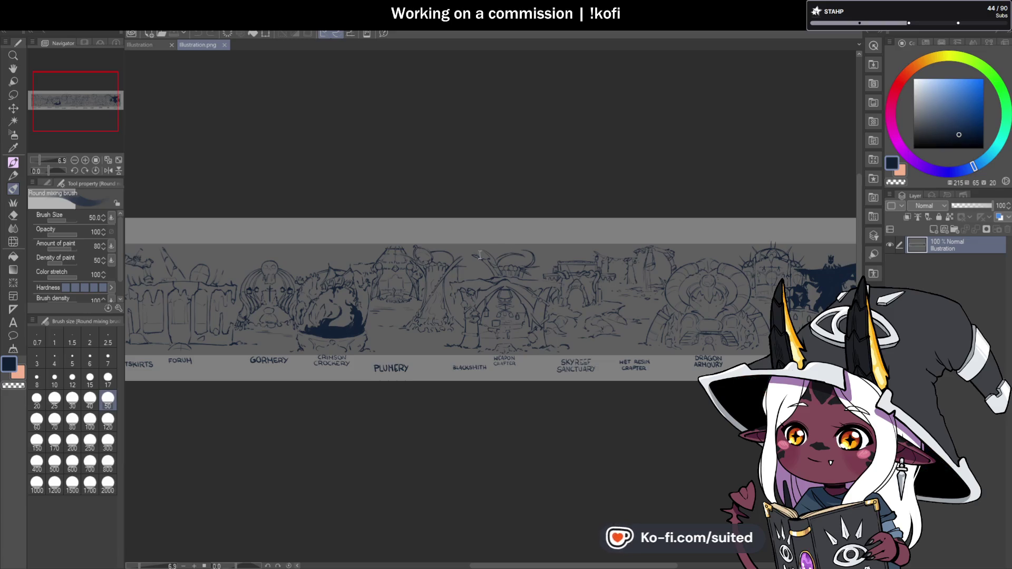
pyautogui.click(225, 45)
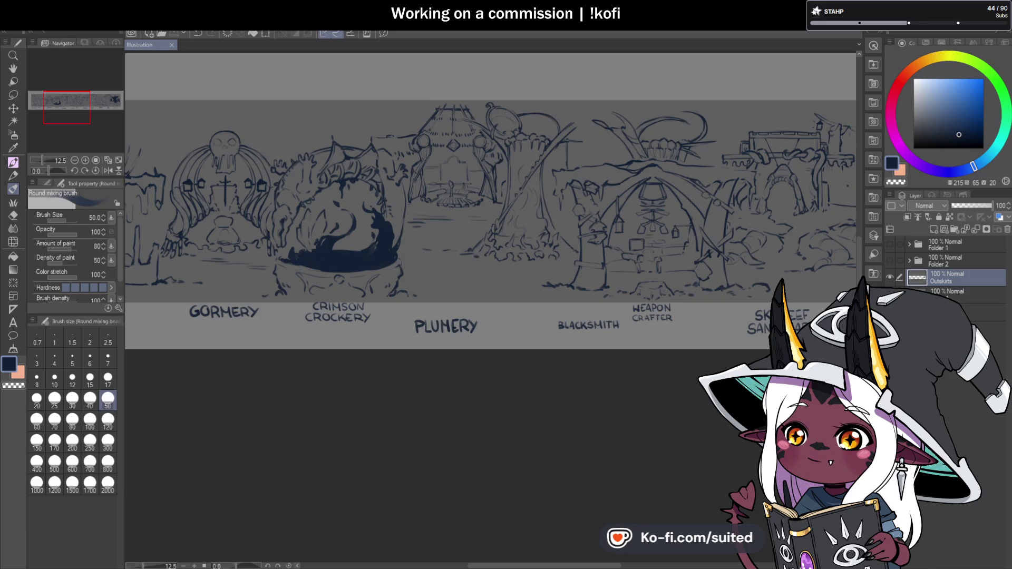
# Pan along the banner, turn Folder 1's visibility back on, and zoom out to about 13.8%.
pyautogui.scroll(-1, 520, 237)
pyautogui.scroll(-1, 520, 237)
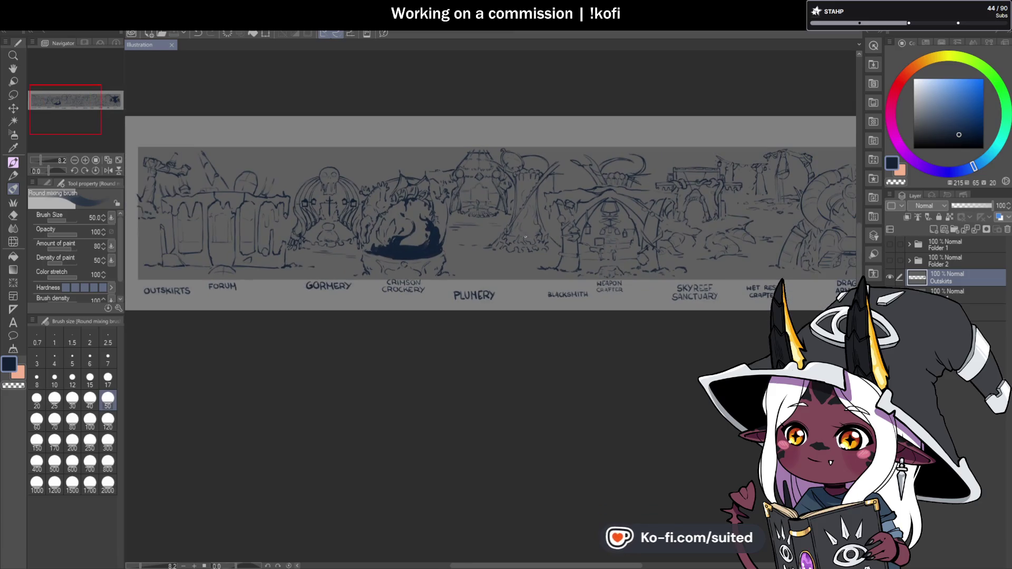
pyautogui.click(13, 69)
pyautogui.moveTo(244, 230)
pyautogui.mouseDown()
pyautogui.moveTo(388, 233)
pyautogui.moveTo(313, 237)
pyautogui.mouseUp()
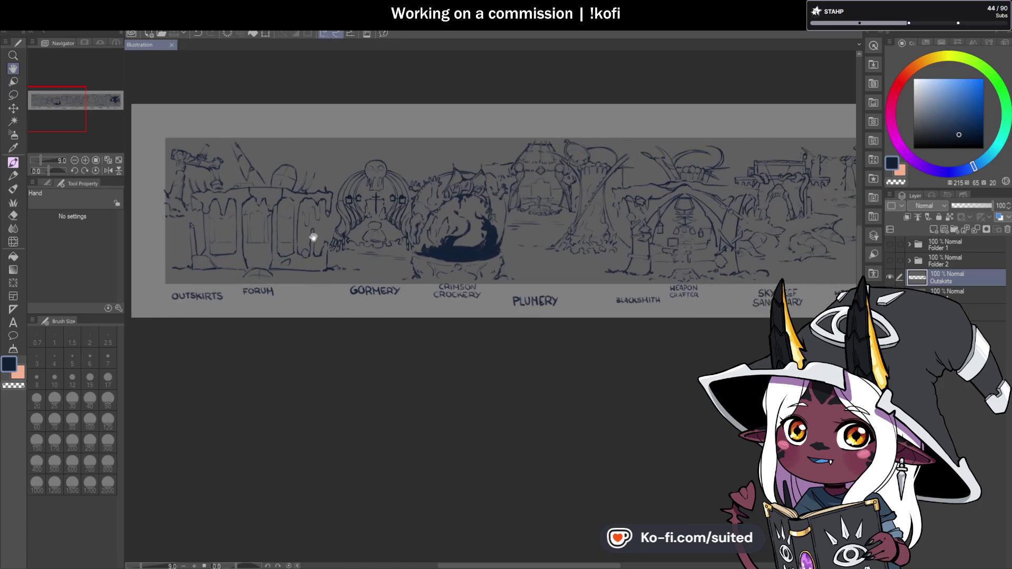
pyautogui.moveTo(662, 237); pyautogui.dragTo(406, 267)
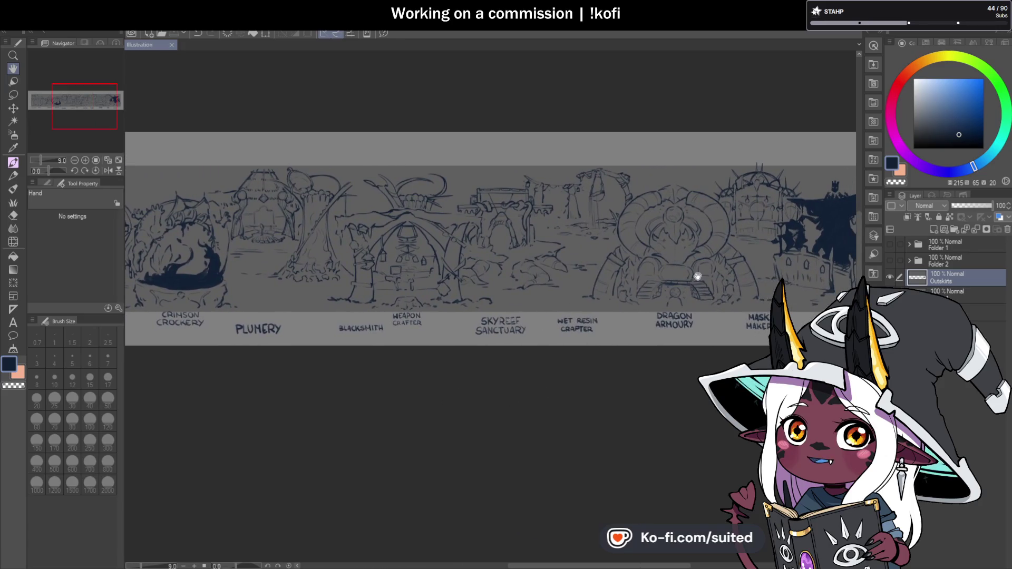
pyautogui.moveTo(696, 275); pyautogui.dragTo(476, 287)
pyautogui.scroll(2, 628, 287)
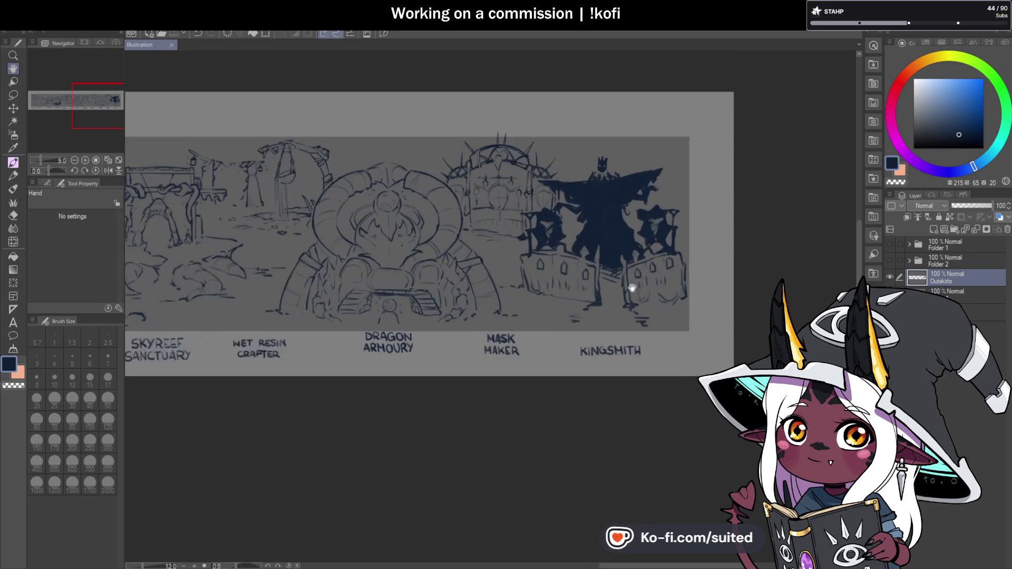
pyautogui.scroll(3, 614, 279)
pyautogui.moveTo(610, 283); pyautogui.dragTo(696, 280)
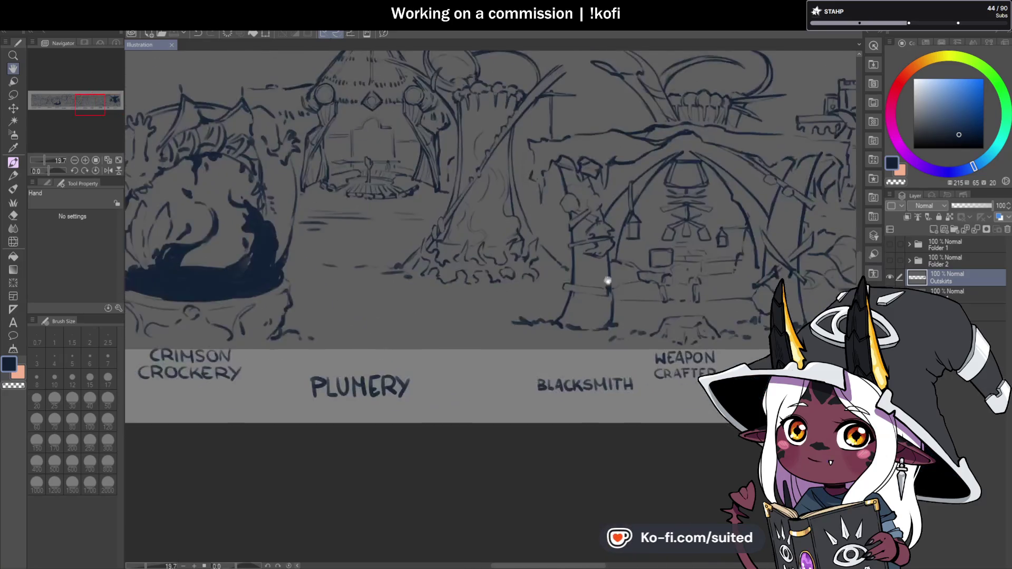
pyautogui.moveTo(332, 277)
pyautogui.mouseDown()
pyautogui.moveTo(626, 294)
pyautogui.moveTo(515, 352)
pyautogui.mouseUp()
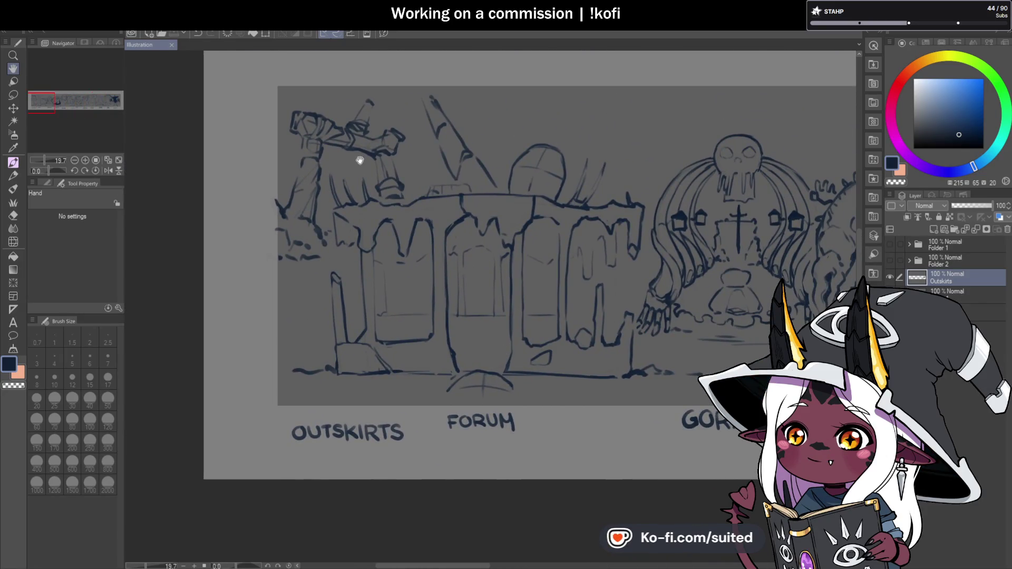
pyautogui.moveTo(484, 280); pyautogui.dragTo(317, 280)
pyautogui.moveTo(561, 293); pyautogui.dragTo(447, 287)
pyautogui.moveTo(690, 287); pyautogui.dragTo(580, 288)
pyautogui.moveTo(731, 283); pyautogui.dragTo(561, 281)
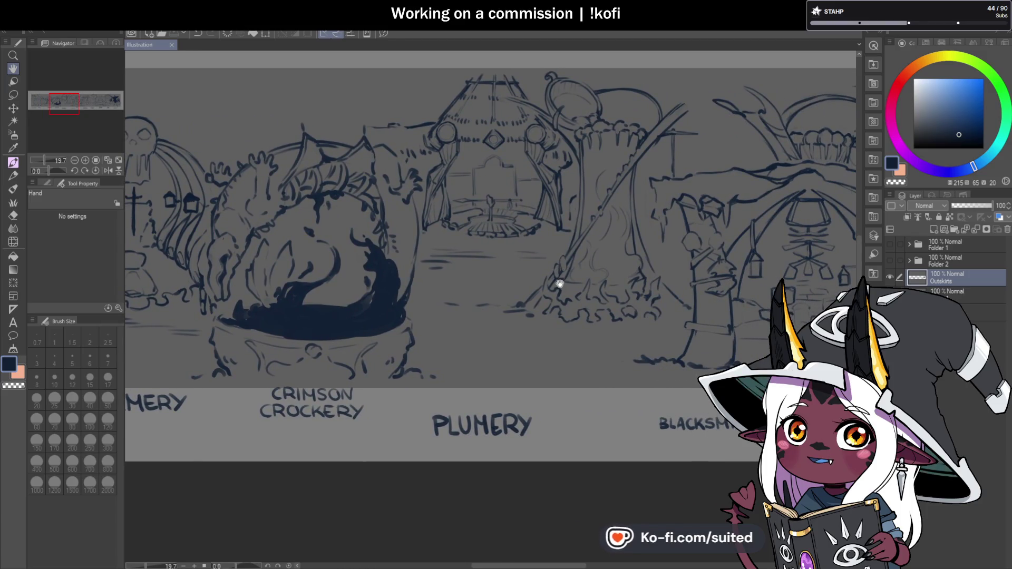
pyautogui.click(890, 244)
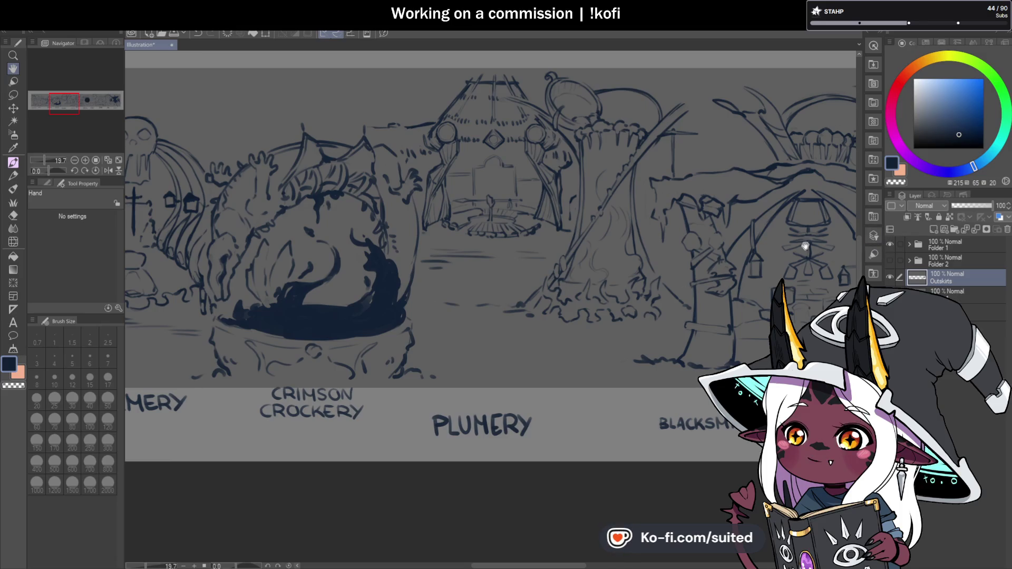
pyautogui.scroll(1, 370, 296)
pyautogui.scroll(-1, 363, 298)
pyautogui.scroll(-2, 364, 288)
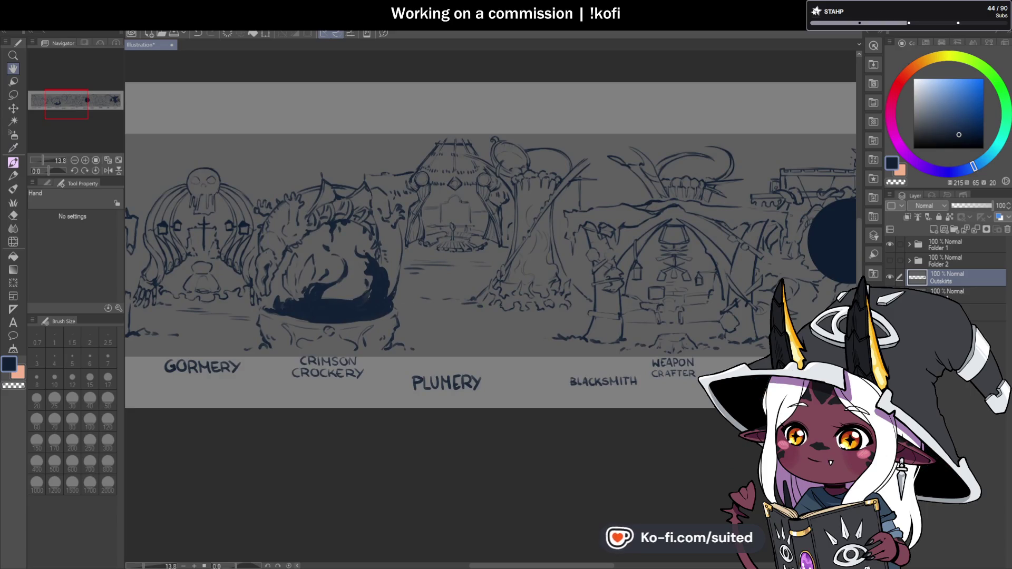
# Move Folder 1's dark circle past Plumery onto the Weapon Crafter arch, then hide Folder 1.
pyautogui.press('k')
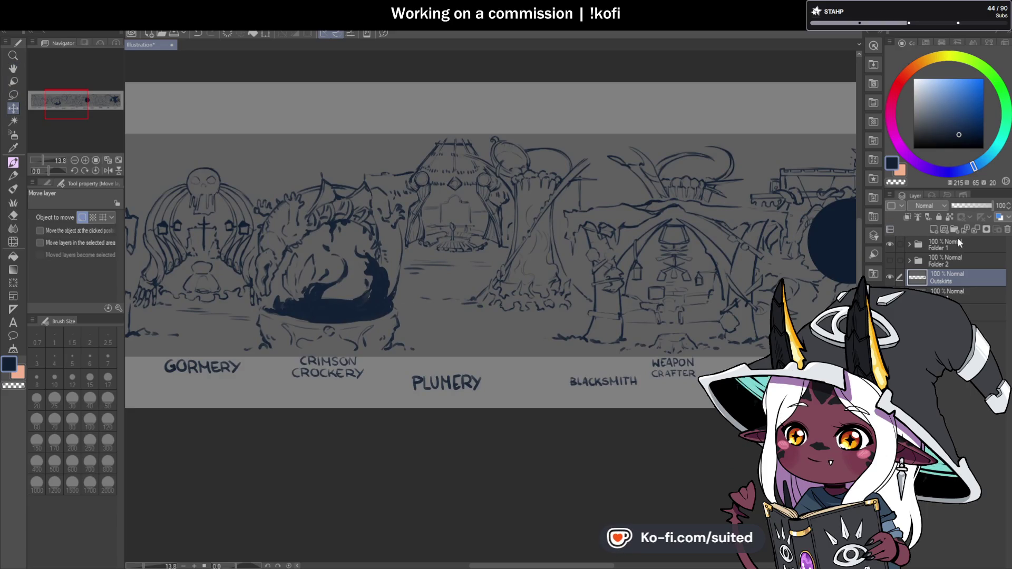
pyautogui.click(944, 244)
pyautogui.moveTo(844, 245)
pyautogui.mouseDown()
pyautogui.moveTo(440, 216)
pyautogui.moveTo(546, 215)
pyautogui.moveTo(626, 231)
pyautogui.moveTo(682, 288)
pyautogui.moveTo(546, 243)
pyautogui.moveTo(515, 270)
pyautogui.moveTo(535, 237)
pyautogui.moveTo(531, 257)
pyautogui.moveTo(522, 220)
pyautogui.moveTo(456, 217)
pyautogui.mouseUp()
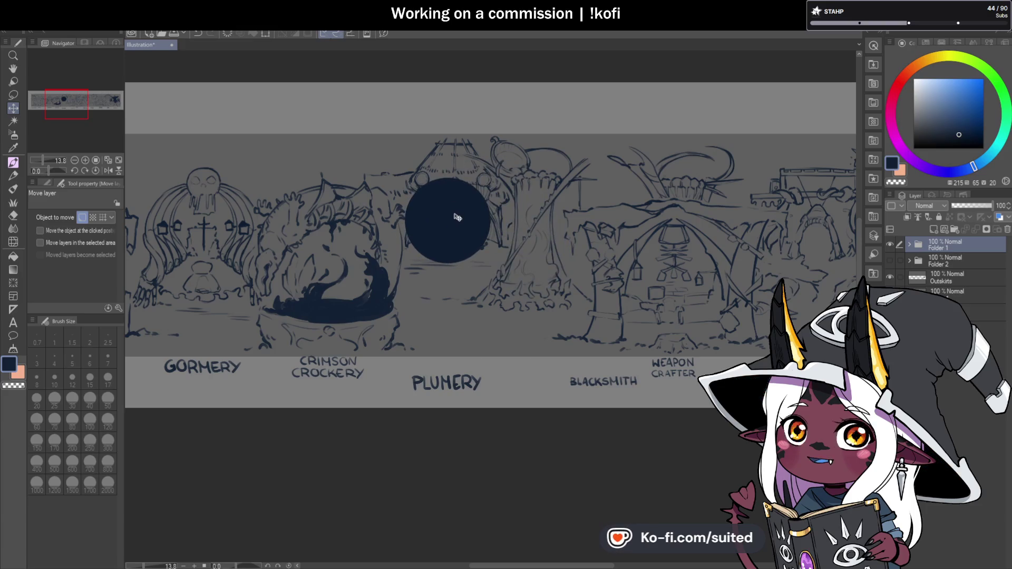
pyautogui.moveTo(458, 218)
pyautogui.mouseDown()
pyautogui.moveTo(582, 197)
pyautogui.moveTo(677, 283)
pyautogui.mouseUp()
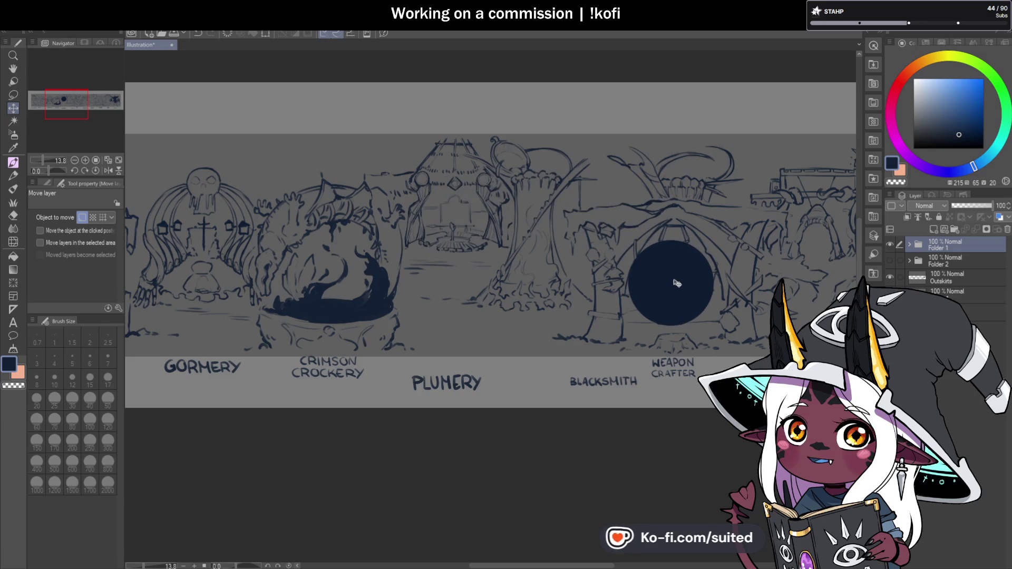
pyautogui.click(891, 244)
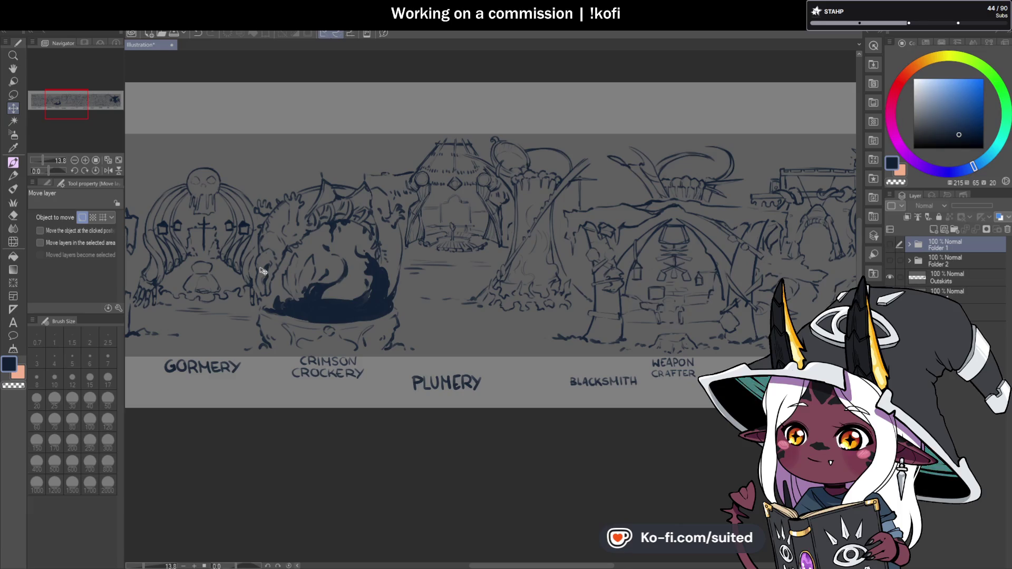
pyautogui.press('h')
pyautogui.moveTo(66, 104); pyautogui.dragTo(82, 104)
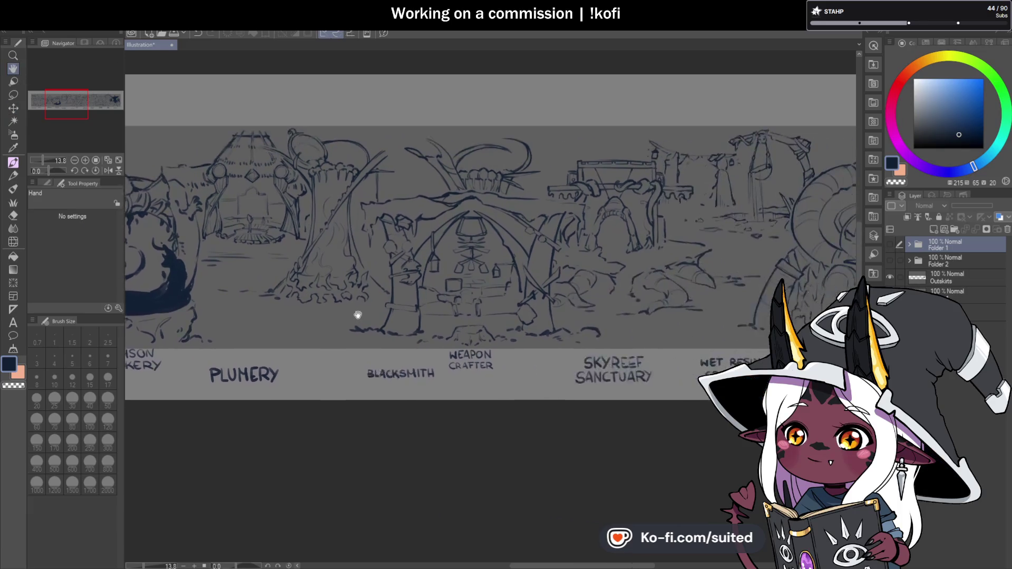
# Pan from Dragon Armoury and Kingsmith back to Gormery and Crimson Crockery.
pyautogui.moveTo(641, 307); pyautogui.dragTo(448, 296)
pyautogui.moveTo(599, 295); pyautogui.dragTo(436, 289)
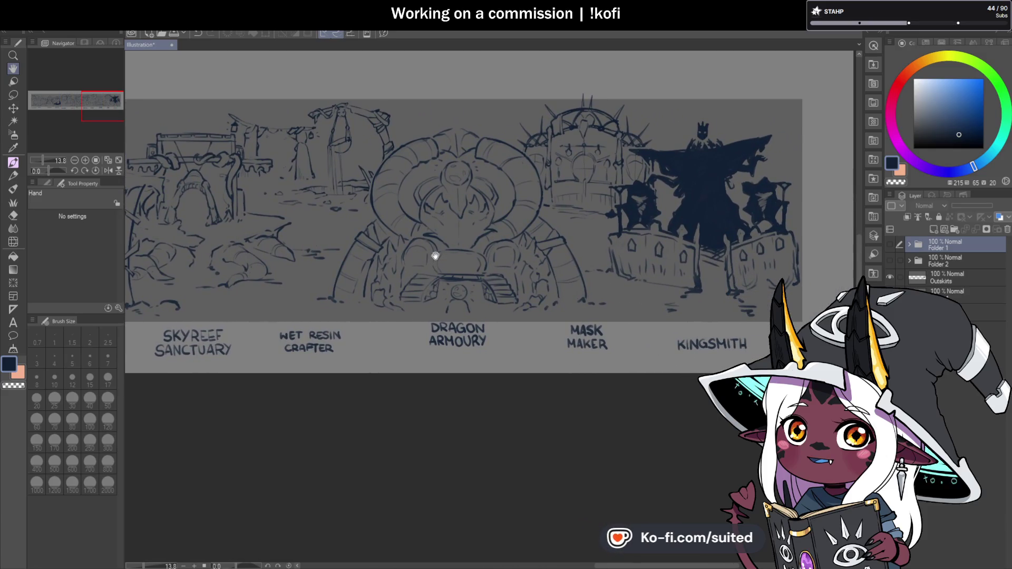
pyautogui.moveTo(409, 248); pyautogui.dragTo(650, 253)
pyautogui.scroll(-1, 556, 256)
pyautogui.moveTo(531, 255); pyautogui.dragTo(658, 248)
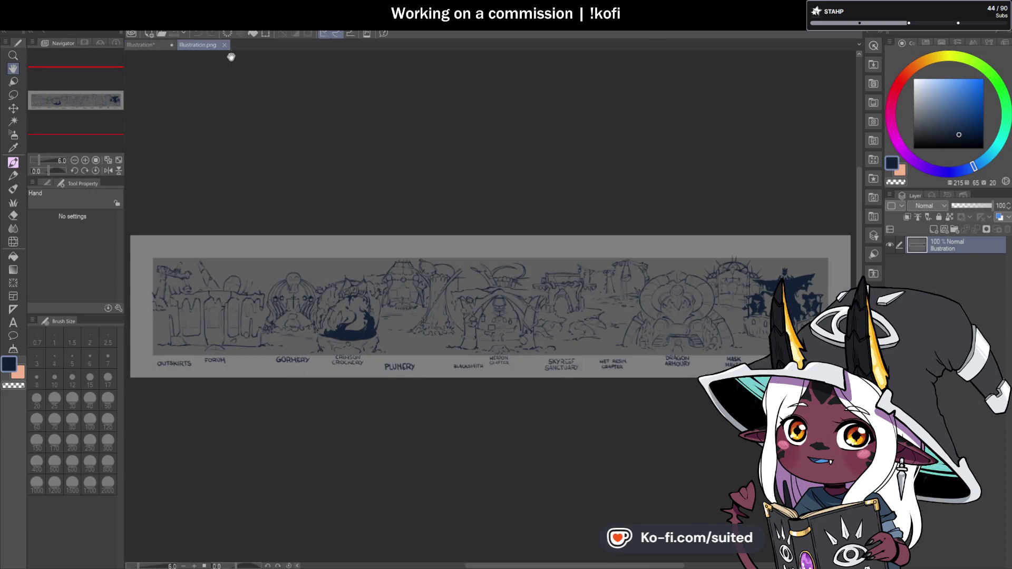
# Close the Illustration.png tab, leaving only the layered Illustration canvas.
pyautogui.click(225, 45)
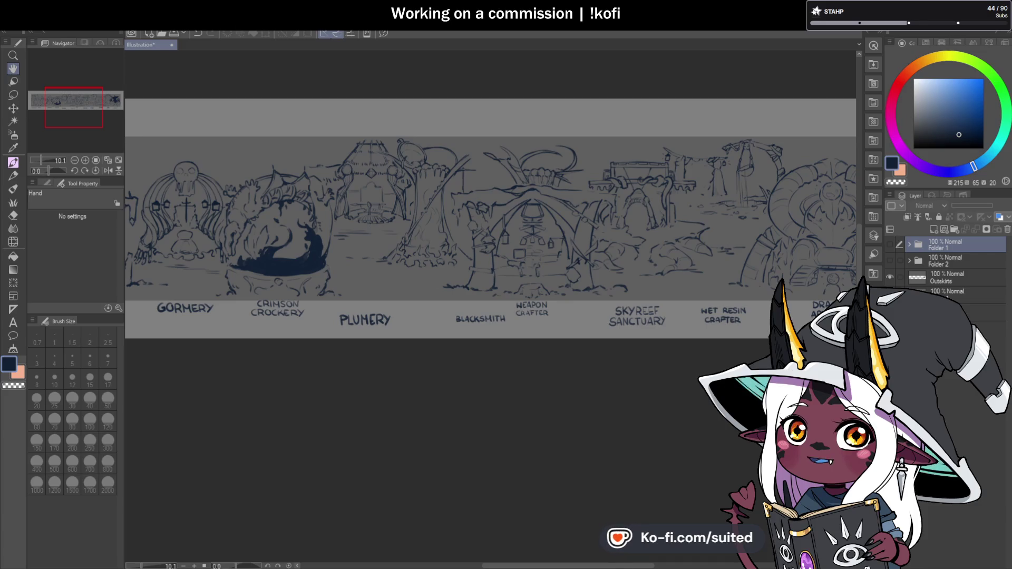
# Show the dark circle and drag it with the Move layer tool to sit above Wet Resin Crafter.
pyautogui.click(530, 246)
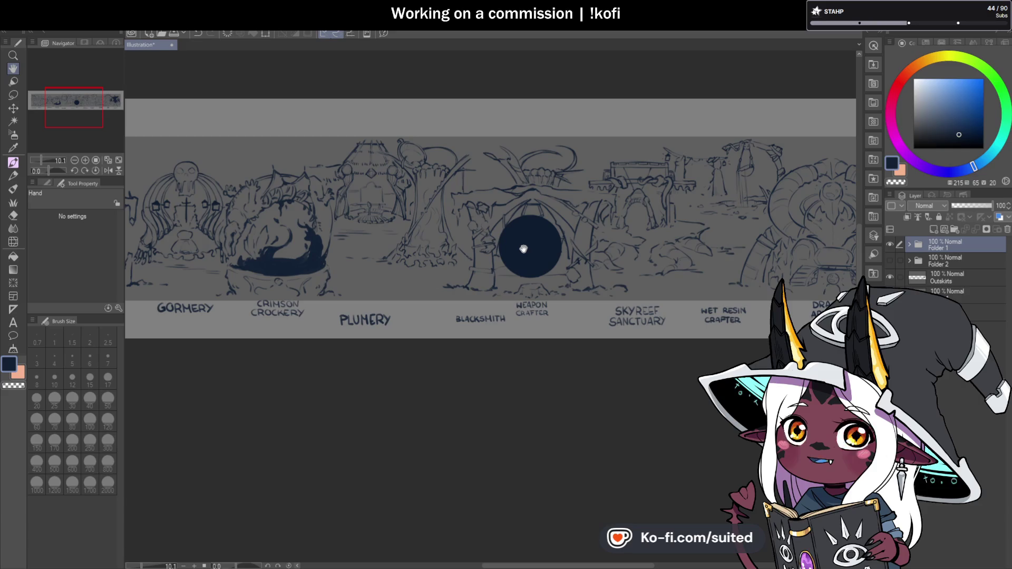
pyautogui.click(13, 108)
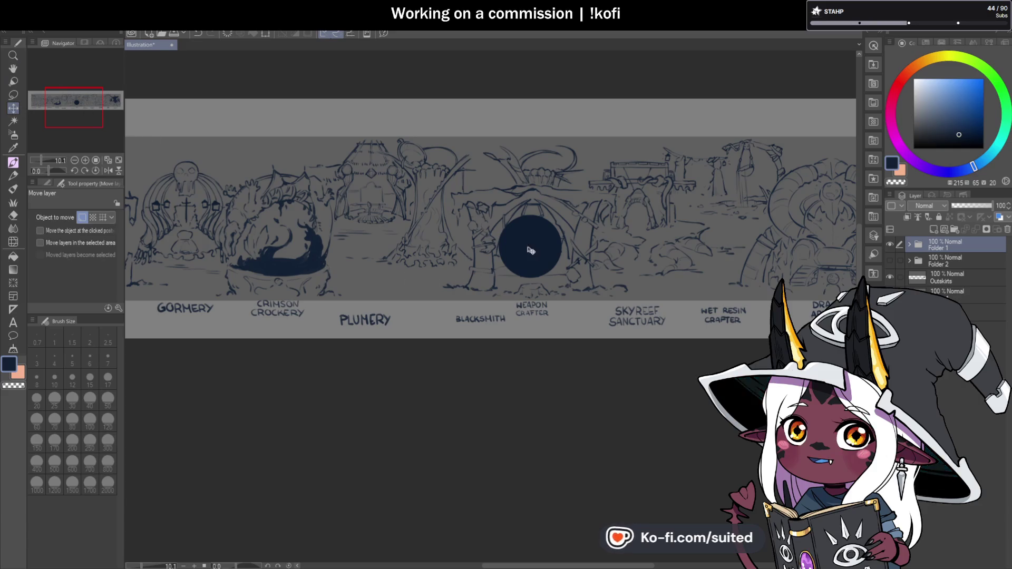
pyautogui.moveTo(540, 249)
pyautogui.mouseDown()
pyautogui.moveTo(545, 238)
pyautogui.moveTo(688, 220)
pyautogui.moveTo(730, 184)
pyautogui.mouseUp()
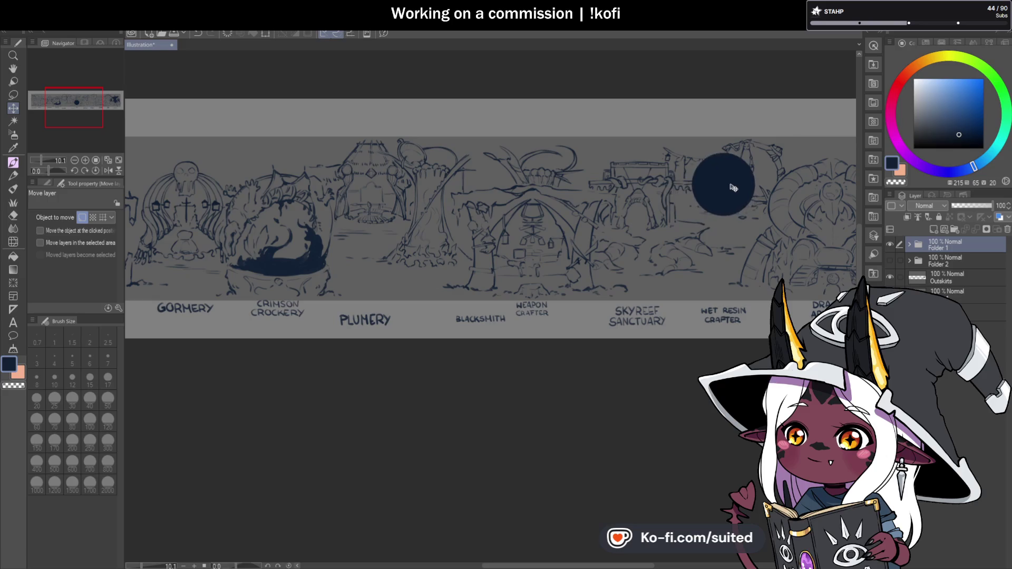
pyautogui.hscroll(10, 501, 292)
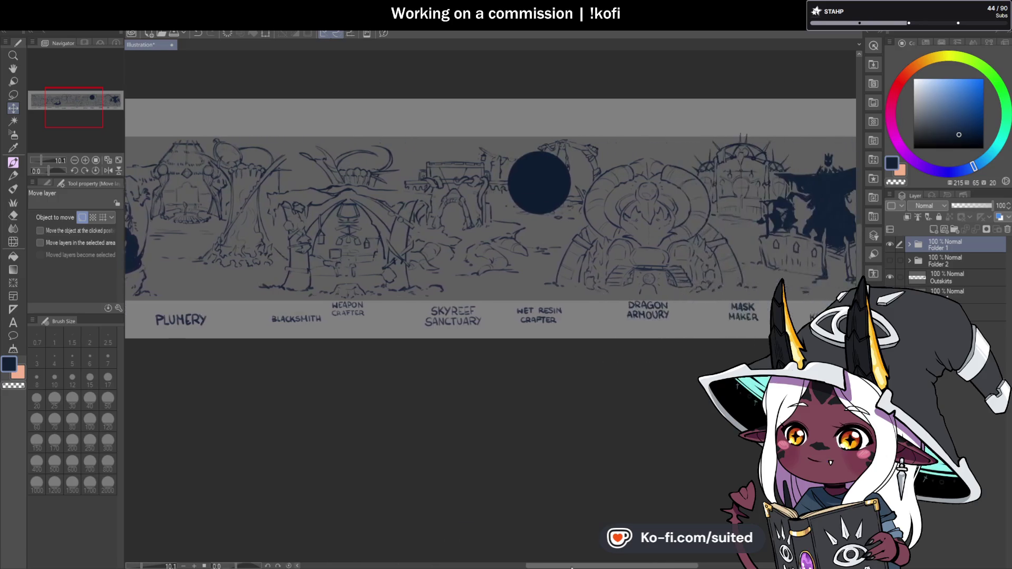
pyautogui.hscroll(4, 501, 292)
pyautogui.moveTo(411, 186)
pyautogui.mouseDown()
pyautogui.moveTo(517, 255)
pyautogui.moveTo(614, 177)
pyautogui.moveTo(613, 187)
pyautogui.mouseUp()
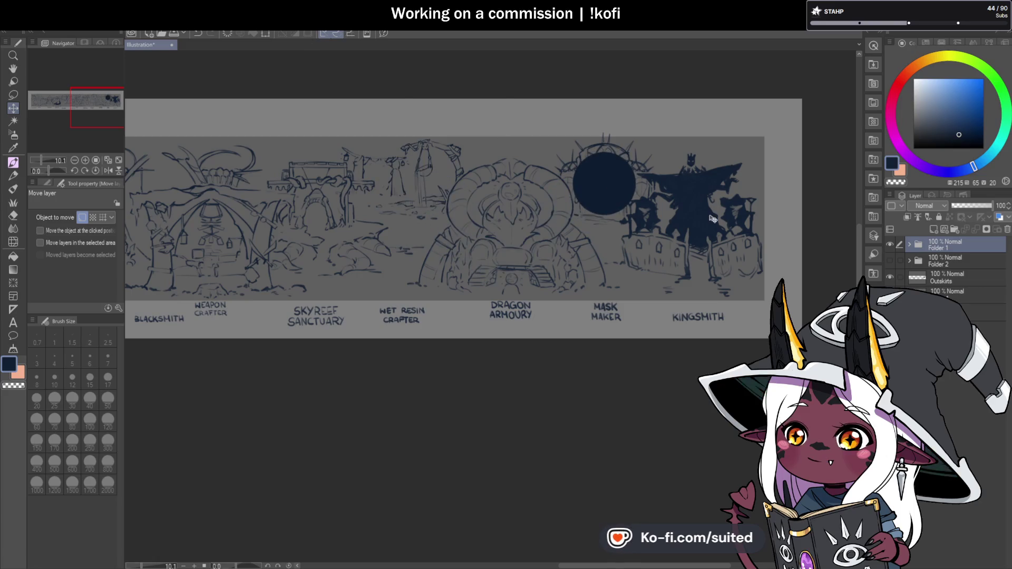
pyautogui.moveTo(612, 184)
pyautogui.mouseDown()
pyautogui.moveTo(701, 239)
pyautogui.moveTo(700, 210)
pyautogui.moveTo(606, 181)
pyautogui.moveTo(479, 226)
pyautogui.moveTo(420, 184)
pyautogui.mouseUp()
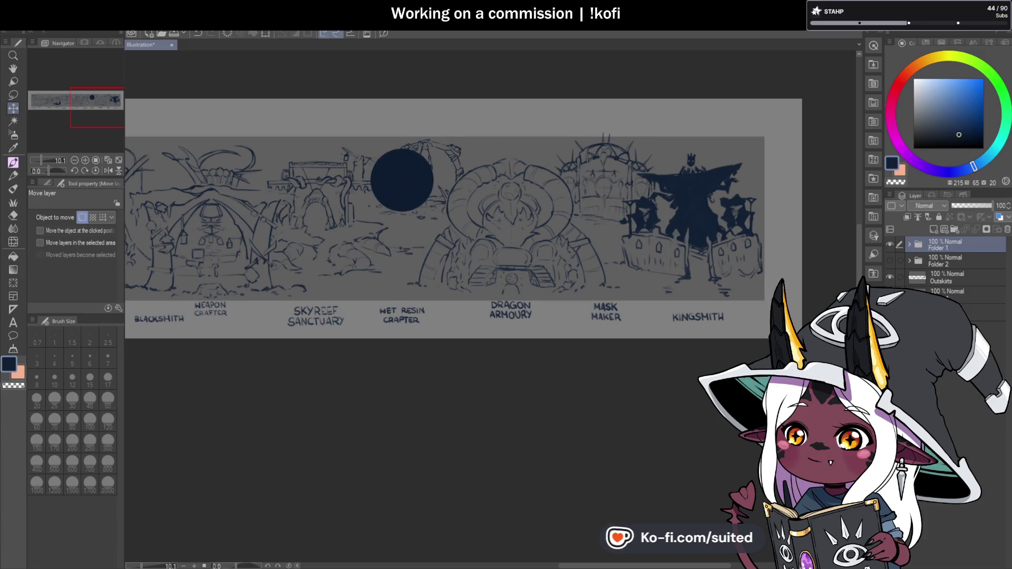
pyautogui.moveTo(621, 564); pyautogui.dragTo(556, 551)
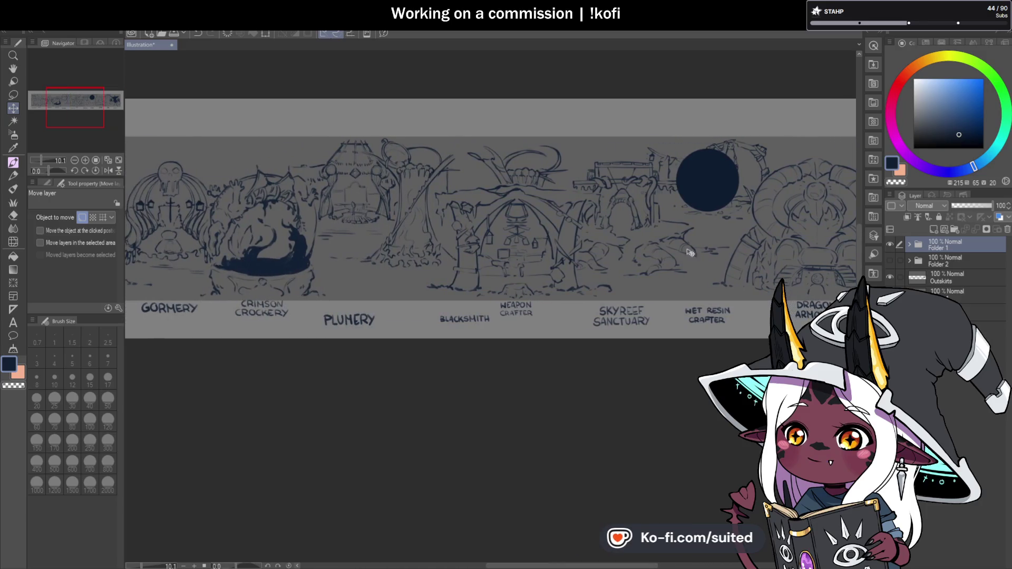
pyautogui.moveTo(699, 202)
pyautogui.mouseDown()
pyautogui.moveTo(619, 240)
pyautogui.moveTo(667, 205)
pyautogui.moveTo(687, 199)
pyautogui.moveTo(612, 241)
pyautogui.moveTo(521, 242)
pyautogui.moveTo(647, 224)
pyautogui.moveTo(703, 199)
pyautogui.mouseUp()
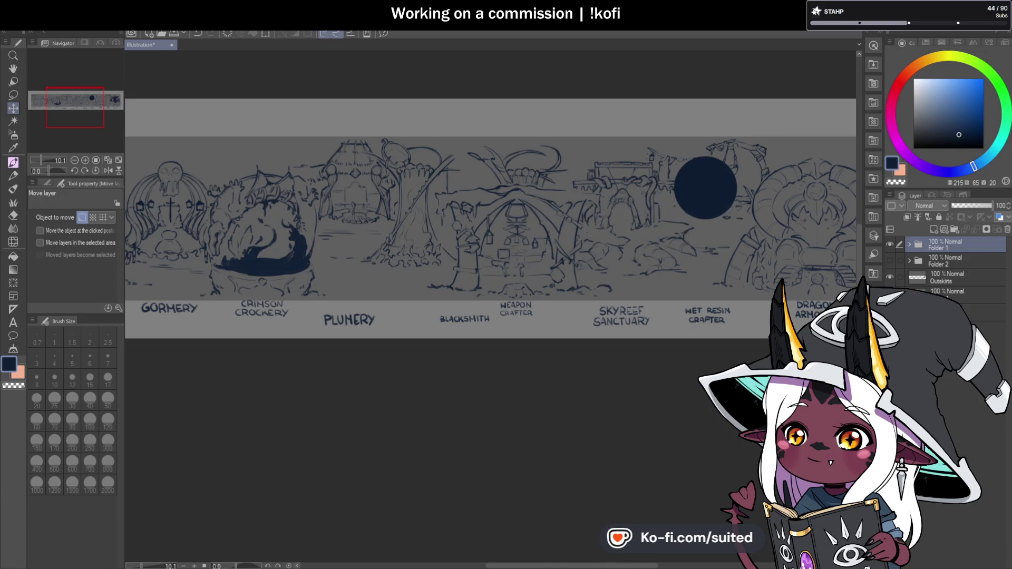
pyautogui.moveTo(538, 566); pyautogui.dragTo(580, 568)
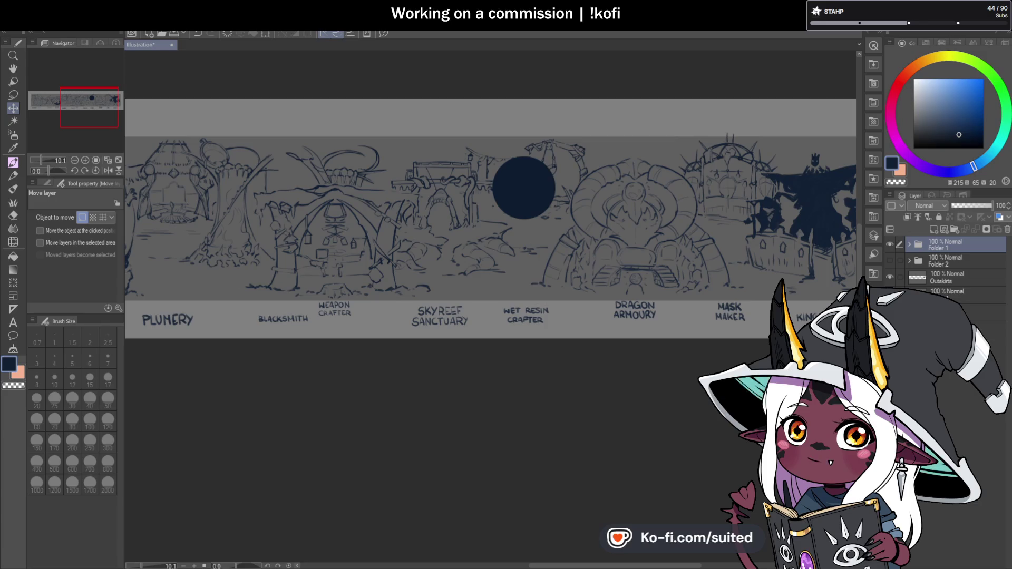
# Drag the dark circle past Skyreef Sanctuary onto the centre of the Dragon Armoury sketch.
pyautogui.moveTo(530, 188)
pyautogui.mouseDown()
pyautogui.moveTo(469, 199)
pyautogui.moveTo(448, 225)
pyautogui.mouseUp()
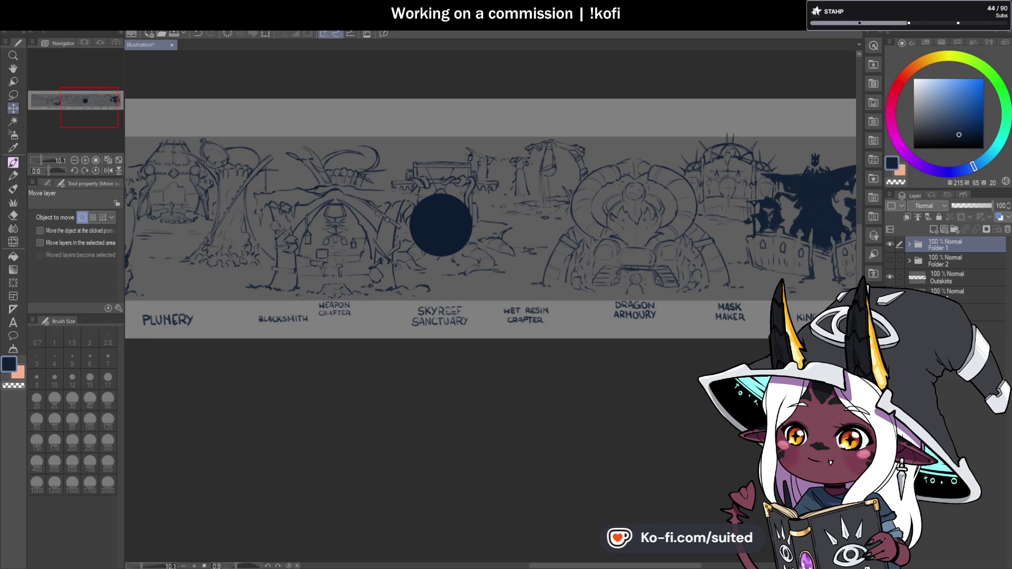
pyautogui.moveTo(438, 234); pyautogui.dragTo(631, 242)
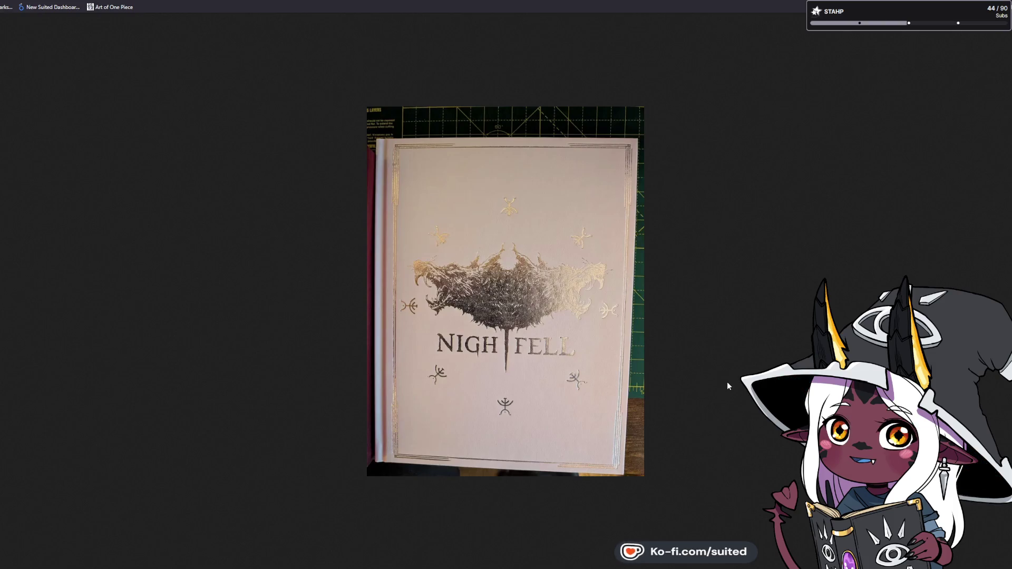
# Zoom and pan the Nightfell cover photo over the gold creature emblem and NIGHTFELL title.
pyautogui.scroll(2, 727, 381)
pyautogui.scroll(3, 727, 386)
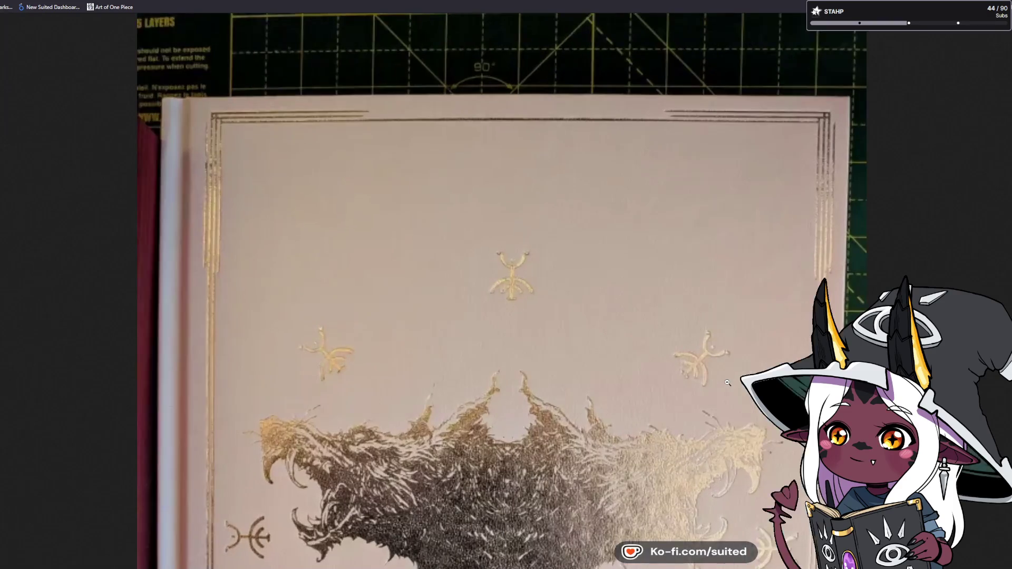
pyautogui.scroll(-5, 574, 356)
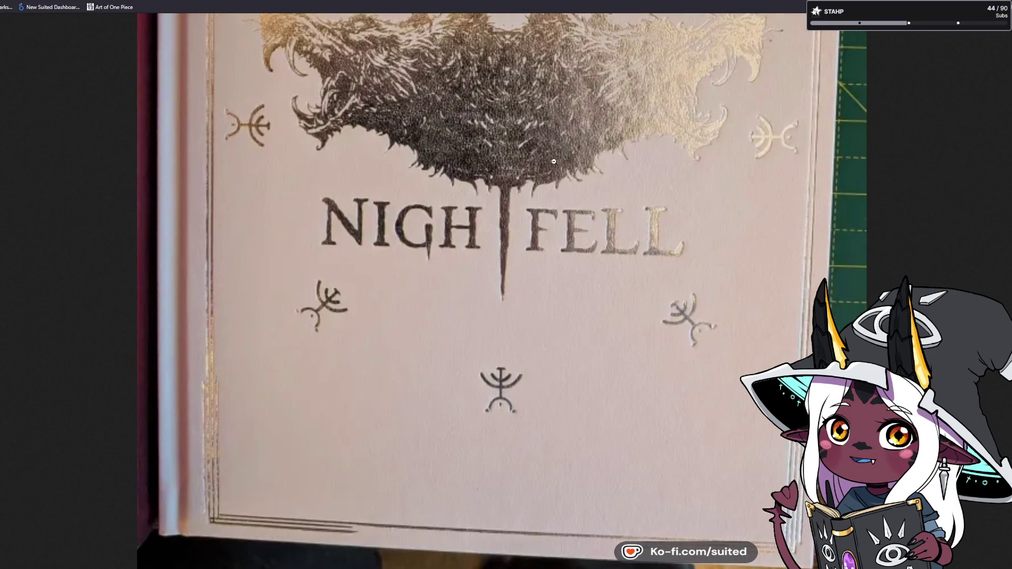
pyautogui.scroll(6, 550, 158)
pyautogui.scroll(-2, 550, 158)
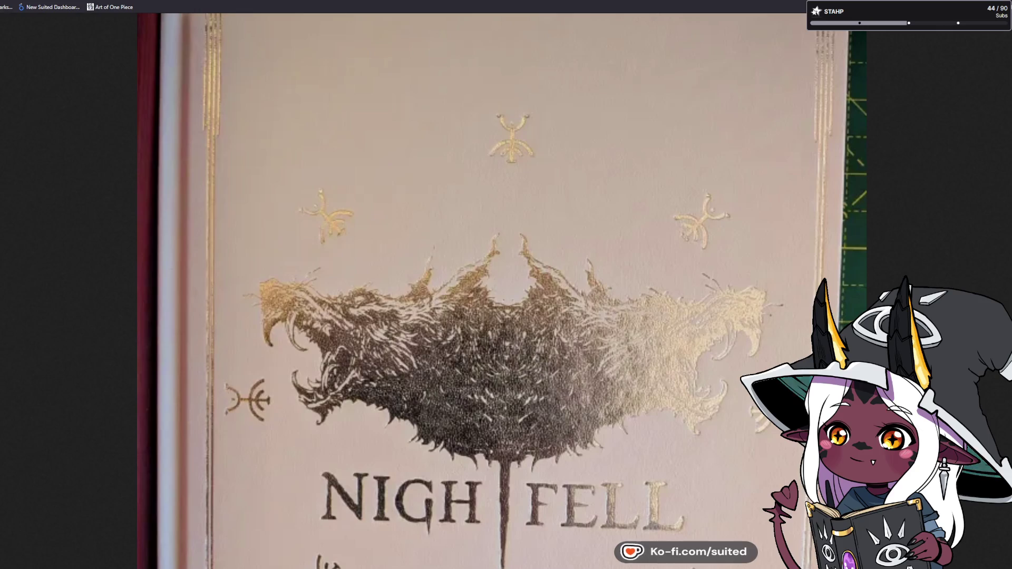
pyautogui.scroll(-4, 979, 236)
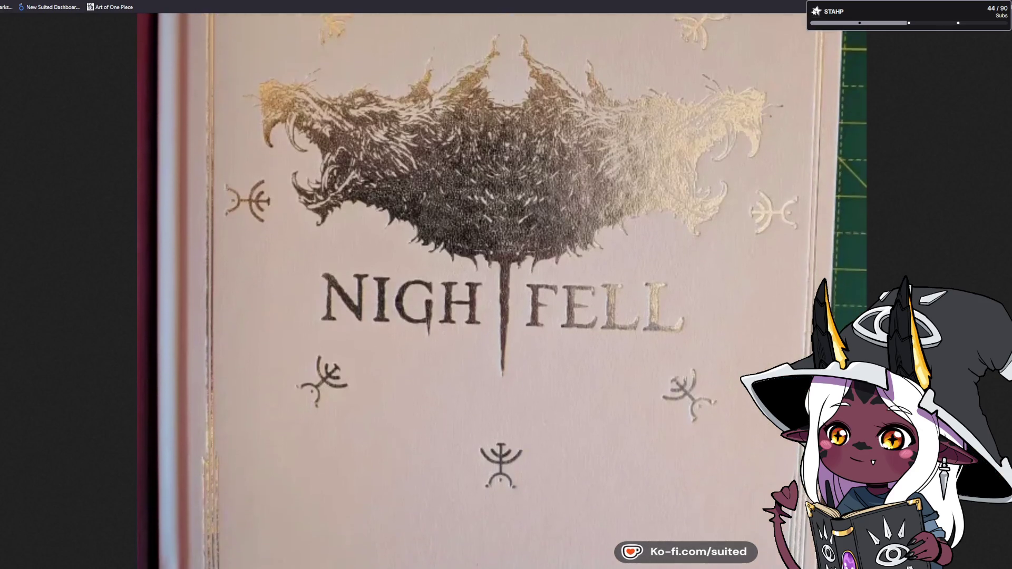